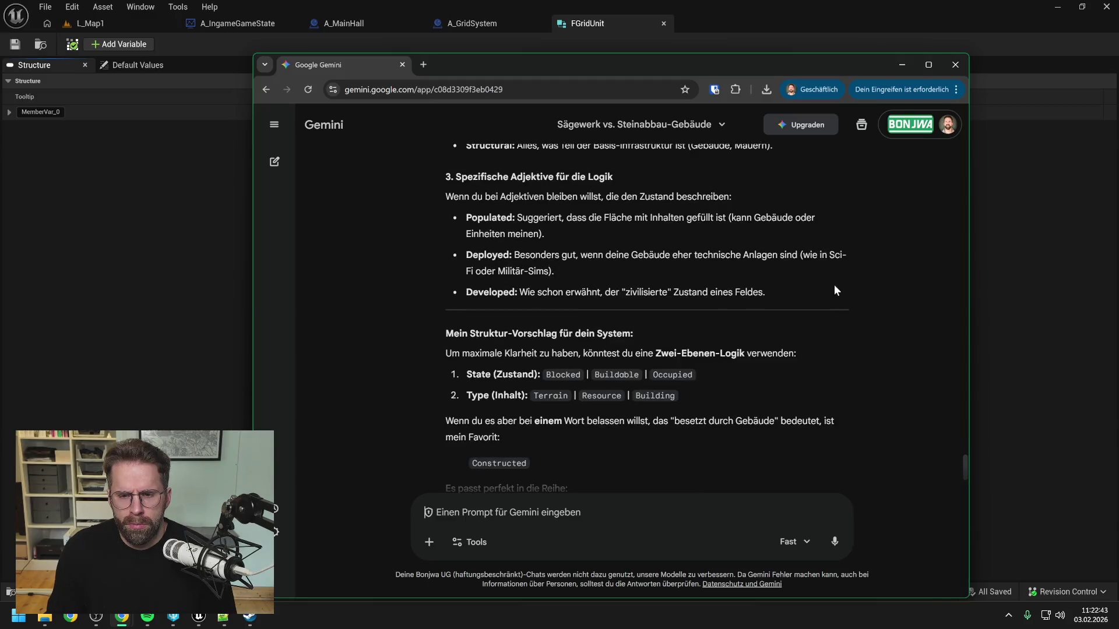
pyautogui.scroll(-1, 835, 286)
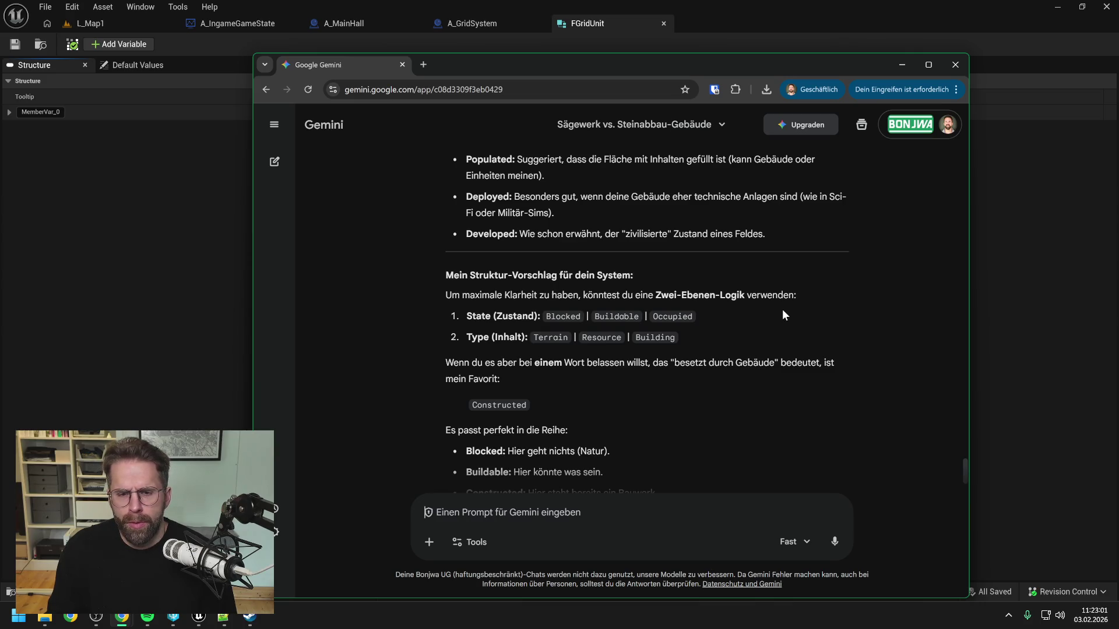
# Delete the Tree entry from the GridUnit states in Daily.txt.
pyautogui.scroll(-2, 757, 327)
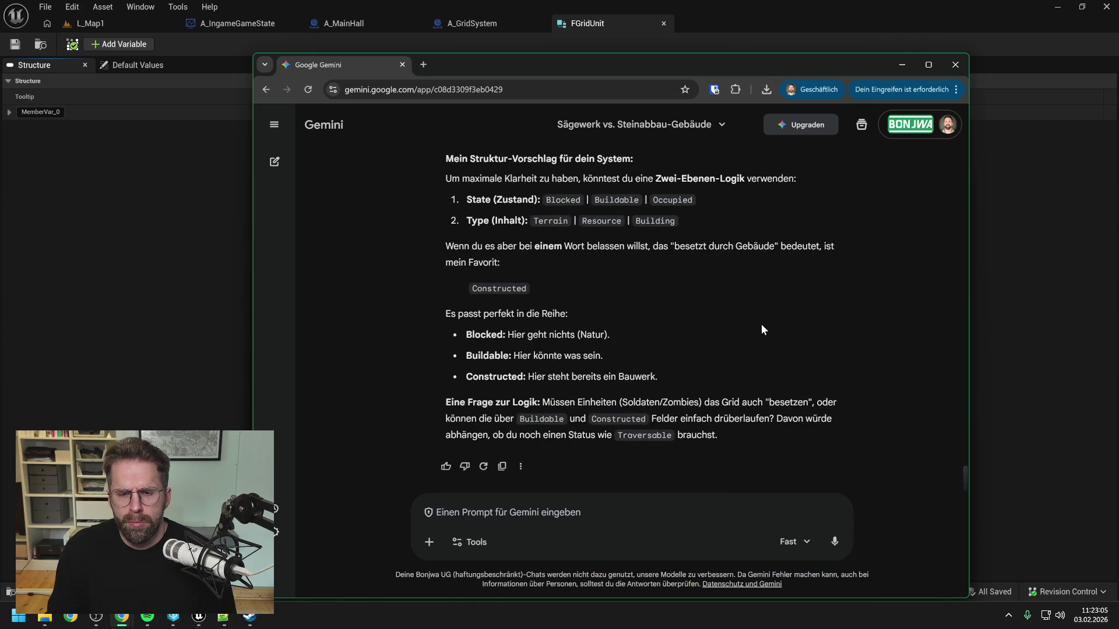
pyautogui.scroll(1, 762, 329)
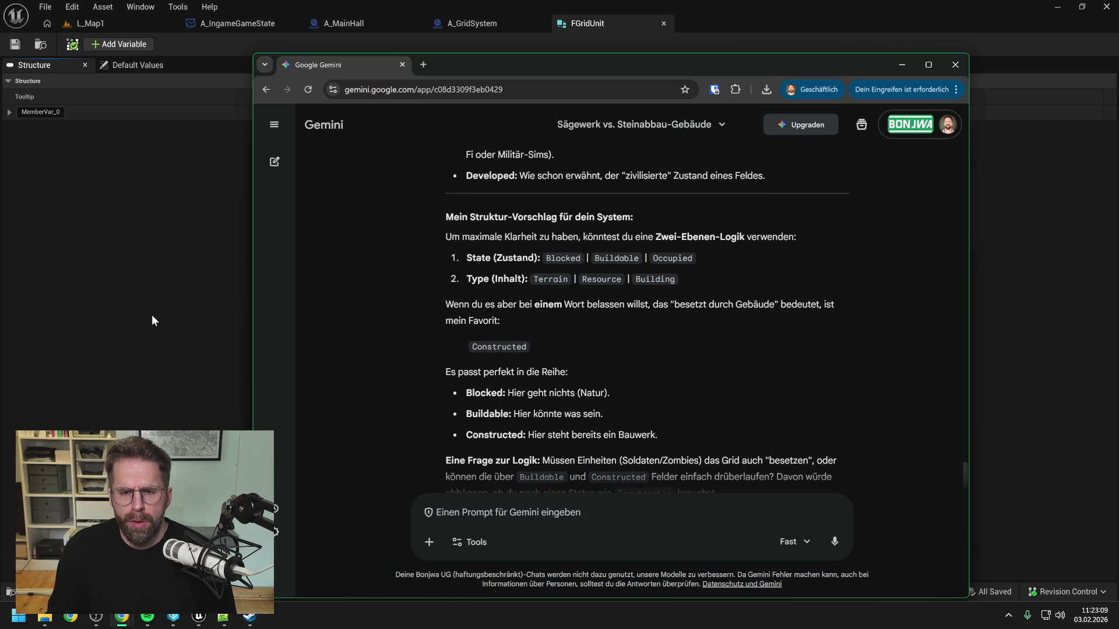
pyautogui.click(223, 616)
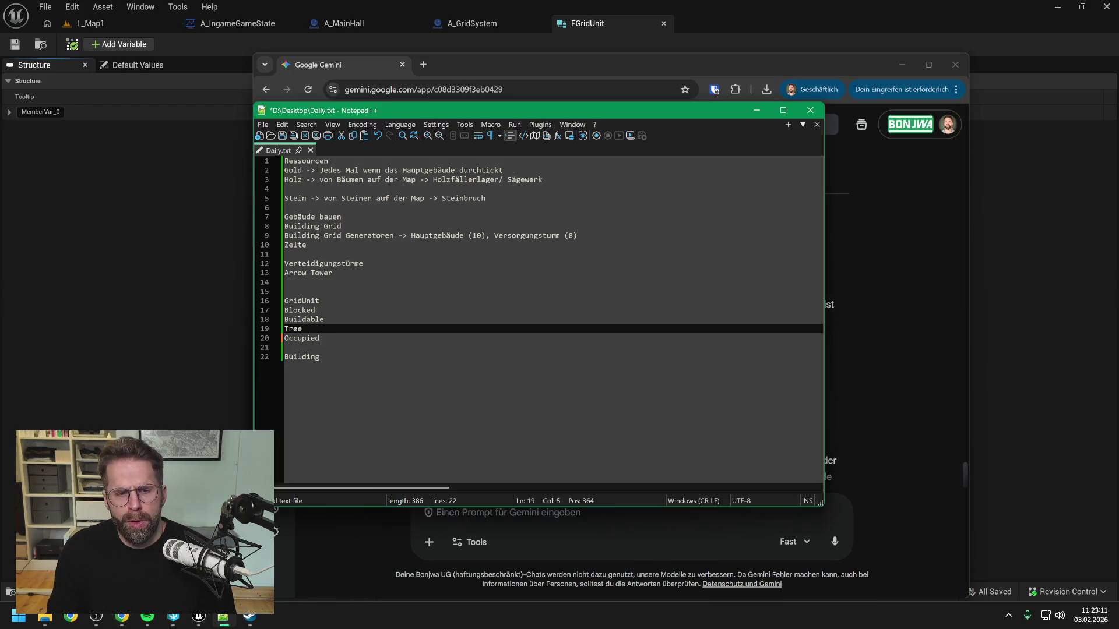
pyautogui.click(314, 310)
pyautogui.click(324, 319)
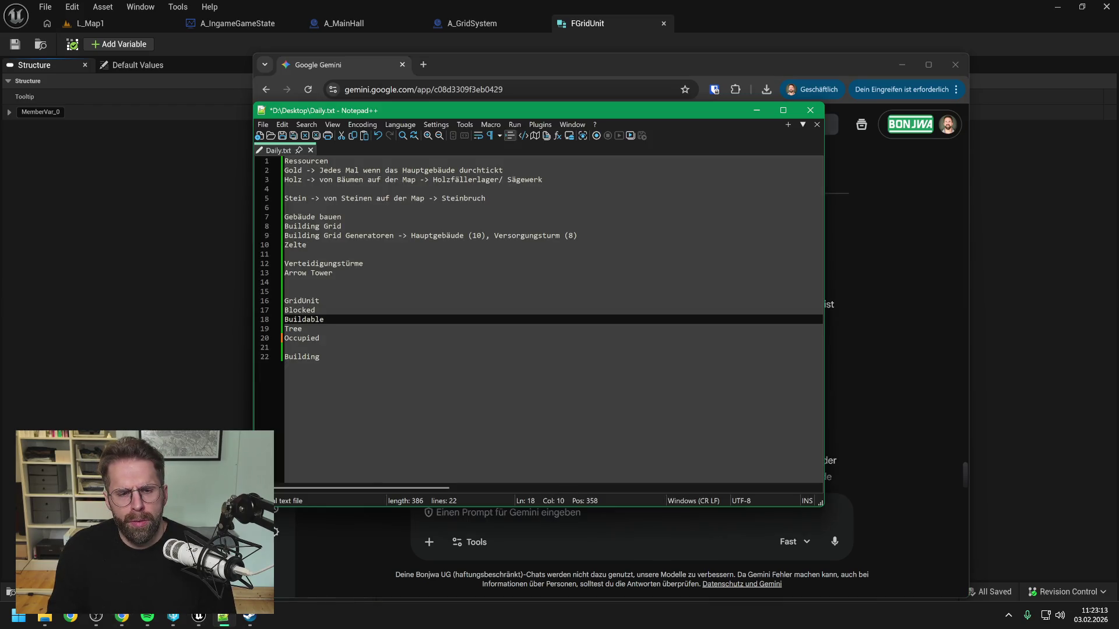
pyautogui.press('Down')
pyautogui.press('BackSpace')
pyautogui.press('BackSpace')
pyautogui.press('BackSpace')
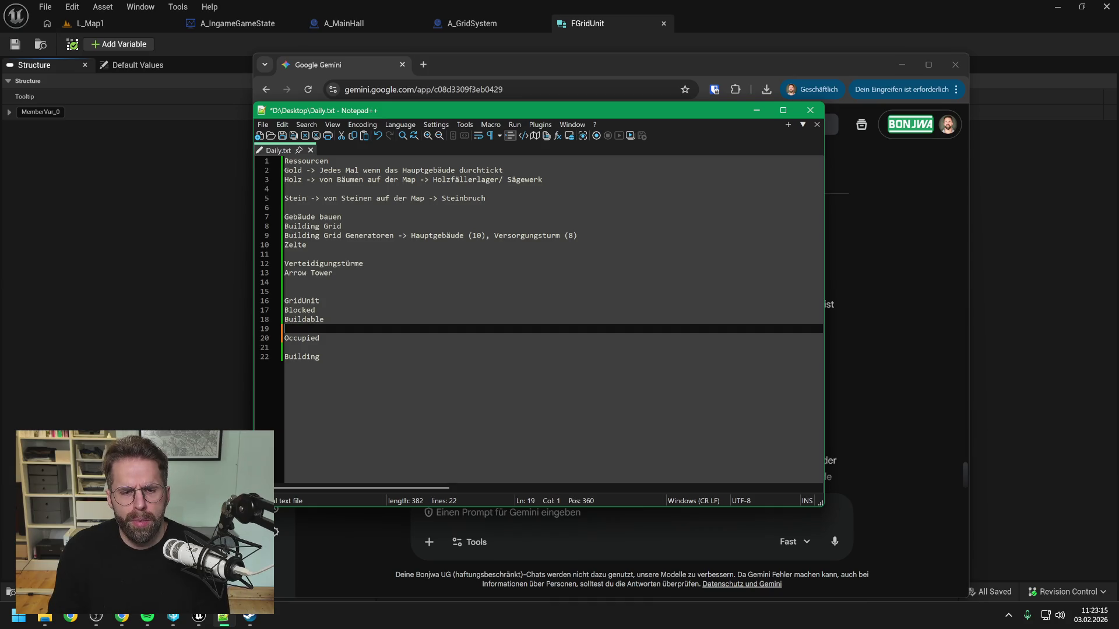
pyautogui.press('BackSpace')
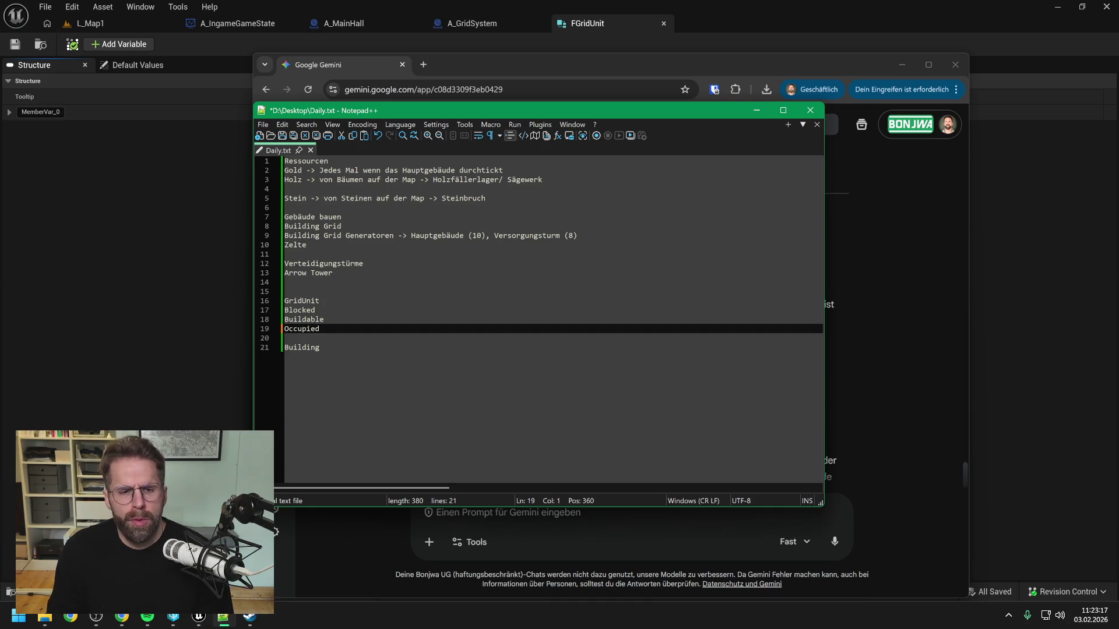
# Insert a blank line after the GridUnit heading and select the Buildable line.
pyautogui.click(319, 301)
pyautogui.press('Return')
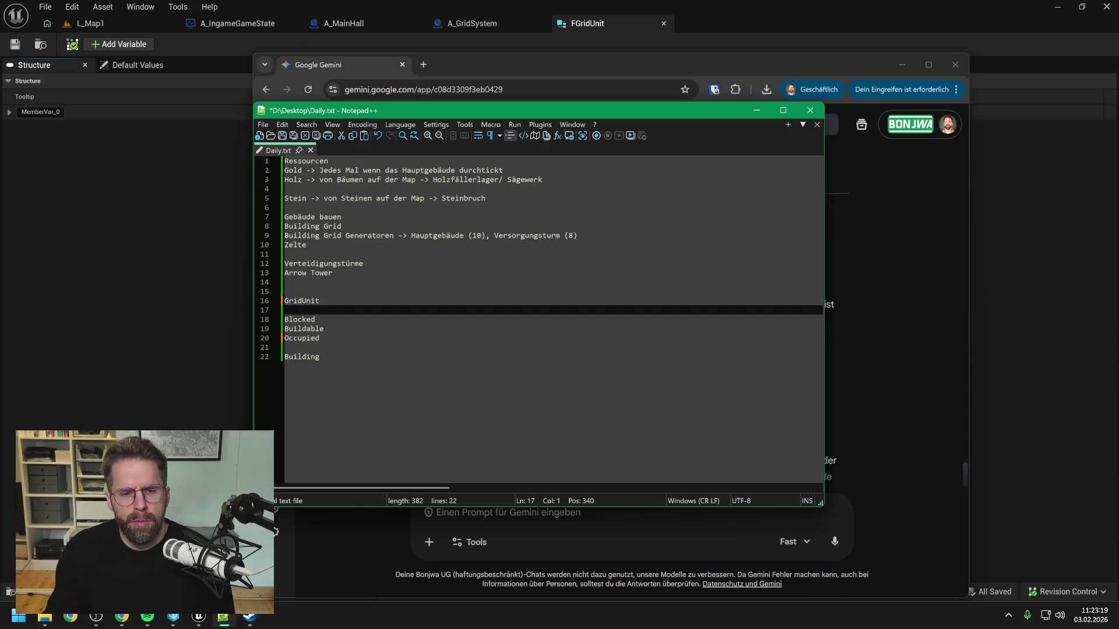
pyautogui.click(316, 319)
pyautogui.click(324, 329)
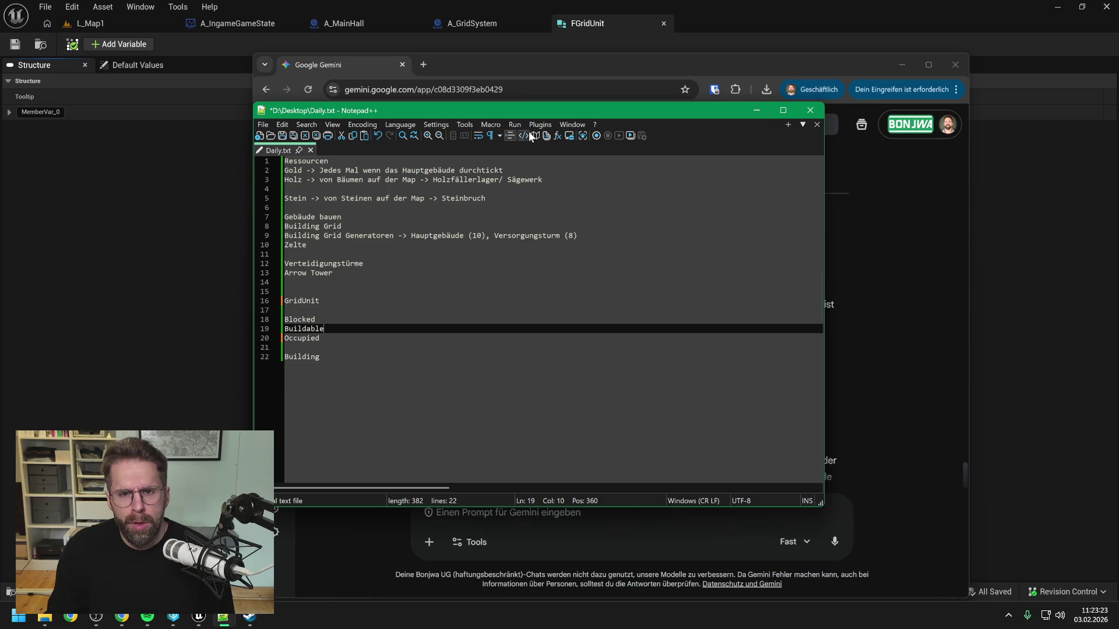
pyautogui.moveTo(545, 107)
pyautogui.mouseDown()
pyautogui.moveTo(262, 186)
pyautogui.moveTo(369, 169)
pyautogui.moveTo(239, 236)
pyautogui.moveTo(448, 147)
pyautogui.moveTo(545, 131)
pyautogui.mouseUp()
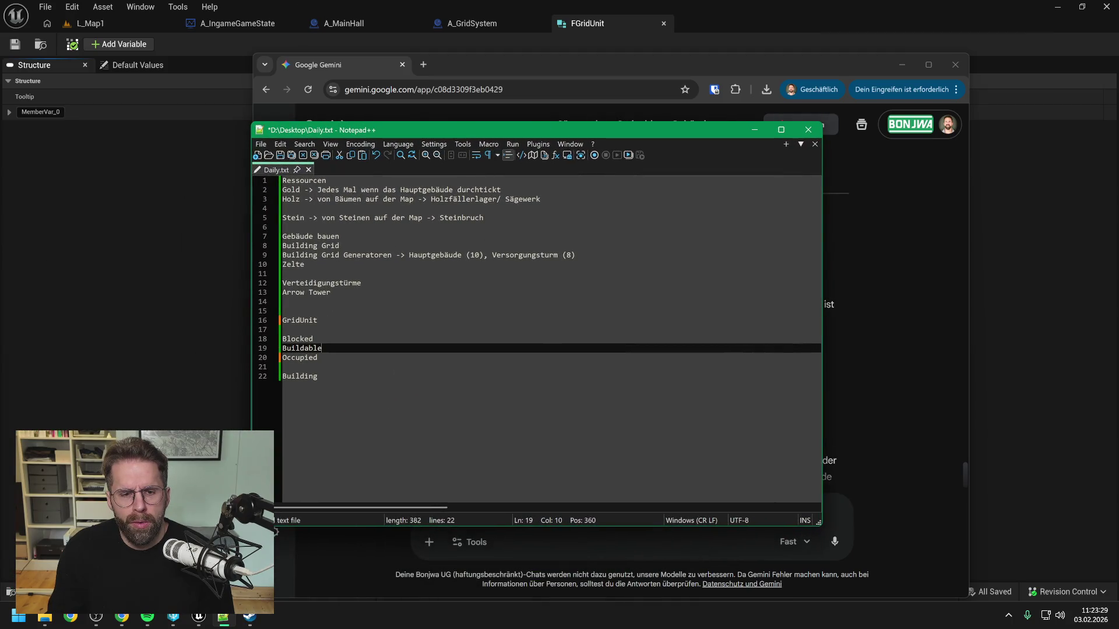
pyautogui.hotkey('shift', 'Home')
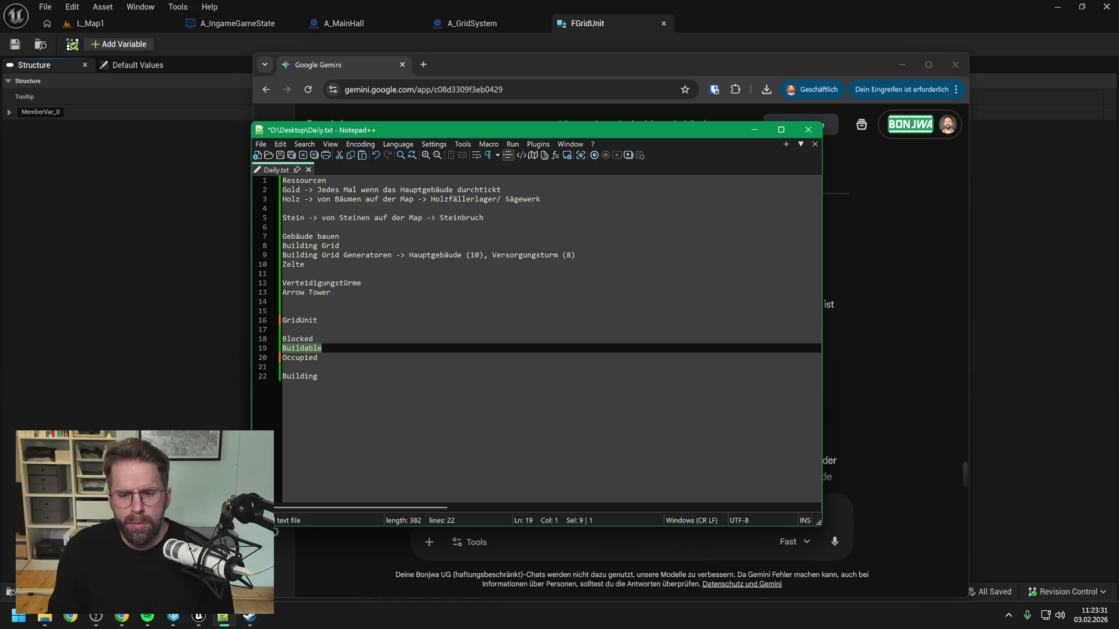
pyautogui.click(618, 549)
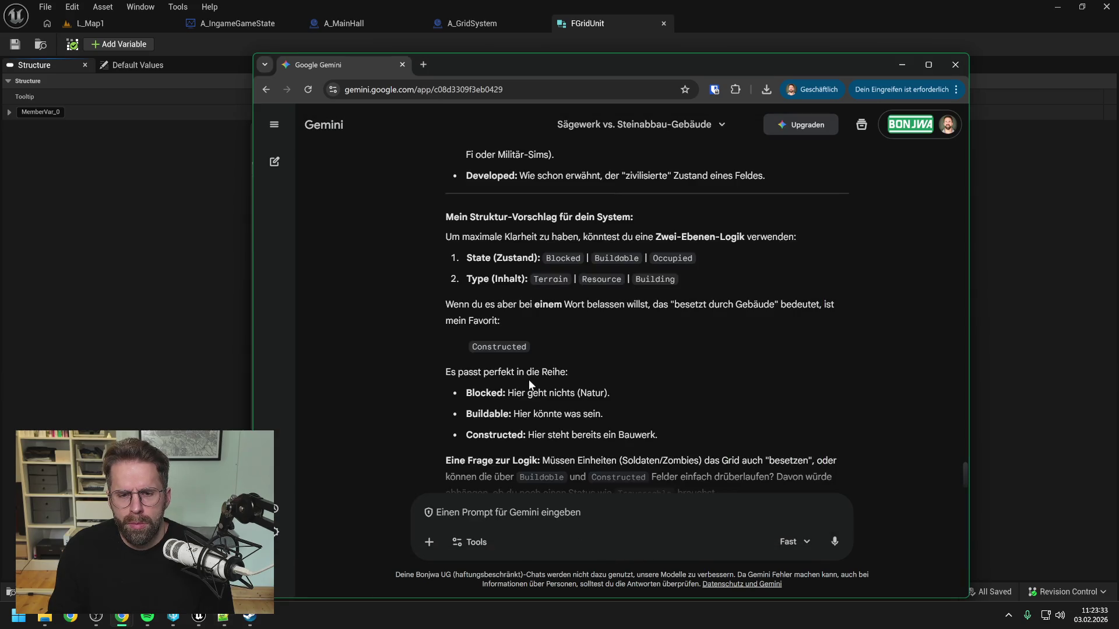
# Copy Gemini's Blocked | Buildable | Occupied state list into the prompt box.
pyautogui.moveTo(544, 258); pyautogui.dragTo(688, 274)
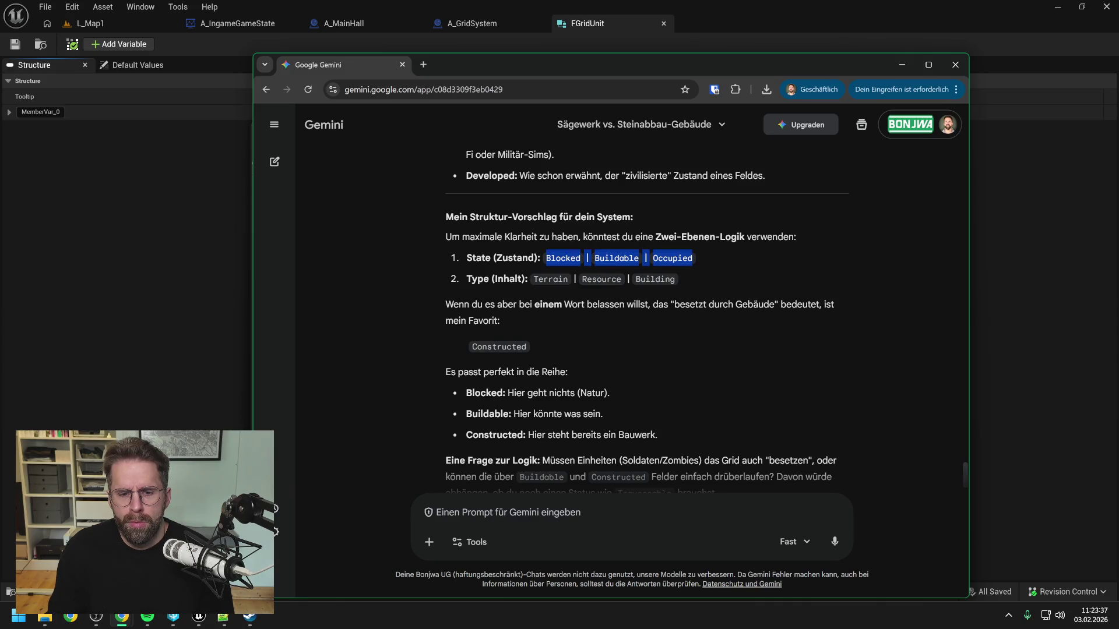
pyautogui.hotkey('ctrl', 'c')
pyautogui.click(508, 513)
pyautogui.hotkey('ctrl', 'v')
pyautogui.hotkey('shift', 'Return')
pyautogui.hotkey('shift', 'Return')
# Ask for a word other than Buildable, since the tile is unblocked and can be built on.
pyautogui.write('Vielleicht noch anders Wort als Buildable, es ')
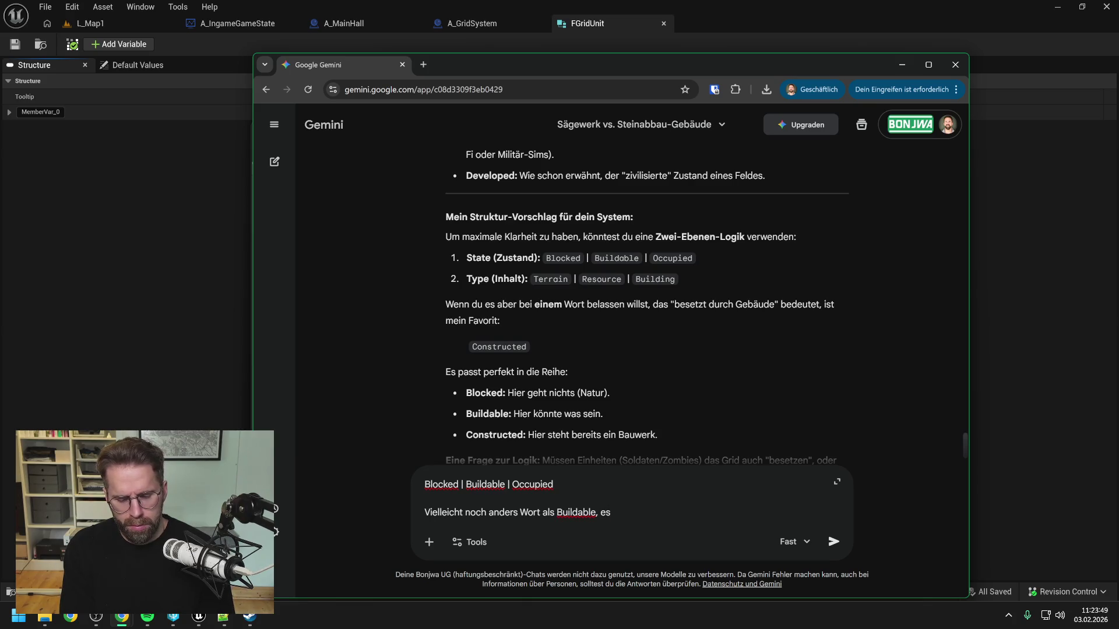
pyautogui.write('ist nicht ghe')
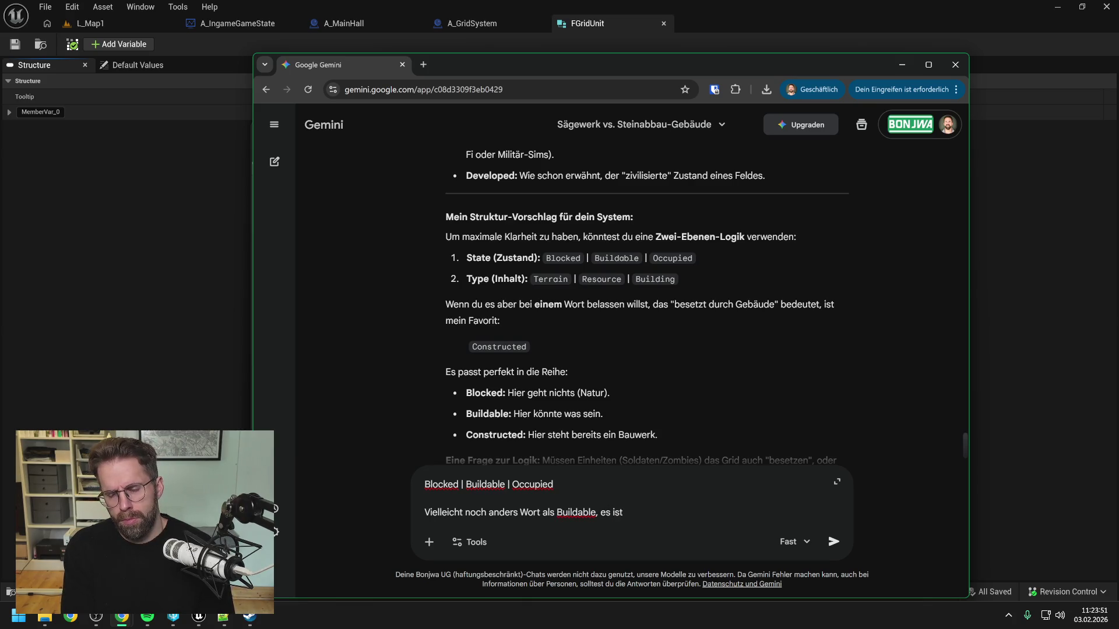
pyautogui.press('BackSpace')
pyautogui.press('BackSpace')
pyautogui.press('BackSpace')
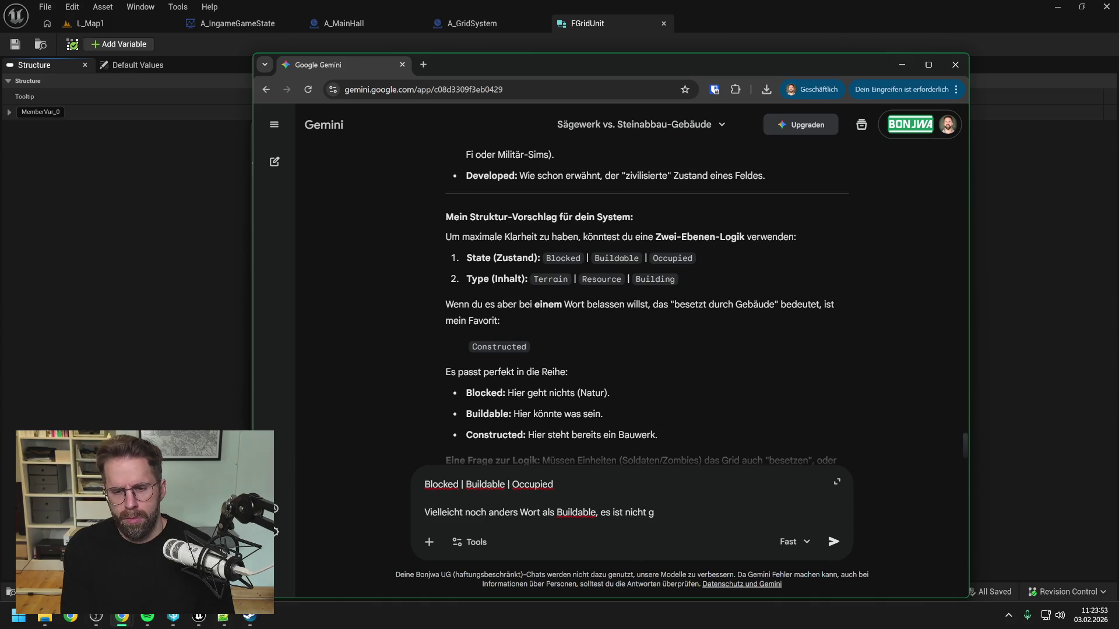
pyautogui.press('BackSpace')
pyautogui.press('BackSpace')
pyautogui.press('BackSpace')
pyautogui.write('- ')
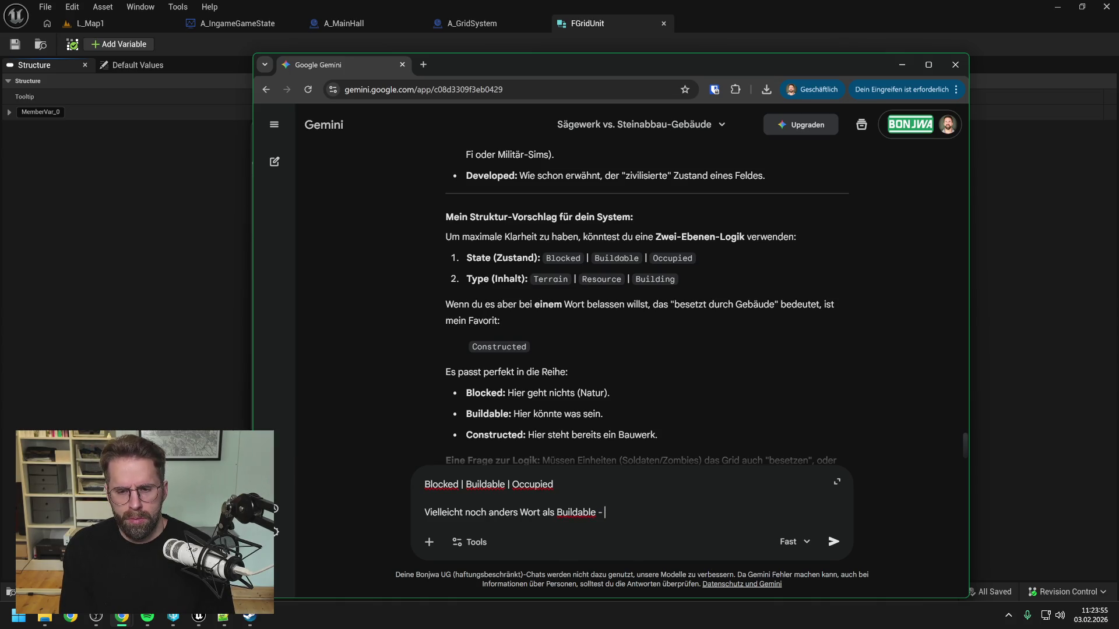
pyautogui.write('es ist einfach ni')
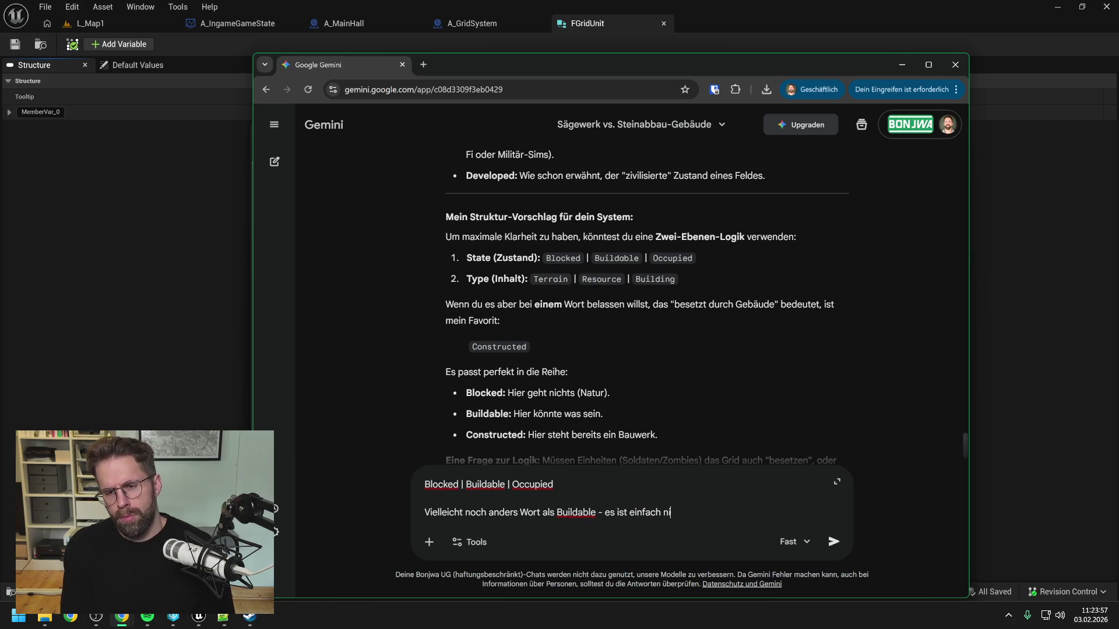
pyautogui.write('cht geblockt, man kann frei durch passieren udn')
pyautogui.press('BackSpace')
pyautogui.press('BackSpace')
pyautogui.press('BackSpace')
pyautogui.write('und drauf bauen')
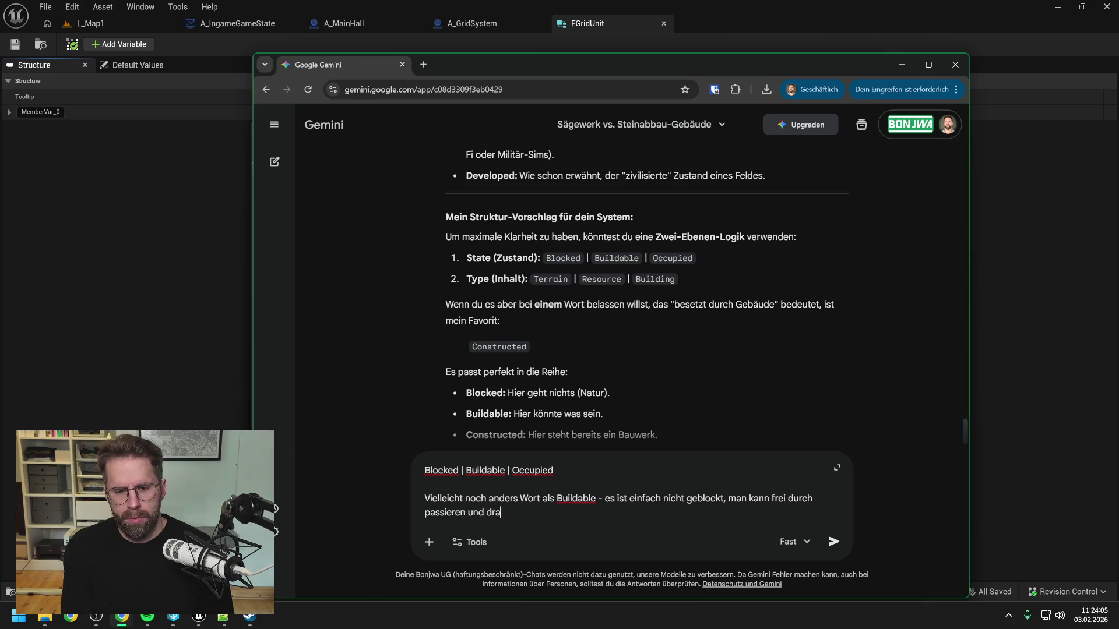
pyautogui.press('Return')
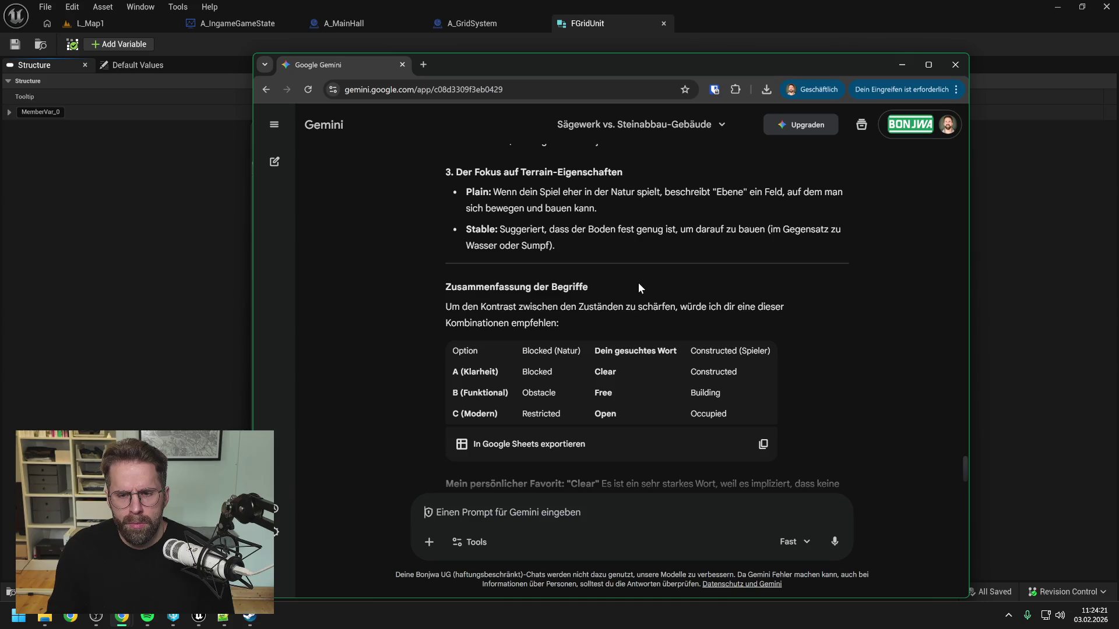
# Replace Buildable with Free in the Daily.txt state list.
pyautogui.click(120, 342)
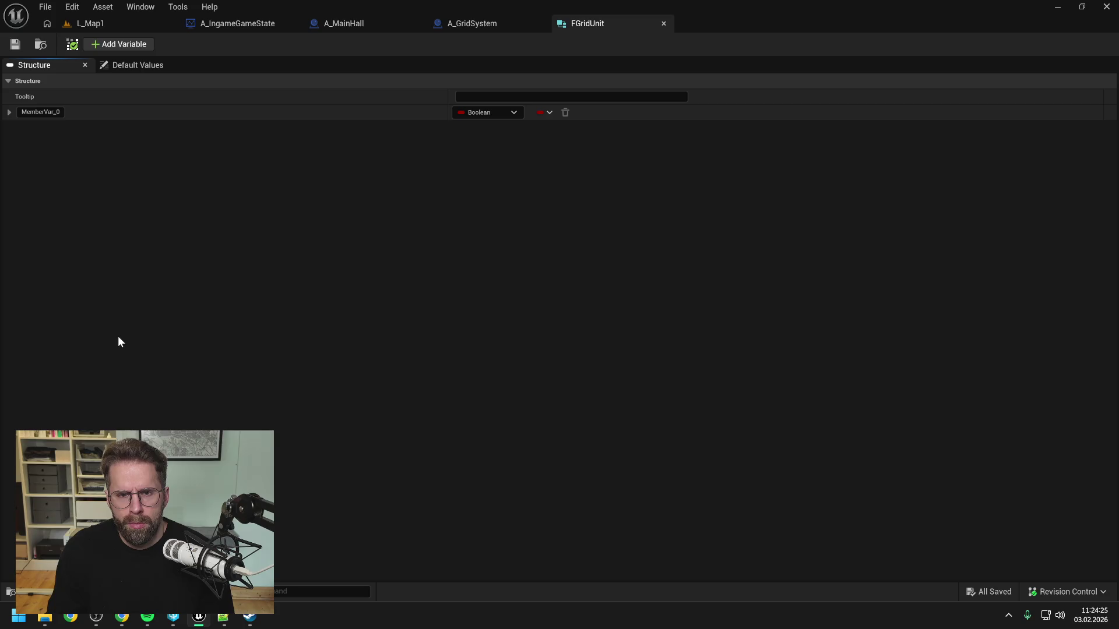
pyautogui.click(224, 619)
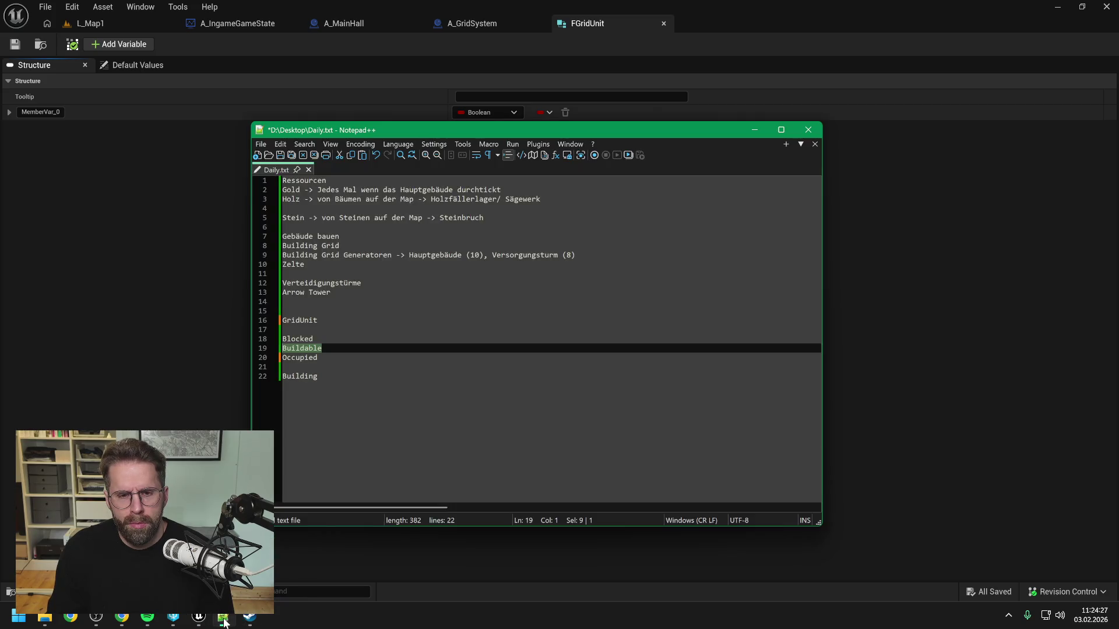
pyautogui.moveTo(322, 348); pyautogui.dragTo(283, 353)
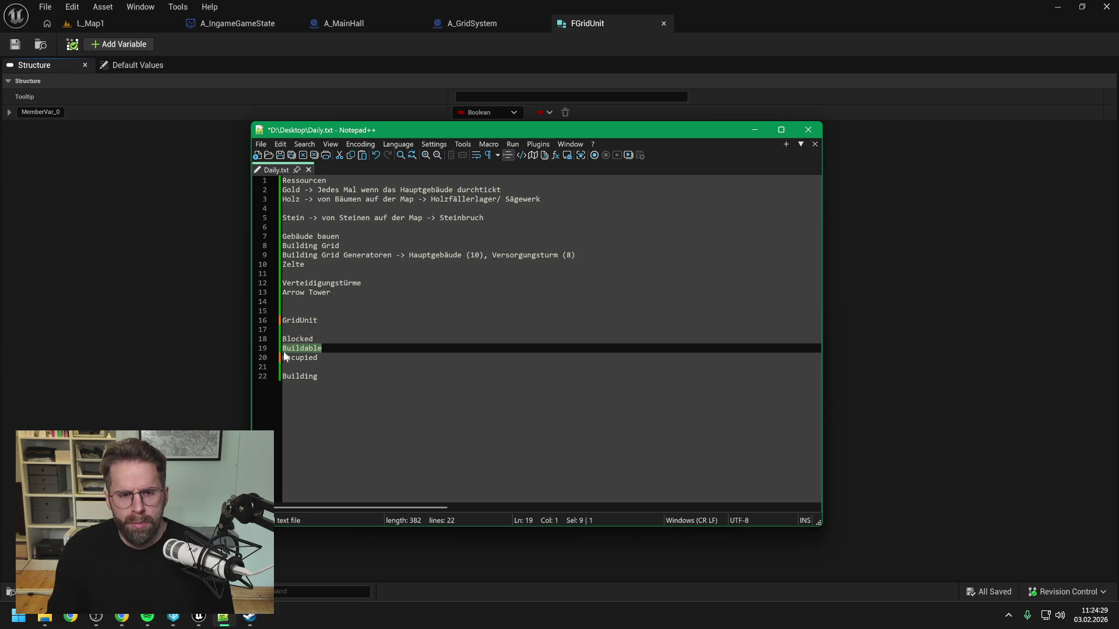
pyautogui.write('Free')
pyautogui.click(318, 357)
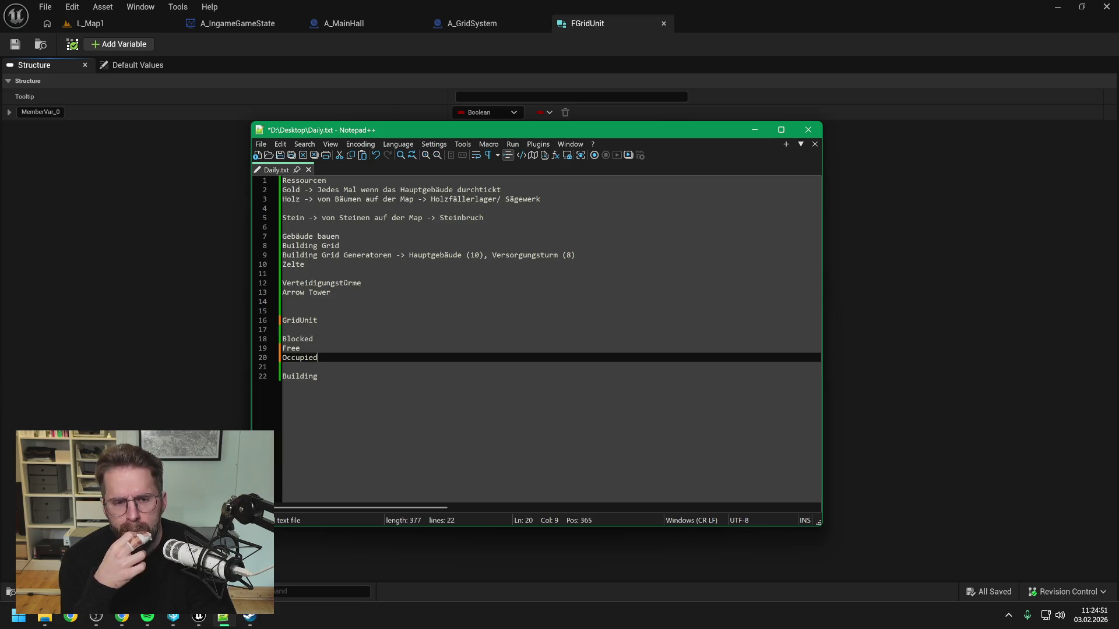
# Rename Building to Content on line 22 and save Daily.txt.
pyautogui.press('Down')
pyautogui.press('Down')
pyautogui.press('End')
pyautogui.hotkey('shift', 'Home')
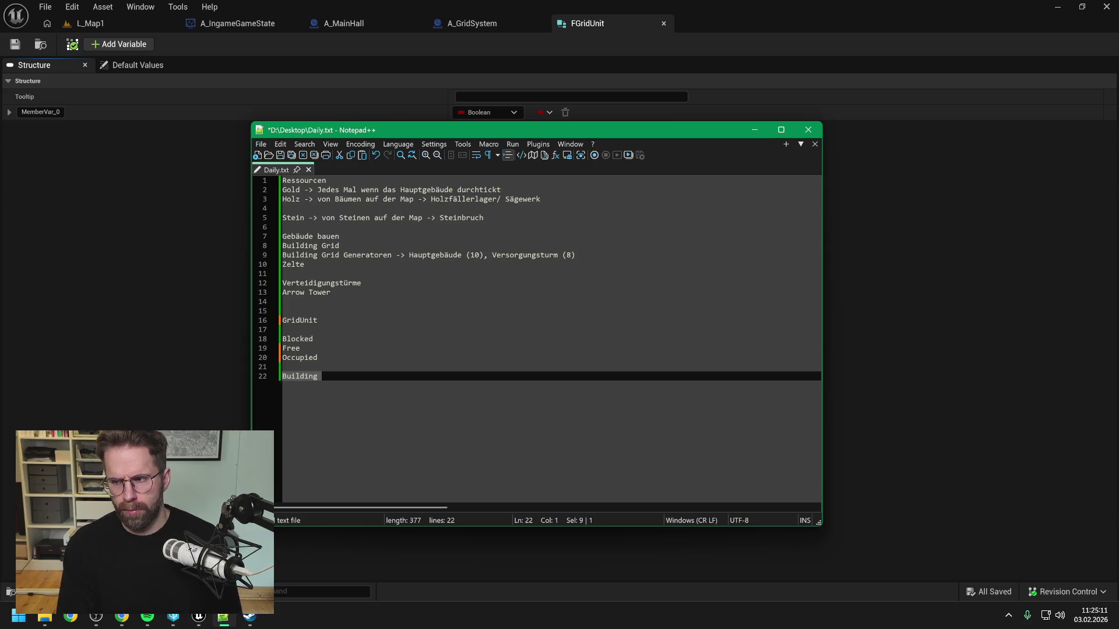
pyautogui.write('Content')
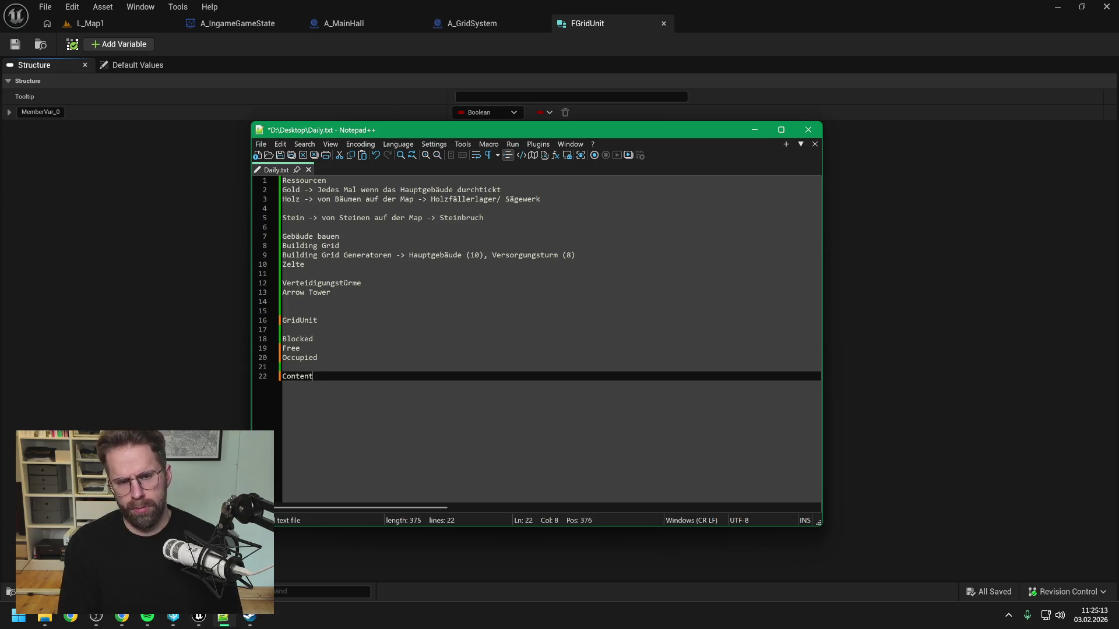
pyautogui.hotkey('ctrl', 's')
pyautogui.moveTo(436, 128); pyautogui.dragTo(486, 92)
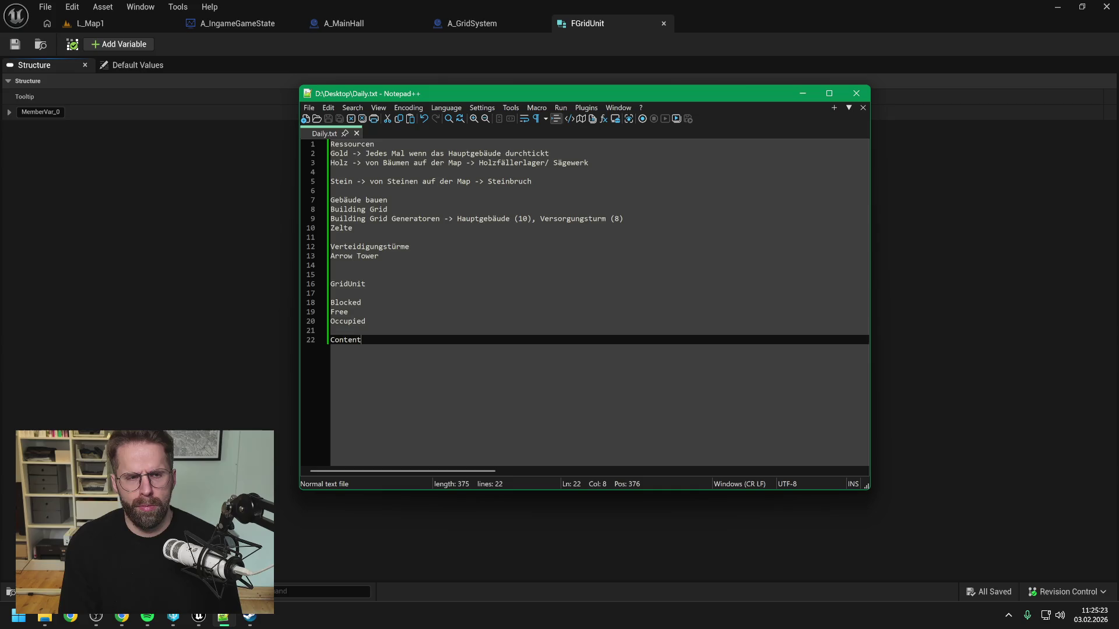
pyautogui.click(208, 257)
# Create a new Blueprint Enumeration asset in the Content folder, starting its name with E.
pyautogui.hotkey('ctrl', 'space')
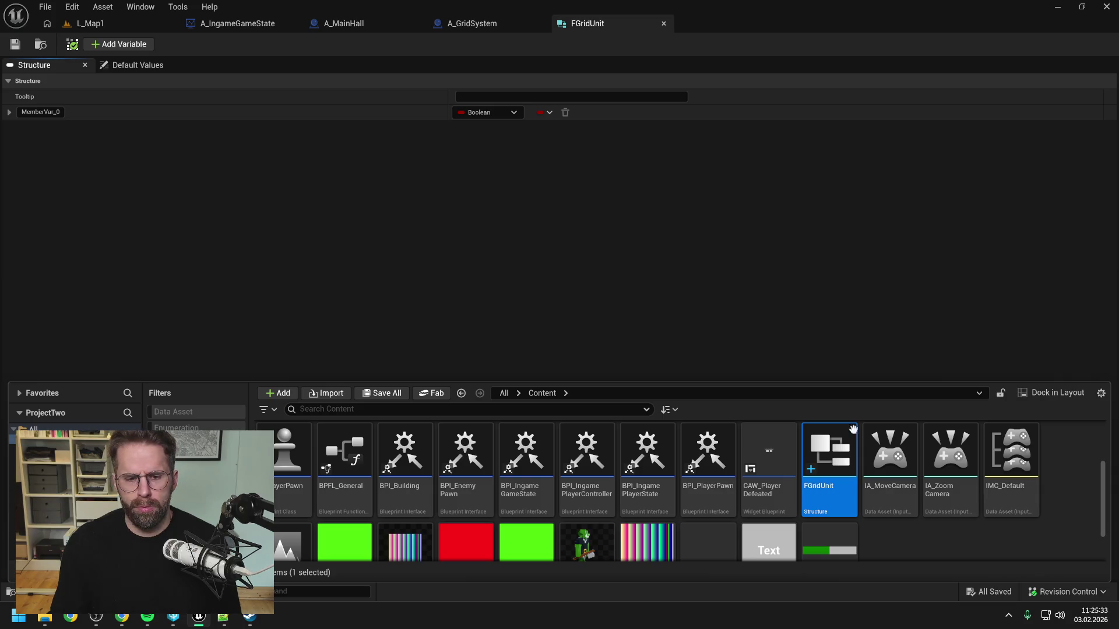
pyautogui.scroll(-2, 909, 460)
pyautogui.click(914, 504)
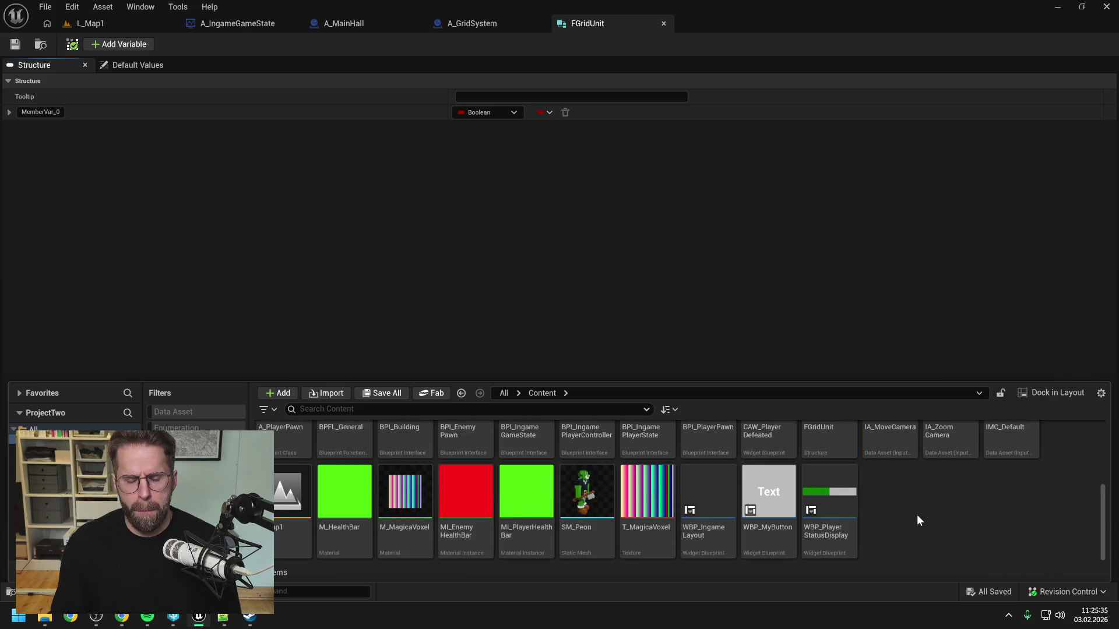
pyautogui.rightClick(917, 515)
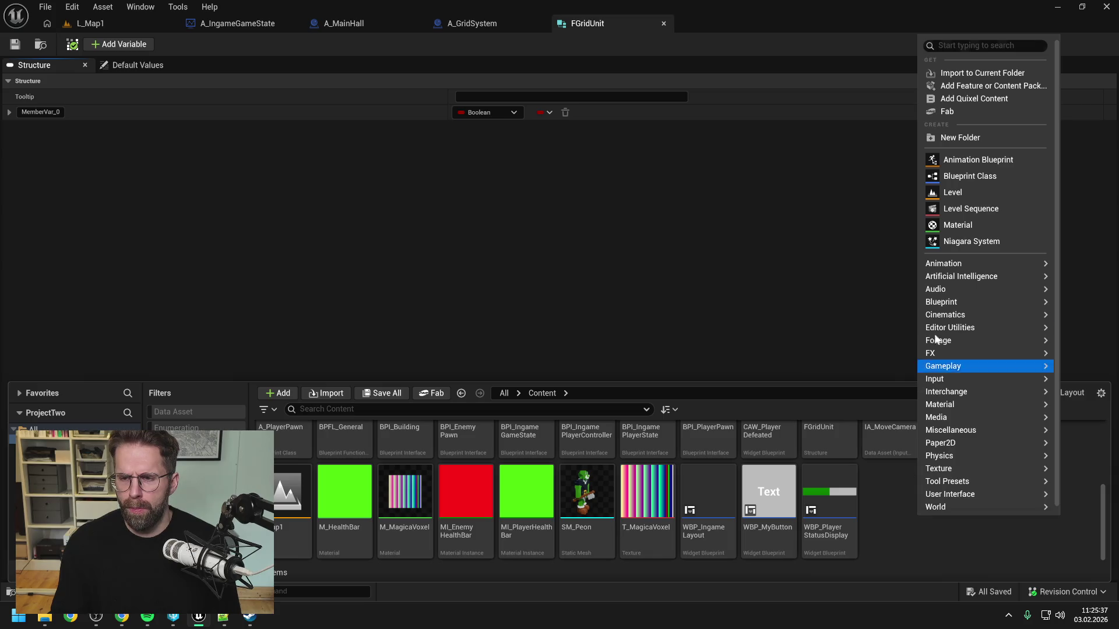
pyautogui.moveTo(950, 291)
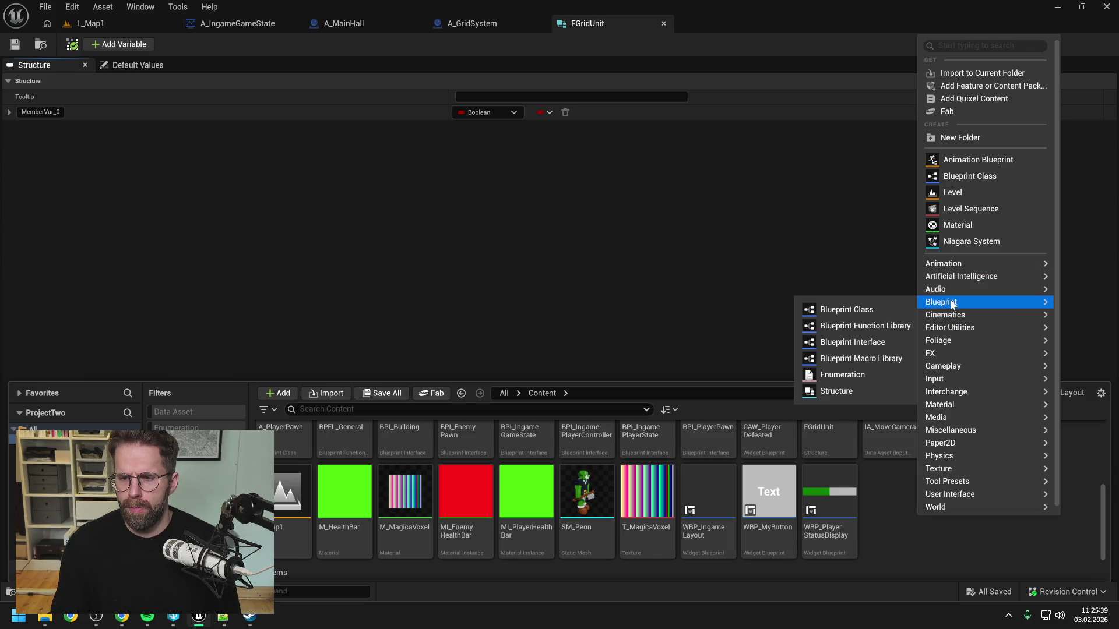
pyautogui.click(834, 375)
pyautogui.write('E')
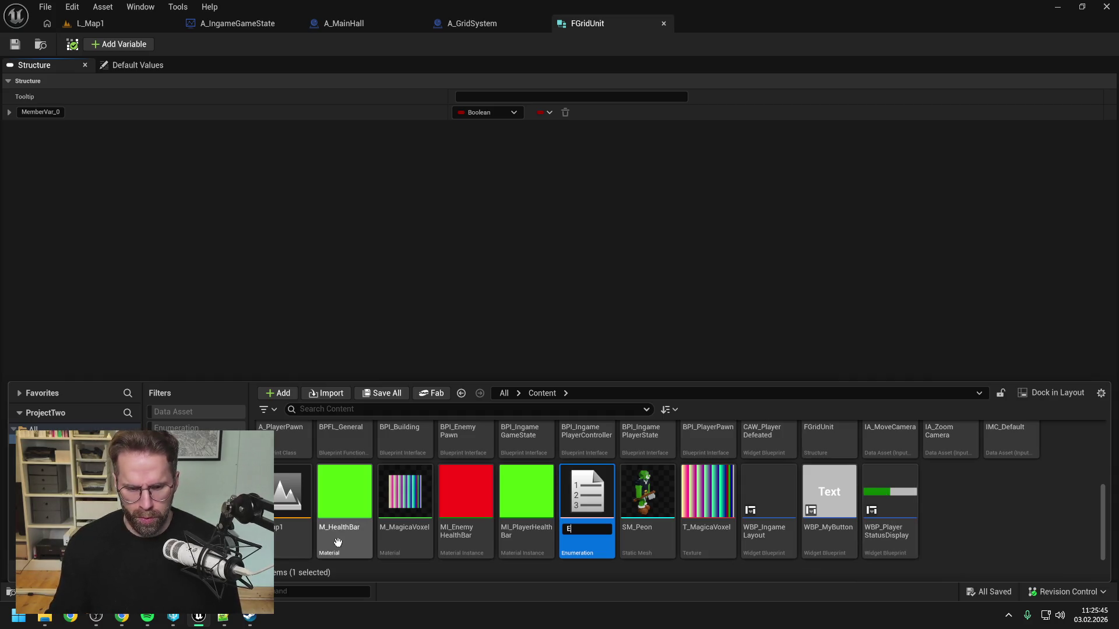
pyautogui.hotkey('alt', 'Tab')
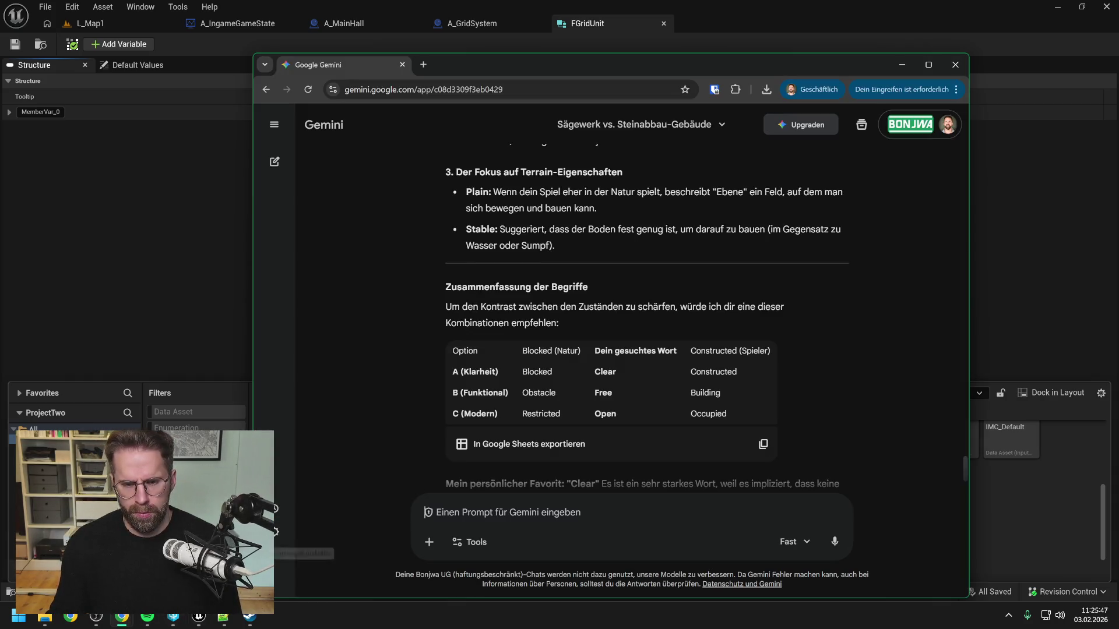
# Ask Gemini what to call the enum holding Blocked, Free and Occupied.
pyautogui.write('wie')
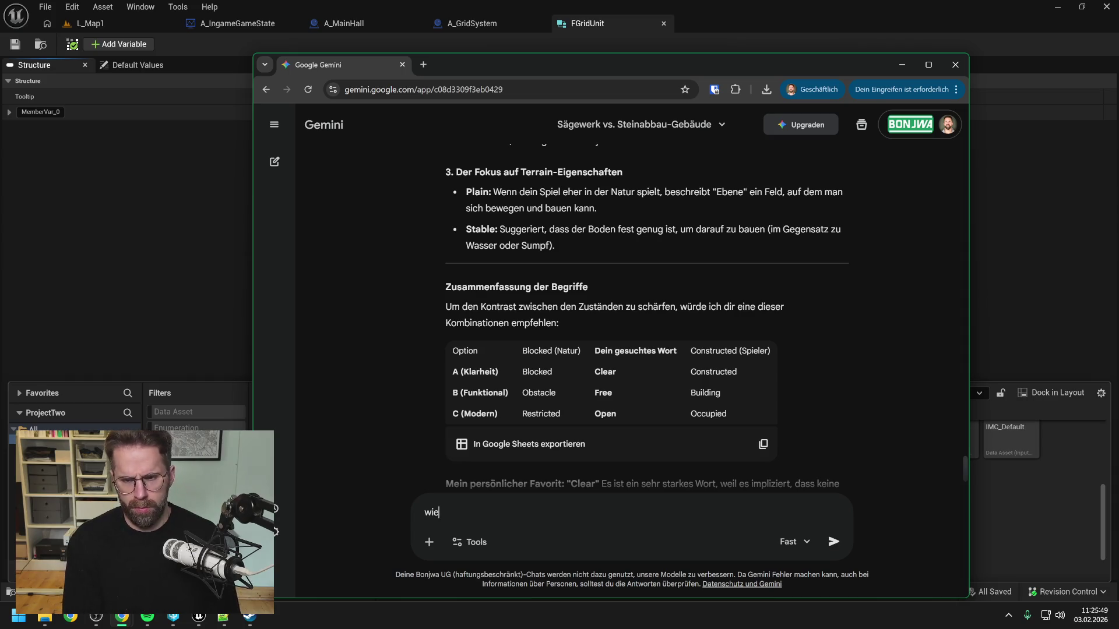
pyautogui.write(' heißt das ENum')
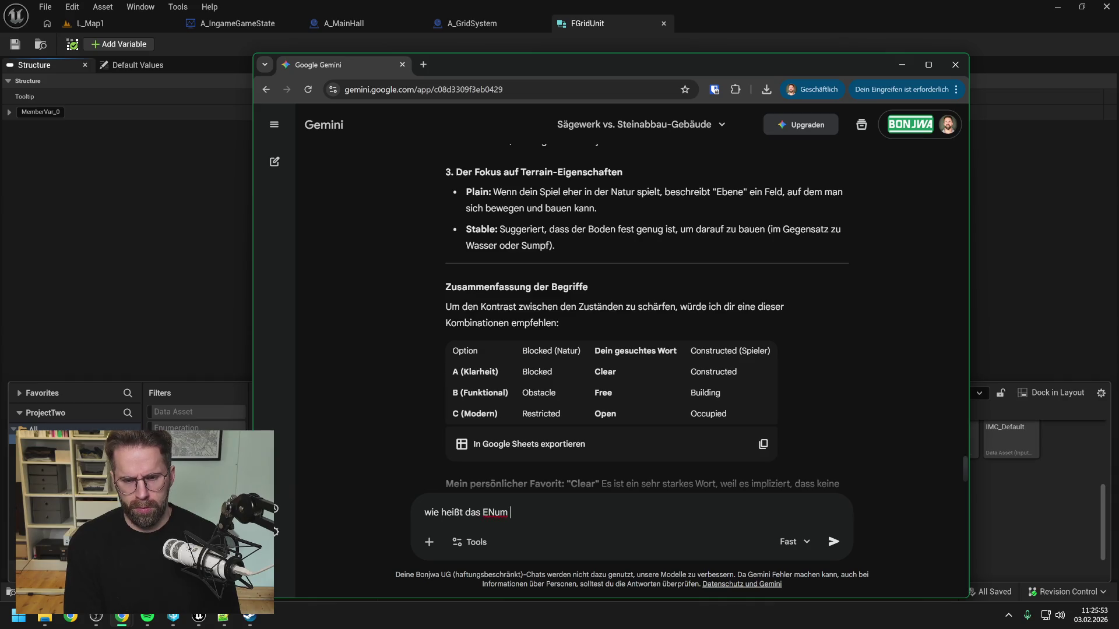
pyautogui.write('f+')
pyautogui.write('ür Blocked')
pyautogui.write(',')
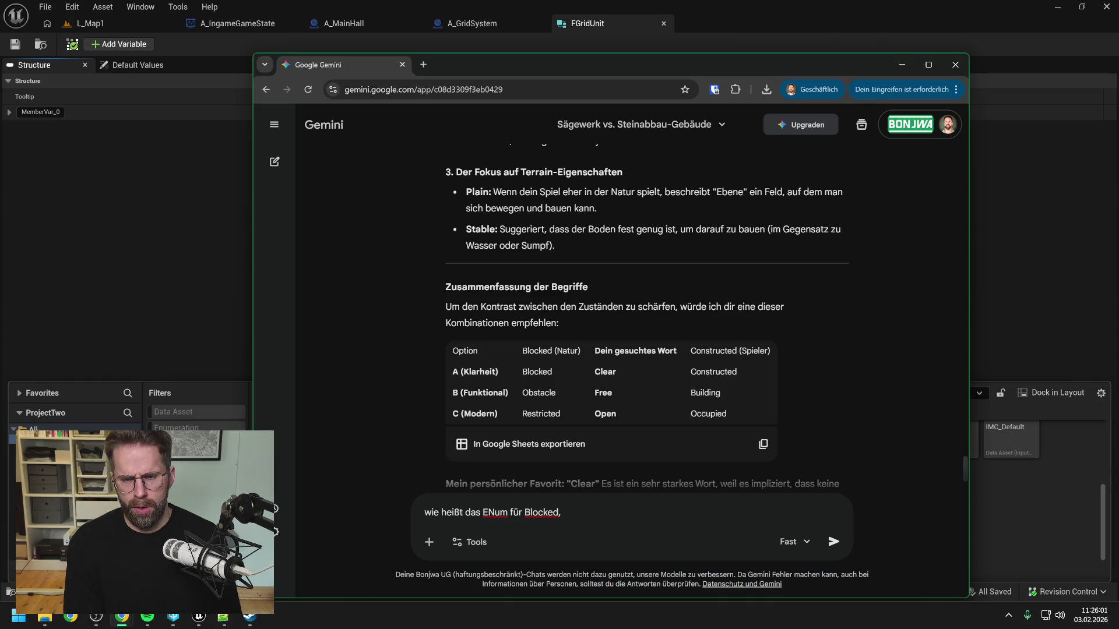
pyautogui.write(' Free')
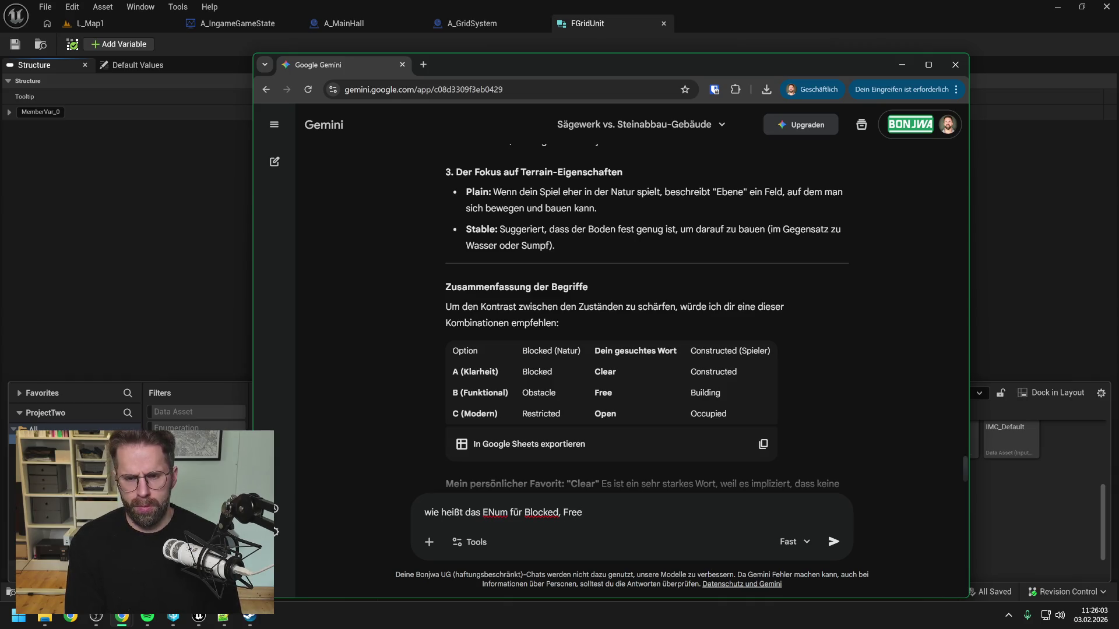
pyautogui.write(', Occupied')
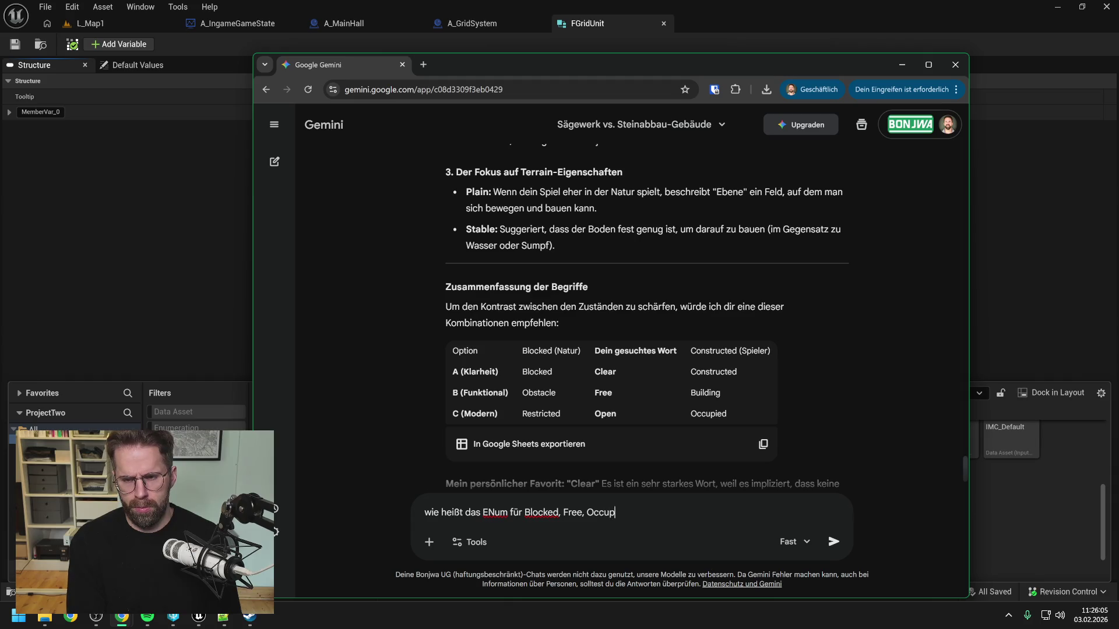
pyautogui.press('Return')
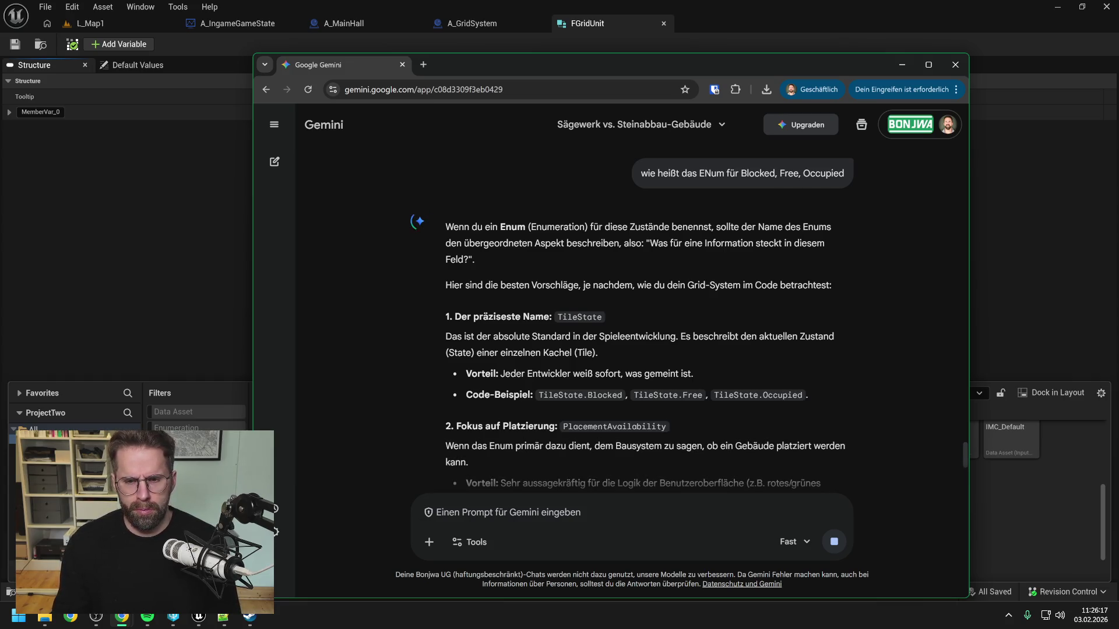
pyautogui.hotkey('alt', 'Tab')
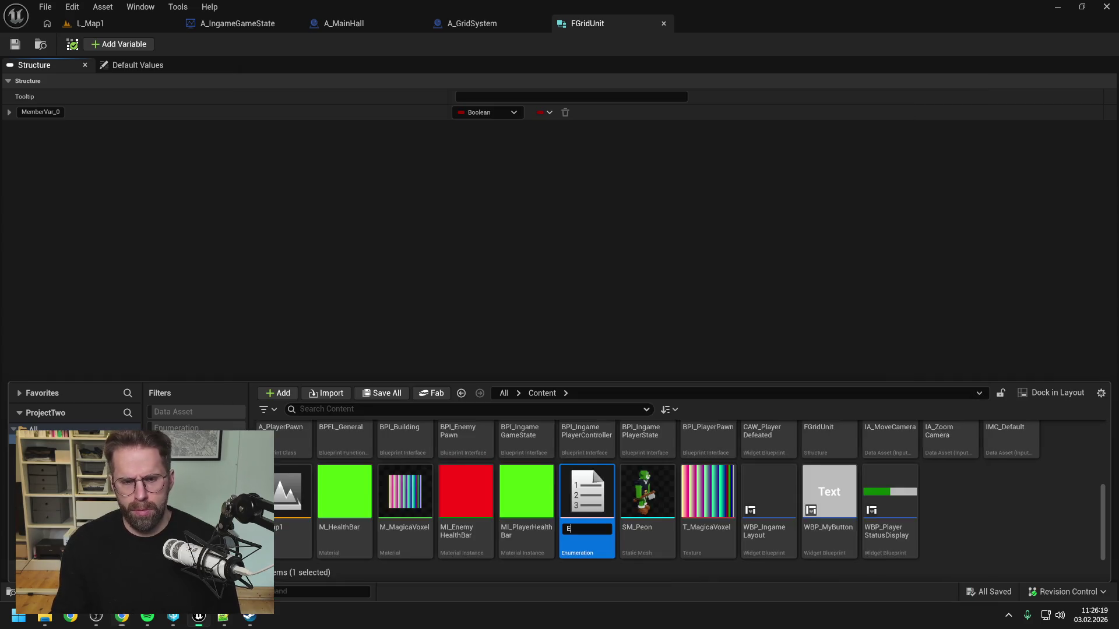
# Rename the FGridUnit structure asset to FTile.
pyautogui.hotkey('ctrl', 'space')
pyautogui.hotkey('ctrl', 'space')
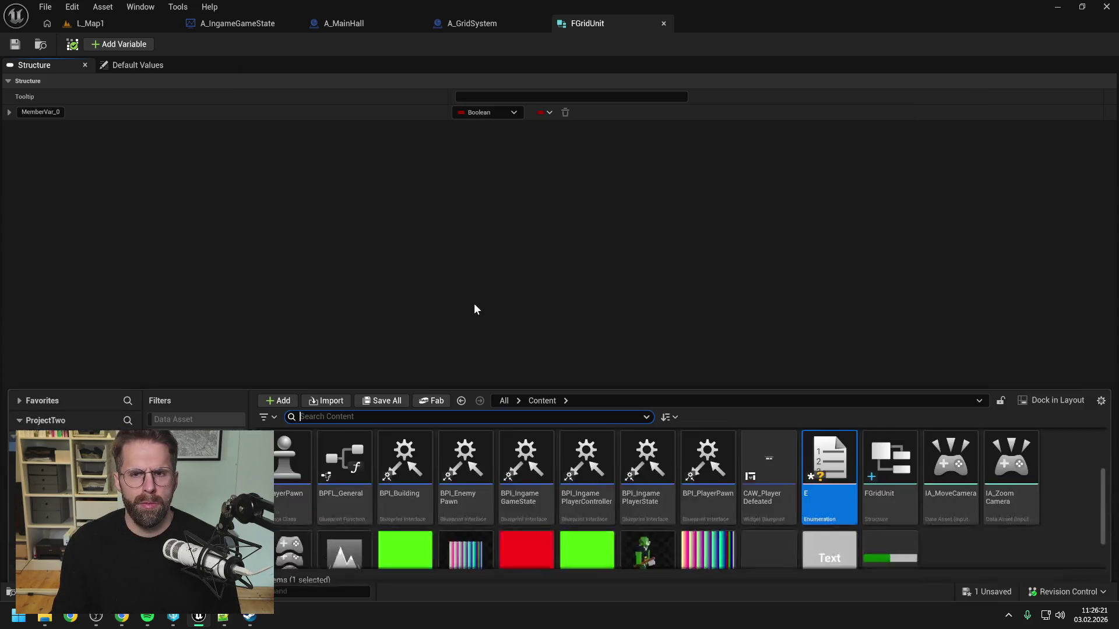
pyautogui.click(884, 508)
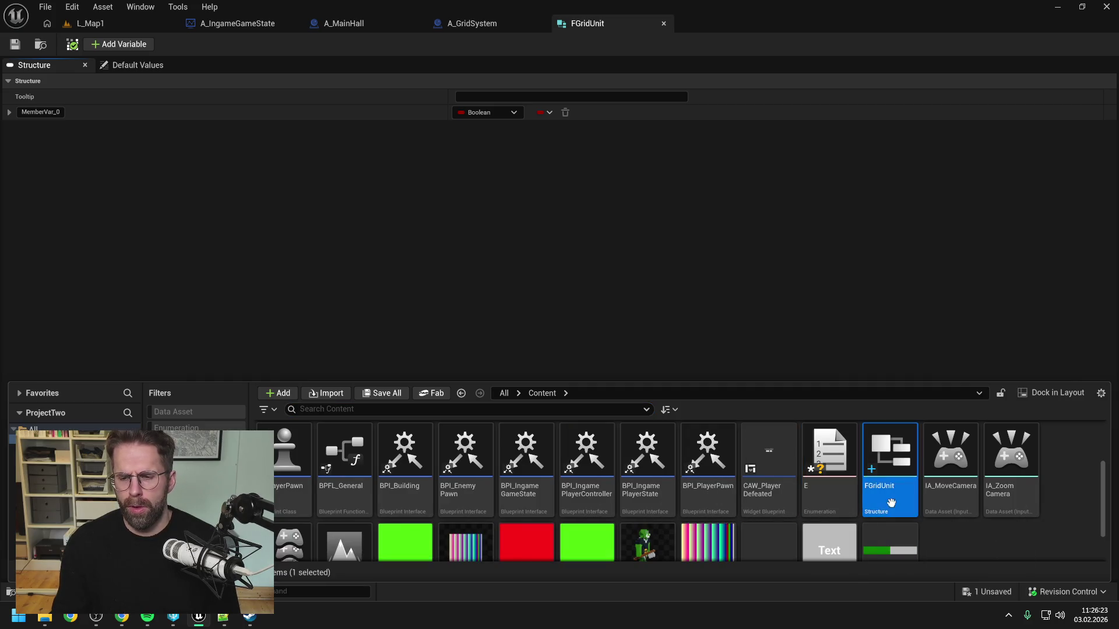
pyautogui.press('F2')
pyautogui.press('End')
pyautogui.press('BackSpace')
pyautogui.press('BackSpace')
pyautogui.press('BackSpace')
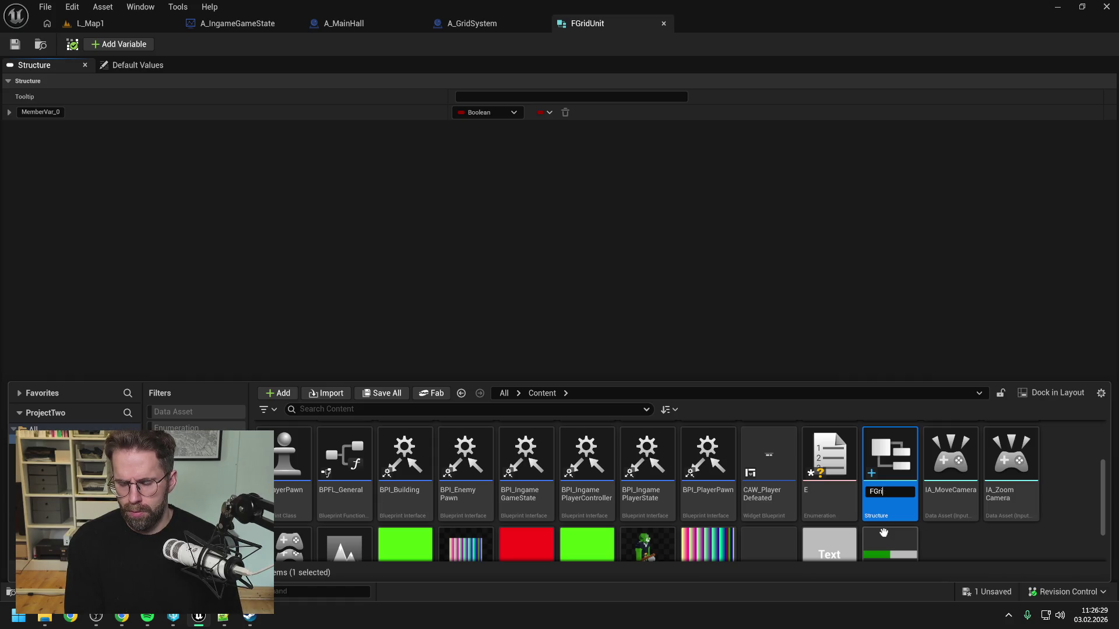
pyautogui.write('ile')
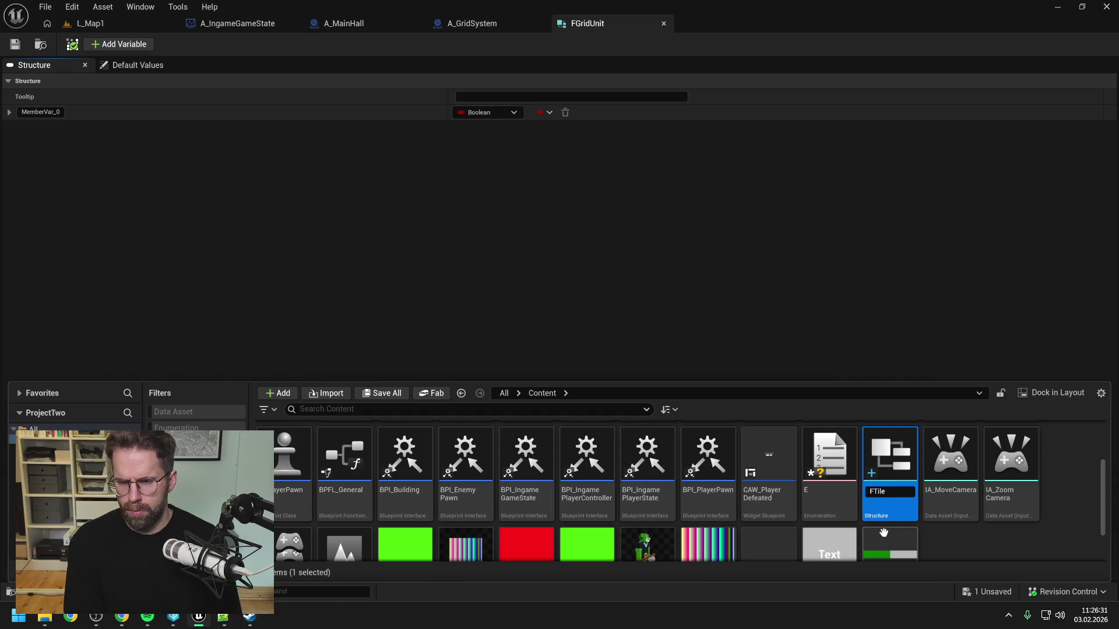
pyautogui.press('Return')
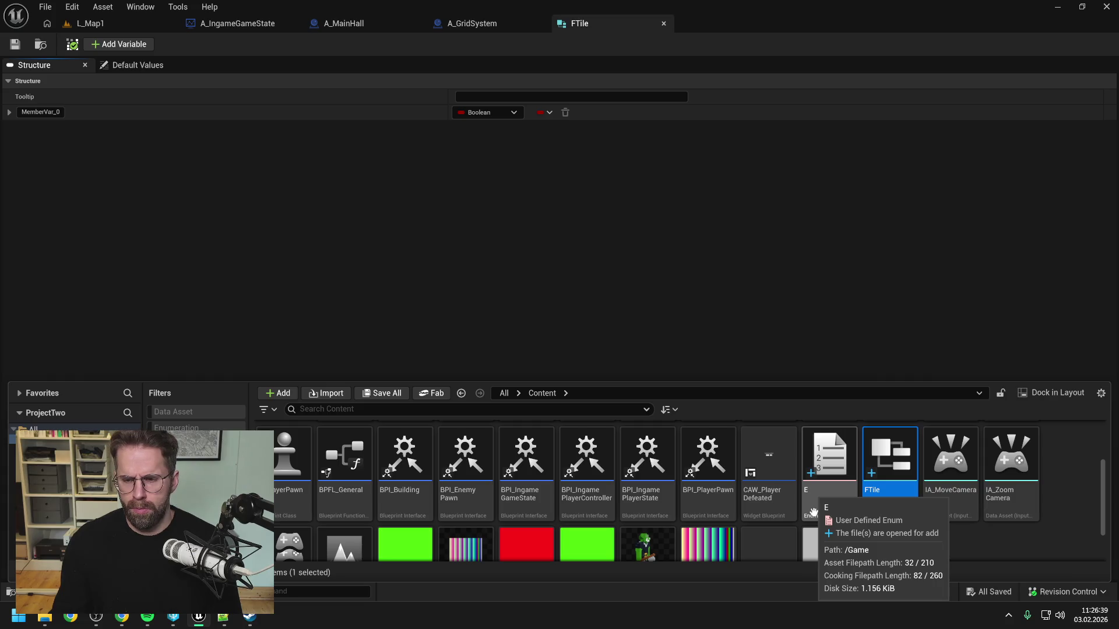
# Rename the E enumeration asset to ETileState, as Gemini suggested.
pyautogui.click(121, 616)
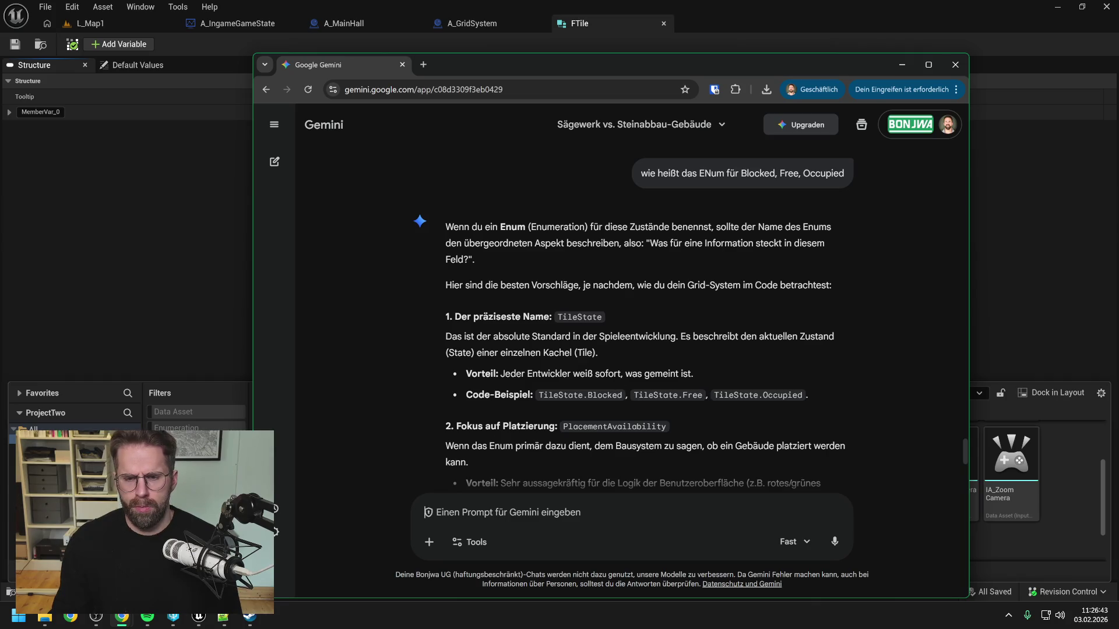
pyautogui.click(1058, 537)
pyautogui.click(819, 502)
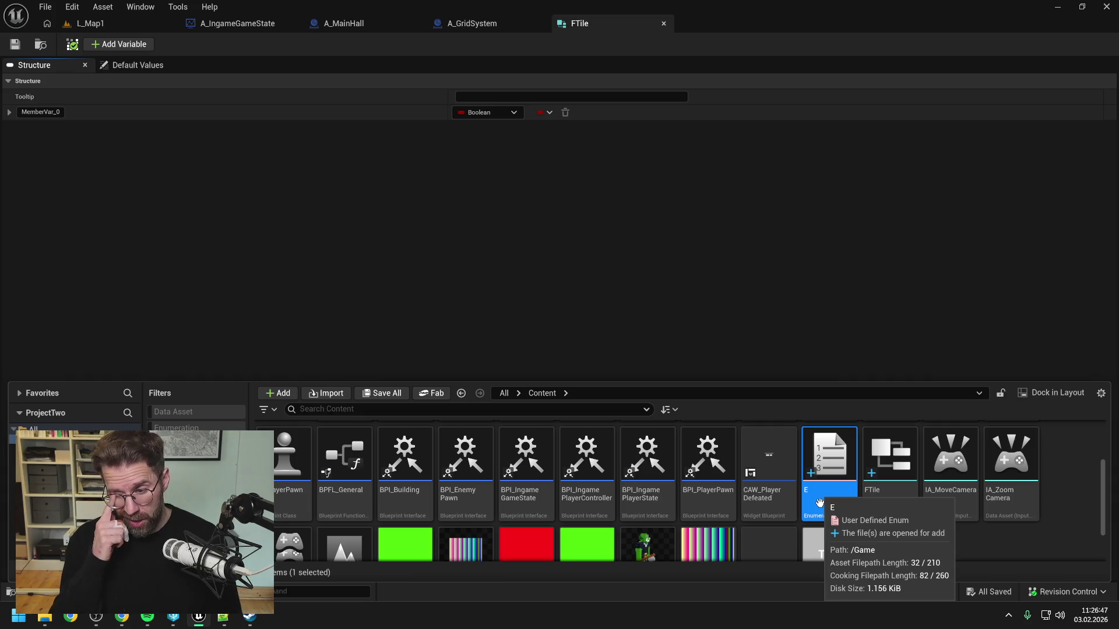
pyautogui.press('F2')
pyautogui.write('ETileState')
pyautogui.press('Return')
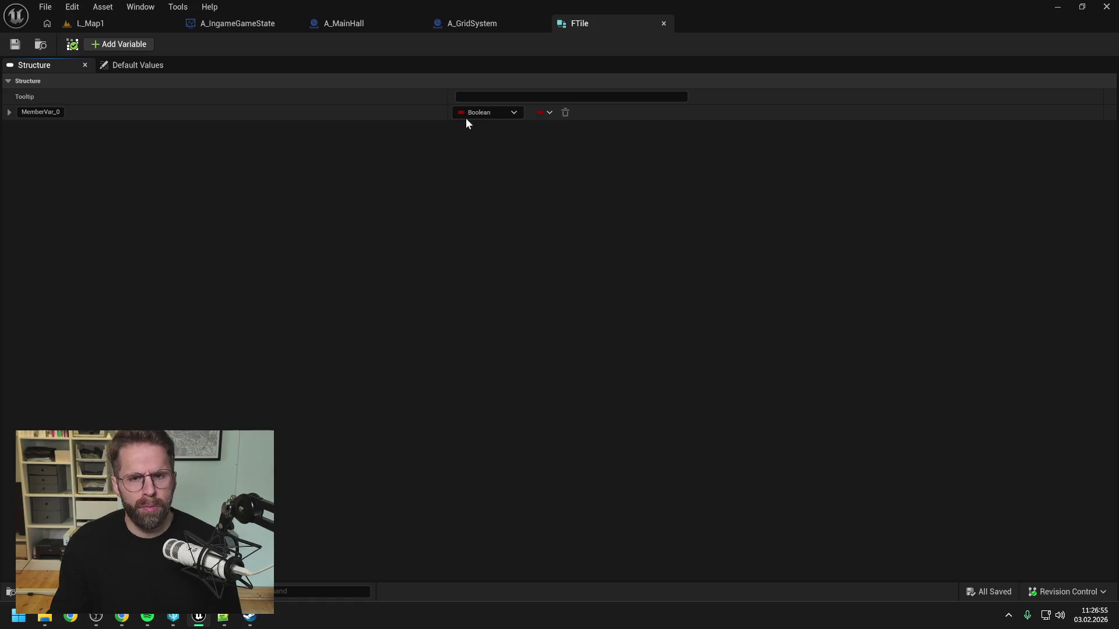
# Make MemberVar_0 an ETileState variable named TileState.
pyautogui.click(470, 114)
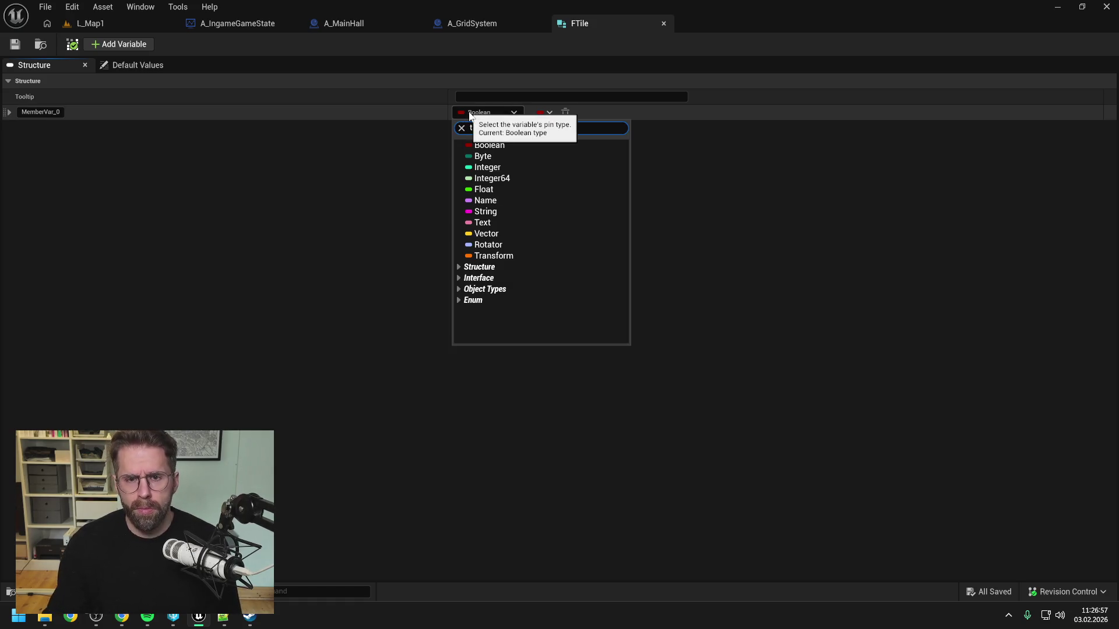
pyautogui.write('tilesta')
pyautogui.click(494, 156)
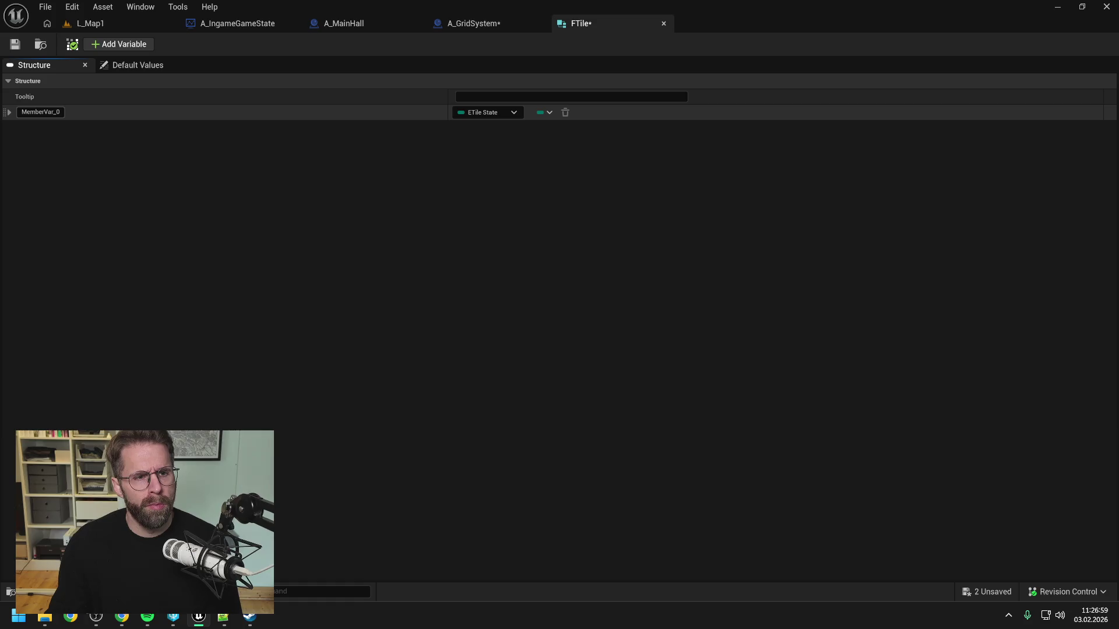
pyautogui.write('T')
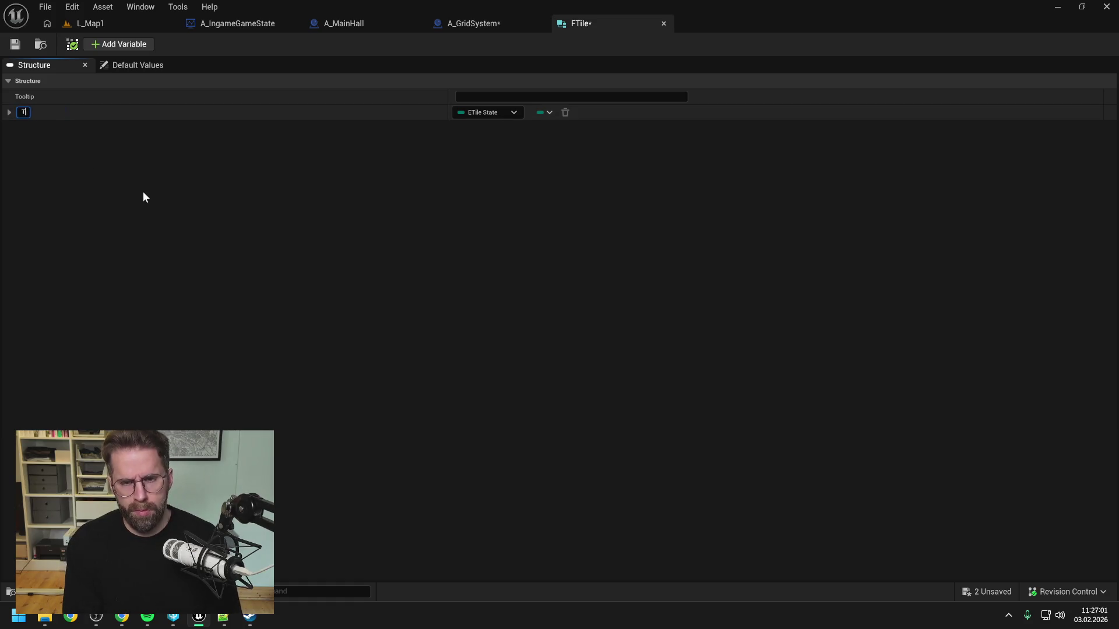
pyautogui.write('ileState')
pyautogui.press('Return')
# Save all assets and inspect the TileState member's type and details.
pyautogui.hotkey('ctrl', 'shift', 's')
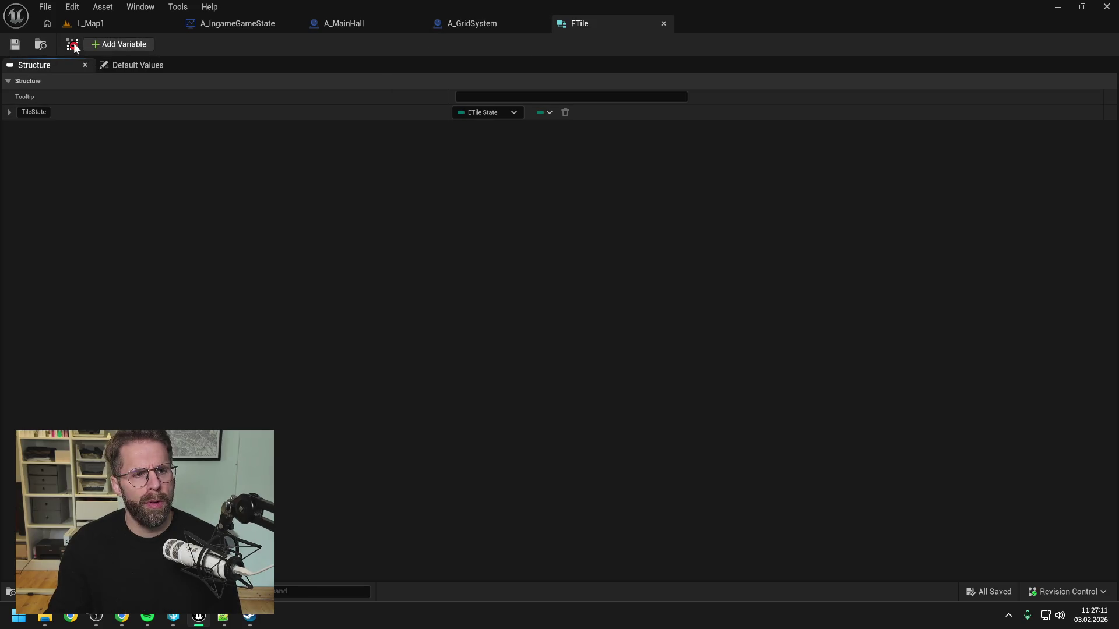
pyautogui.moveTo(74, 46)
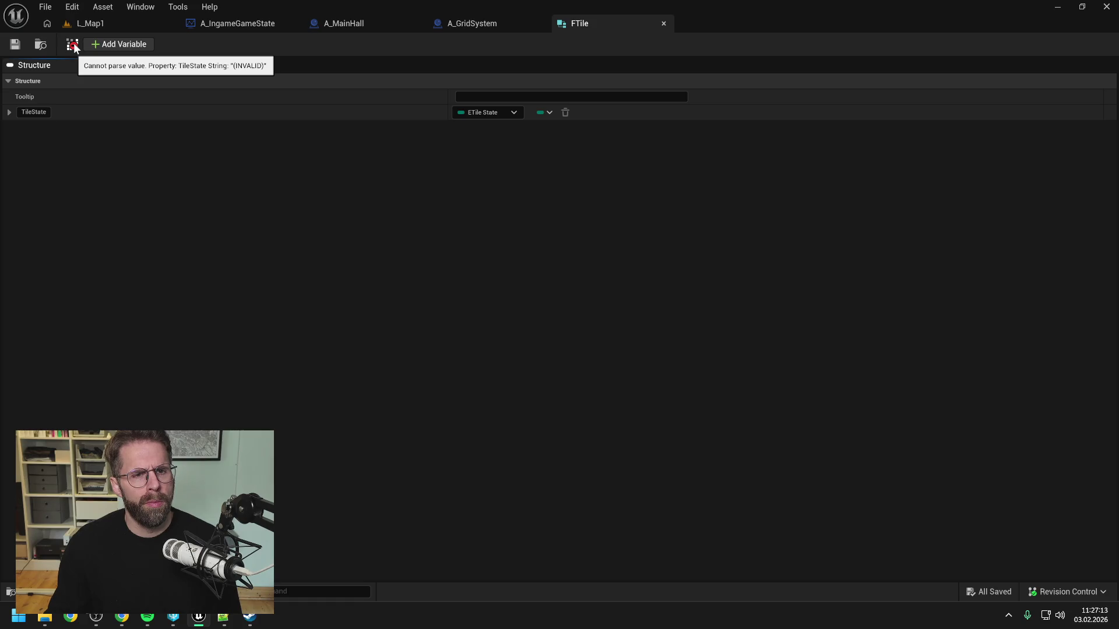
pyautogui.click(488, 114)
pyautogui.click(488, 113)
pyautogui.click(10, 112)
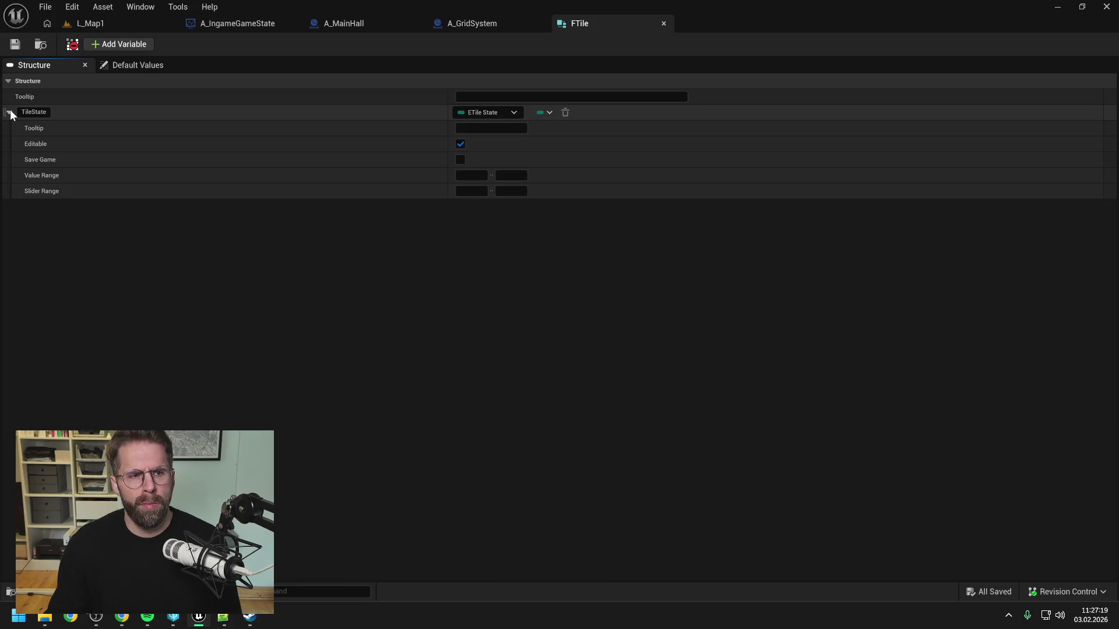
pyautogui.click(10, 113)
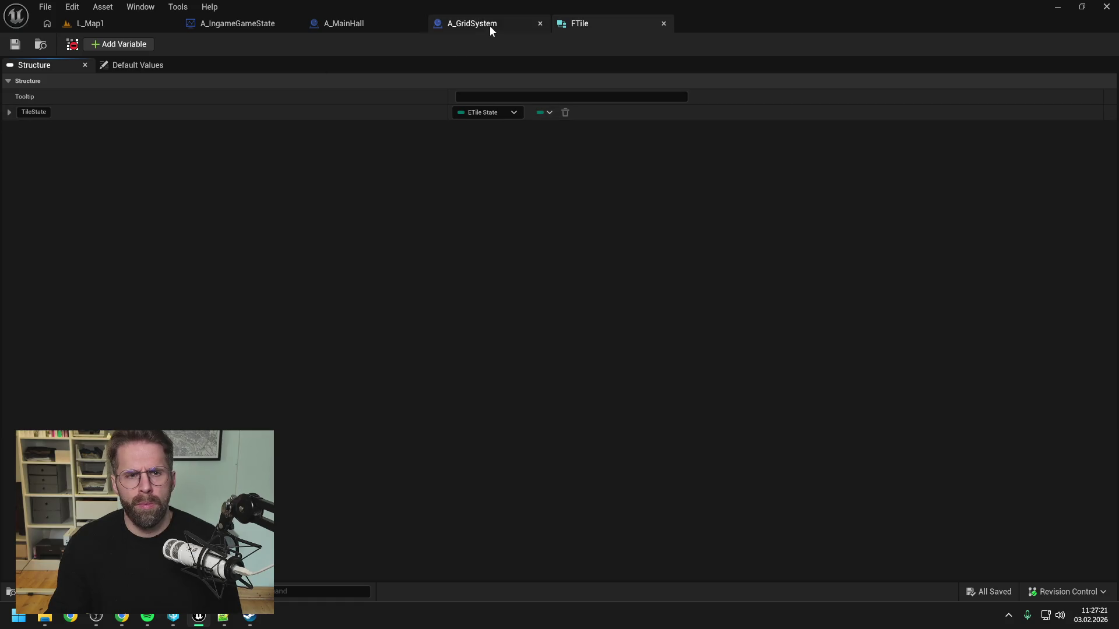
# Close the FTile structure editor and open the ETileState enumeration.
pyautogui.click(489, 24)
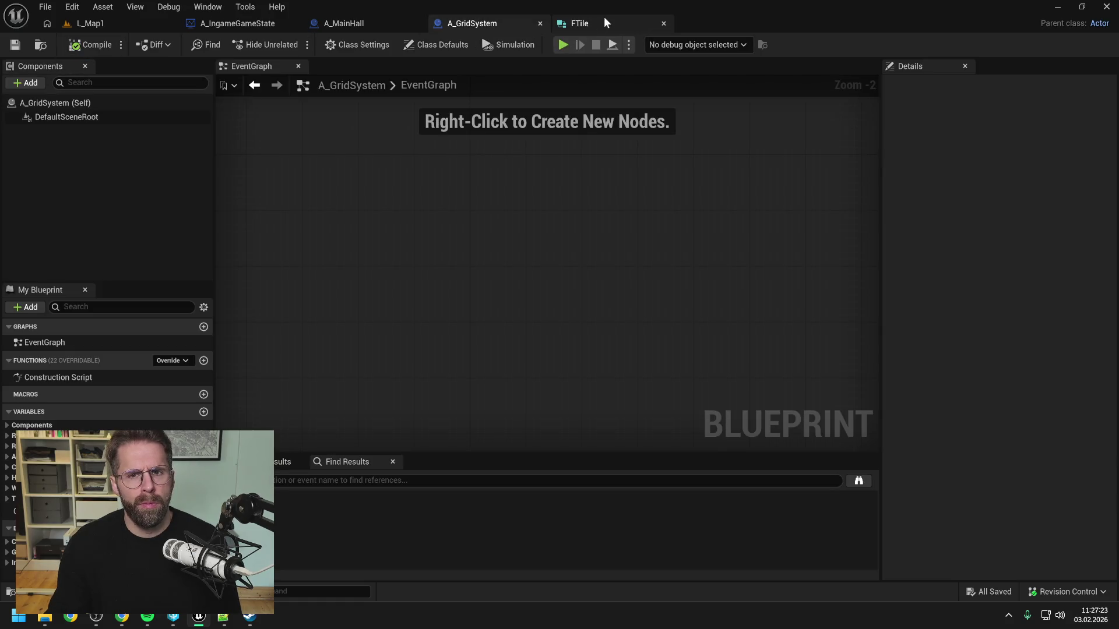
pyautogui.click(604, 21)
pyautogui.click(663, 23)
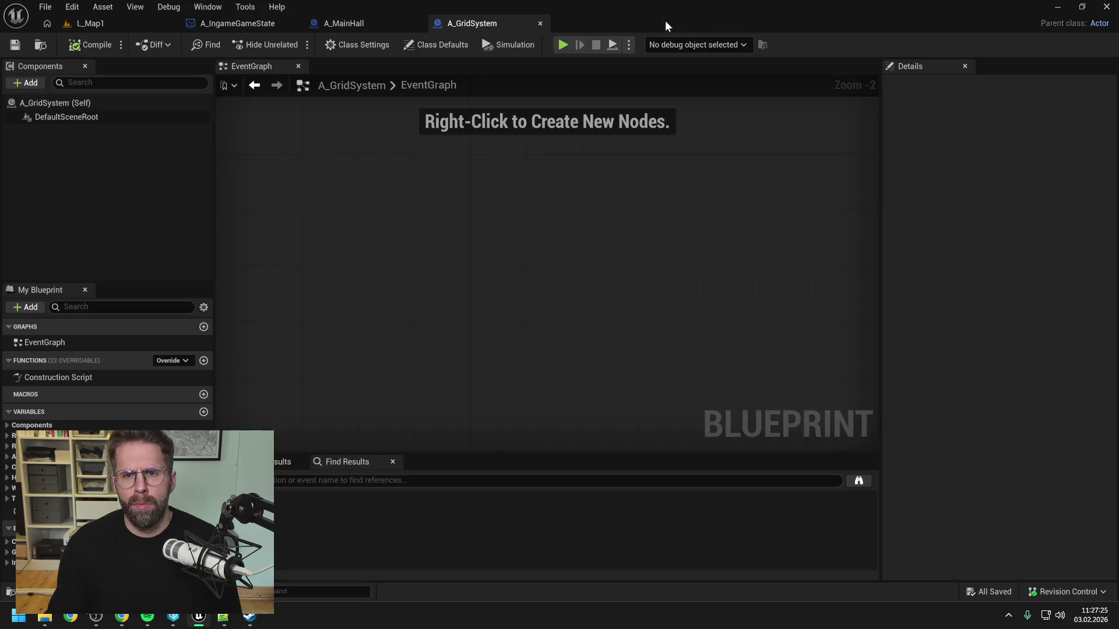
pyautogui.hotkey('ctrl', 'space')
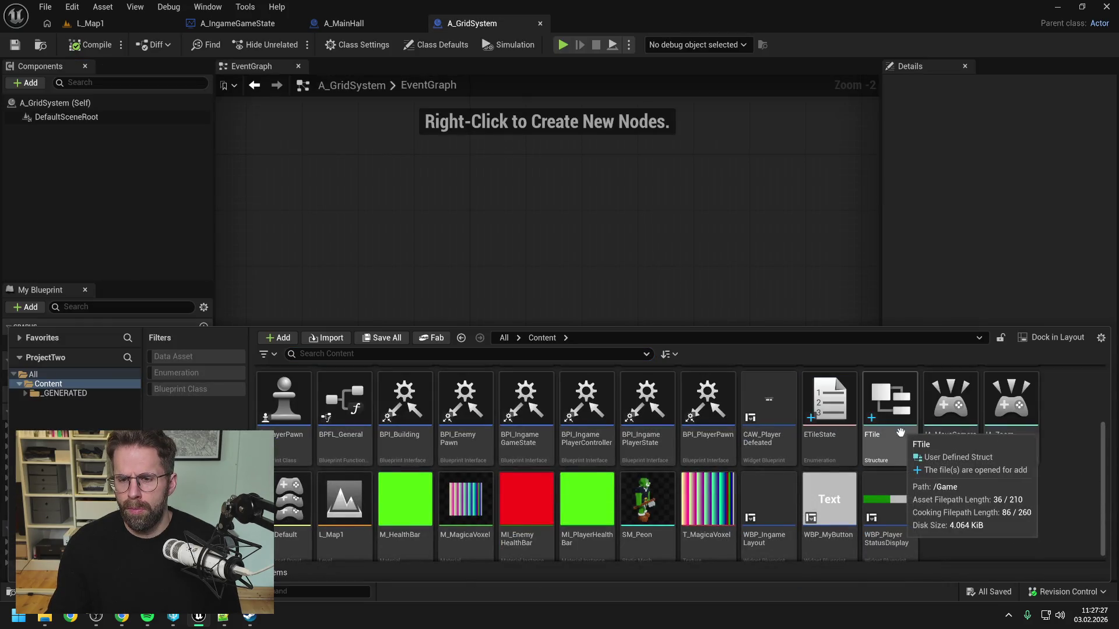
pyautogui.doubleClick(828, 408)
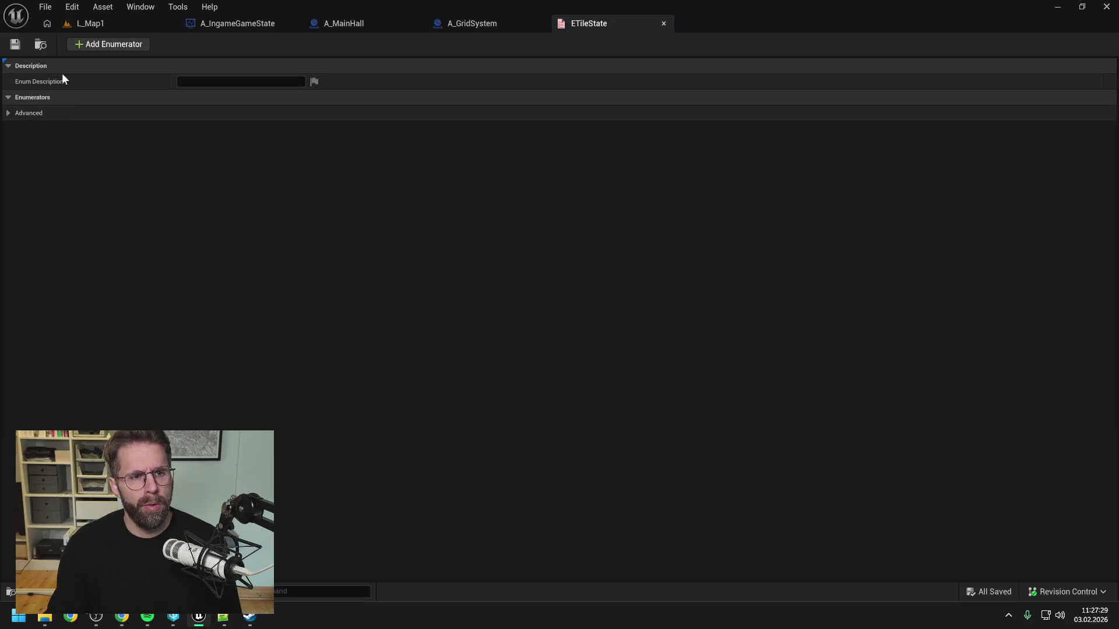
# Add the enumerators Free, Blocked and Occupied to ETileState.
pyautogui.click(106, 45)
pyautogui.click(230, 112)
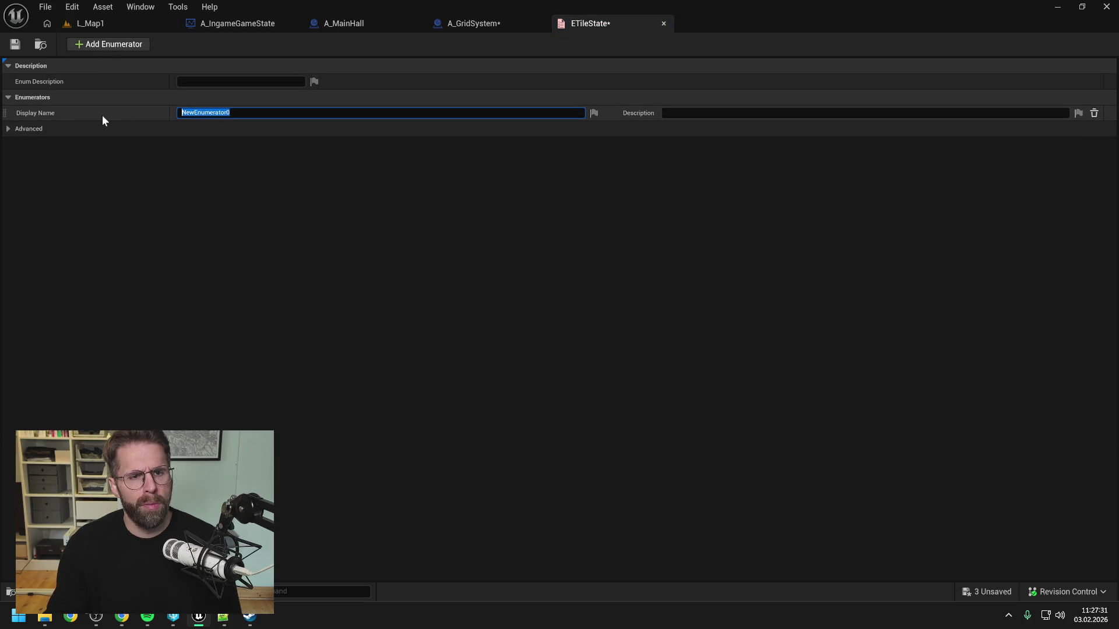
pyautogui.write('F')
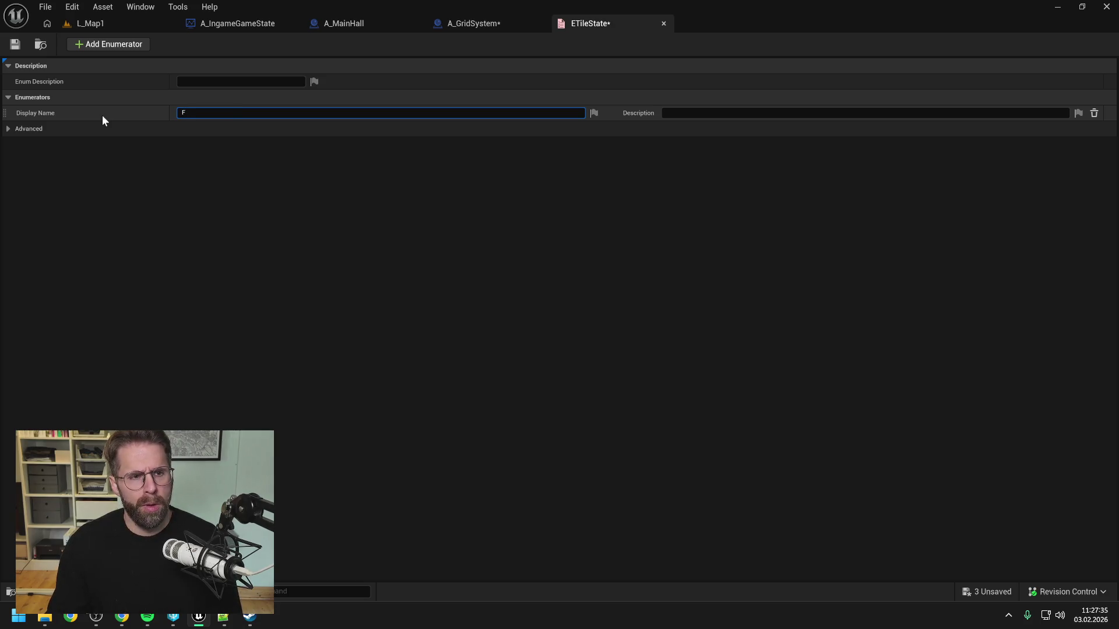
pyautogui.write('ree')
pyautogui.press('Return')
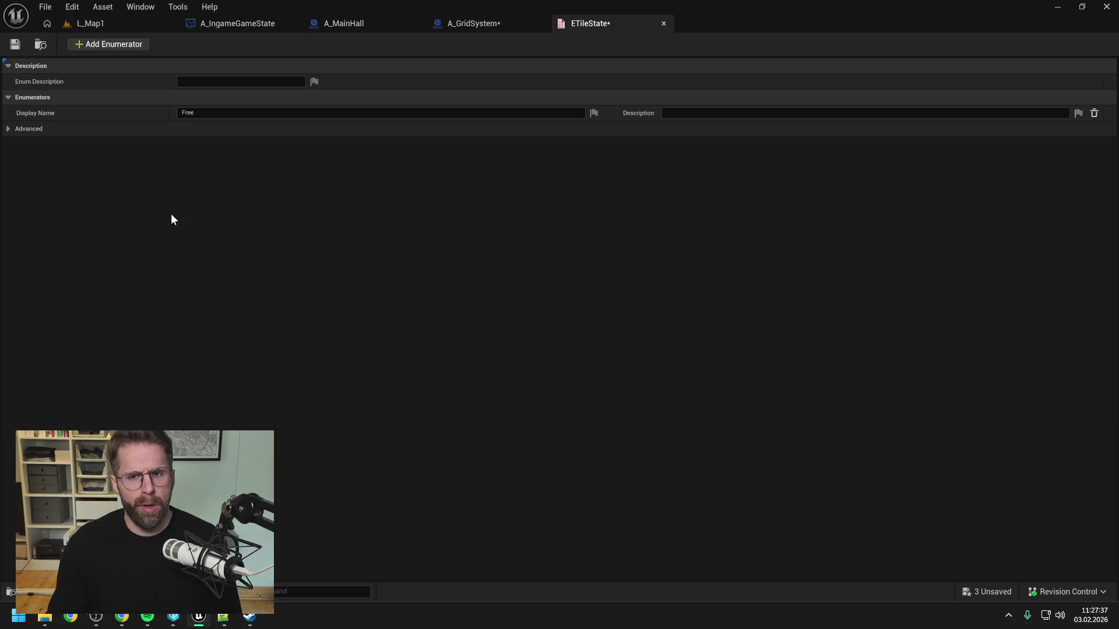
pyautogui.click(82, 44)
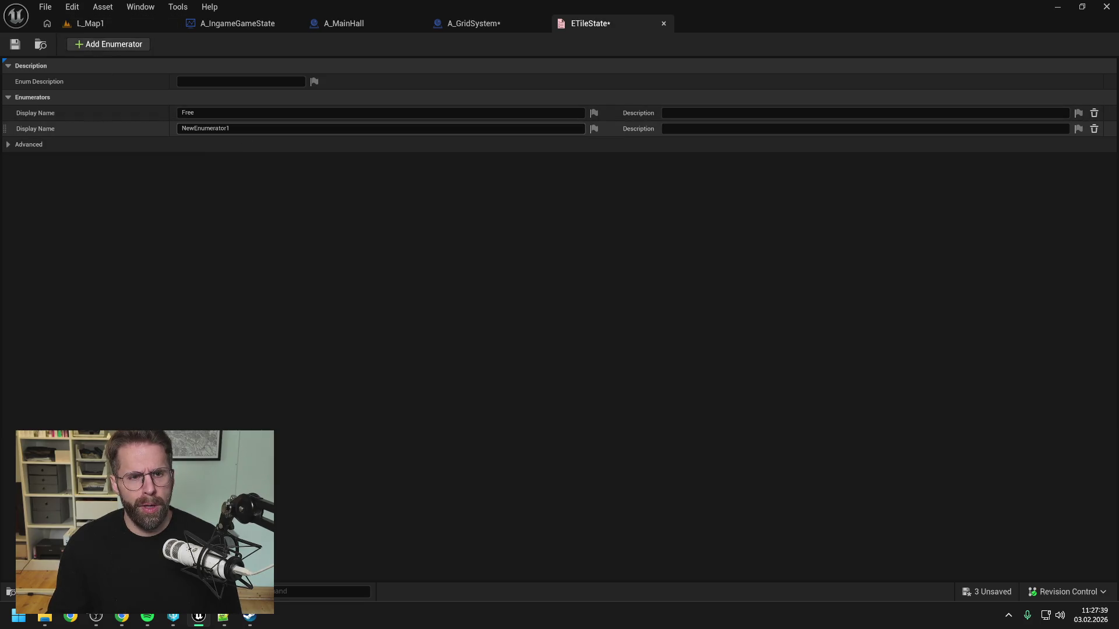
pyautogui.write('Blocked')
pyautogui.press('Return')
pyautogui.click(104, 45)
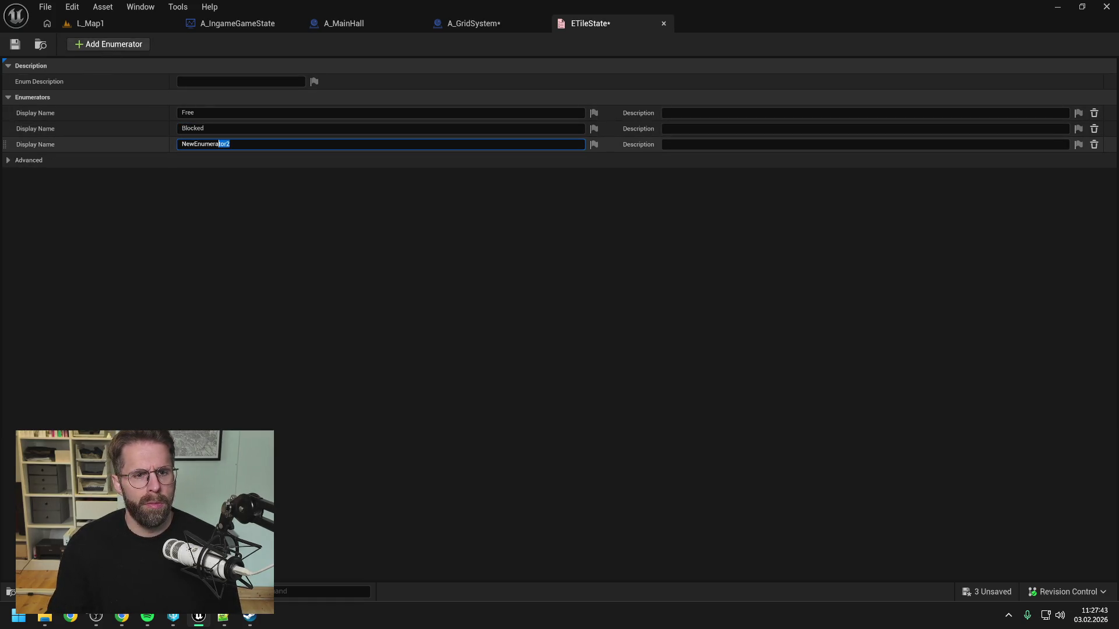
pyautogui.write('Occupied')
pyautogui.press('Return')
# Save ETileState and all remaining unsaved assets.
pyautogui.click(15, 44)
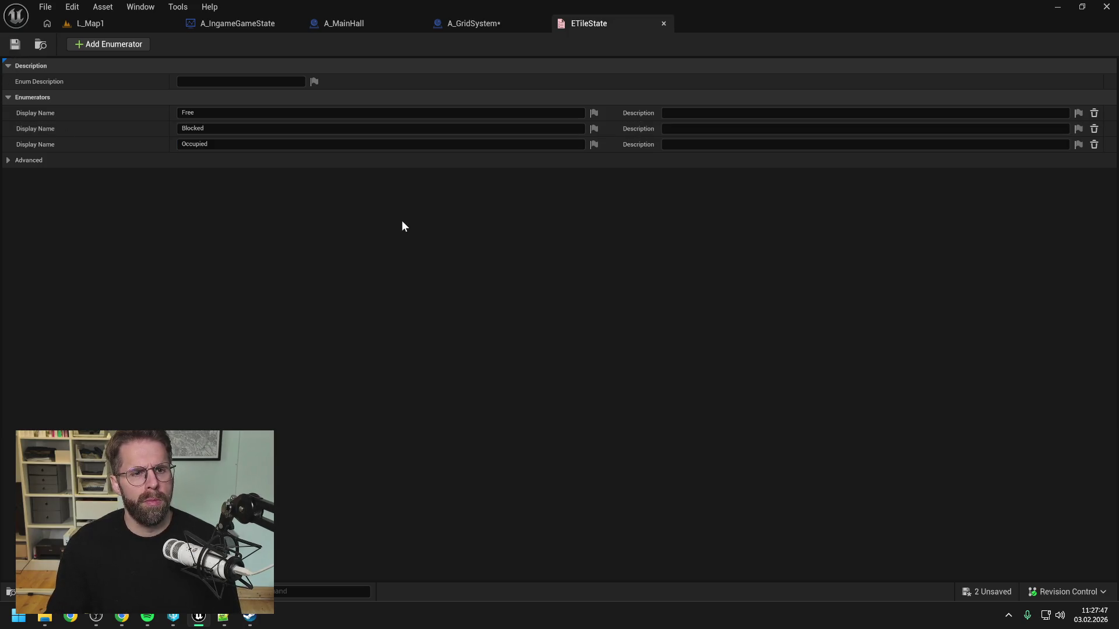
pyautogui.hotkey('ctrl', 'shift', 's')
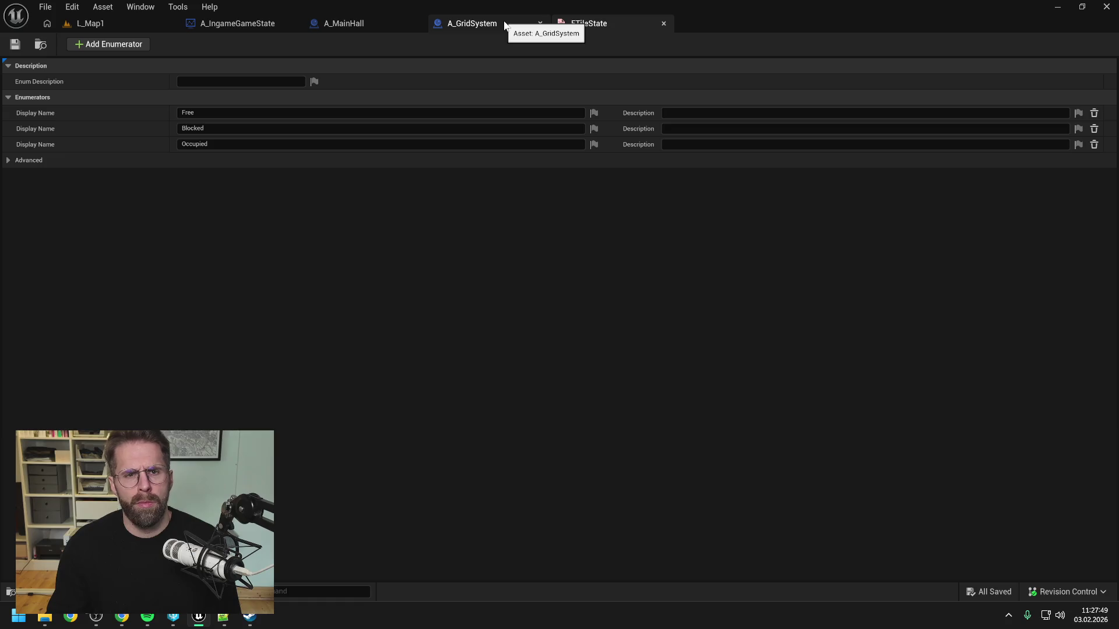
pyautogui.hotkey('ctrl', 'space')
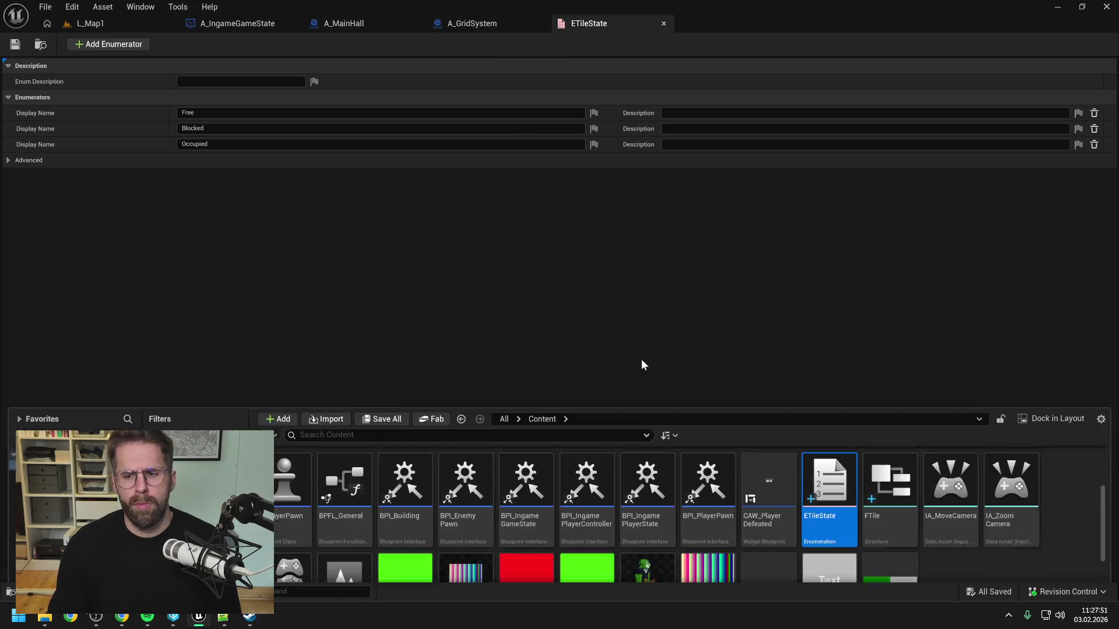
# Reopen FTile and check that TileState is typed as ETile State.
pyautogui.doubleClick(890, 499)
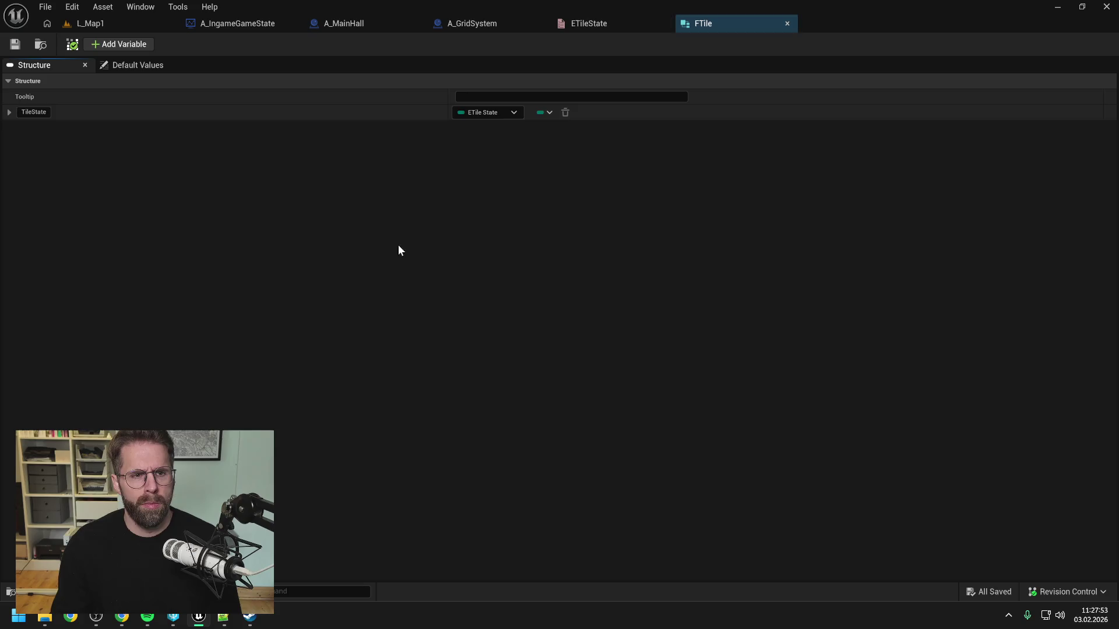
pyautogui.click(9, 113)
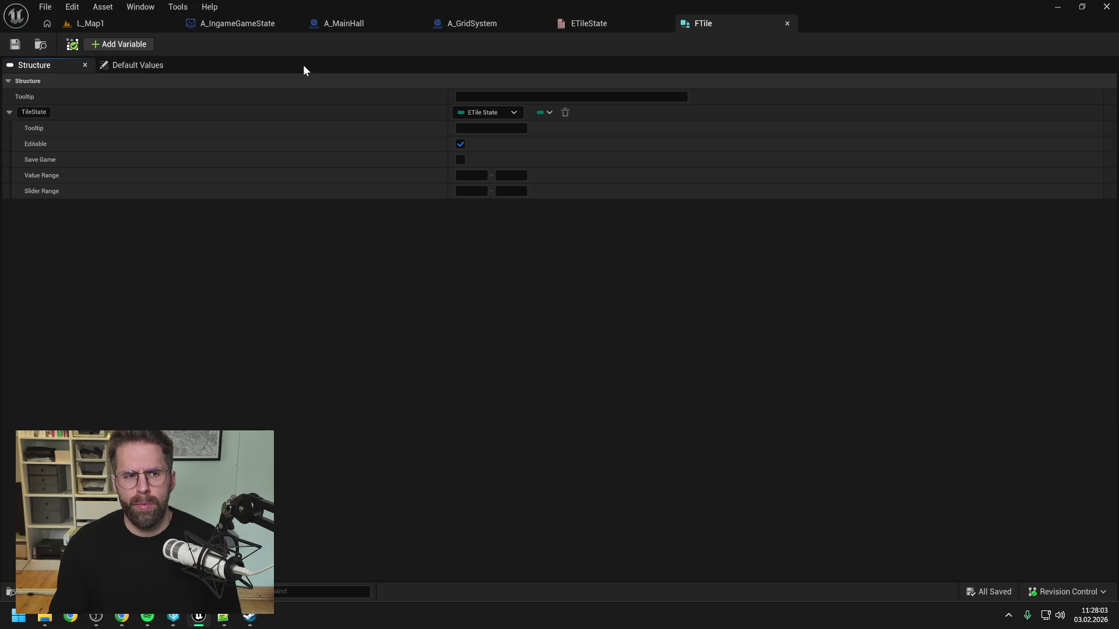
pyautogui.click(9, 112)
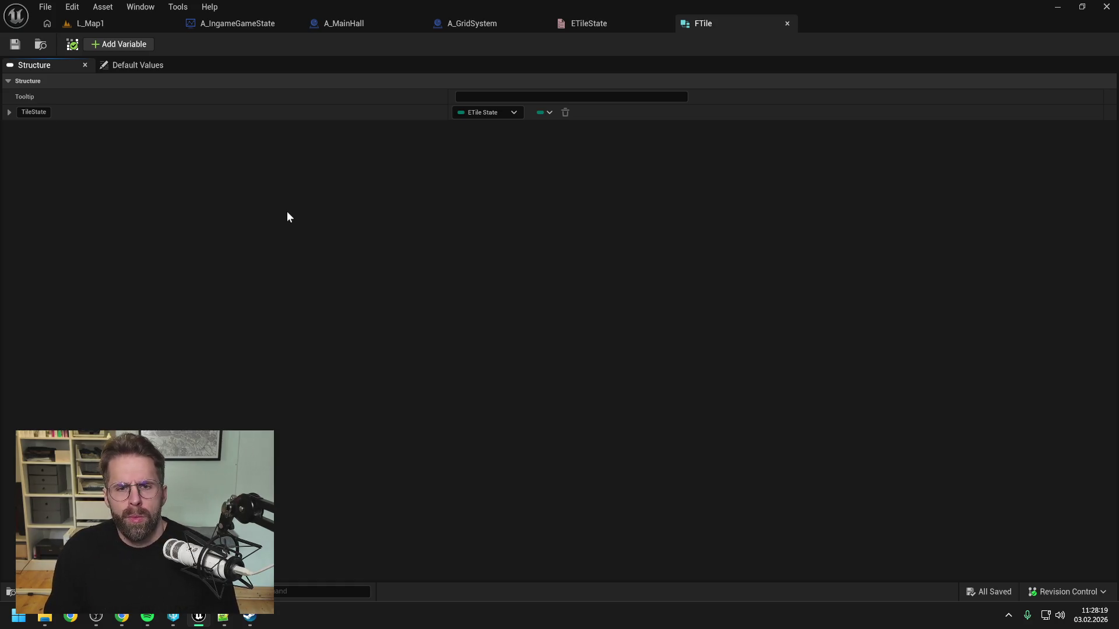
pyautogui.hotkey('ctrl', 'space')
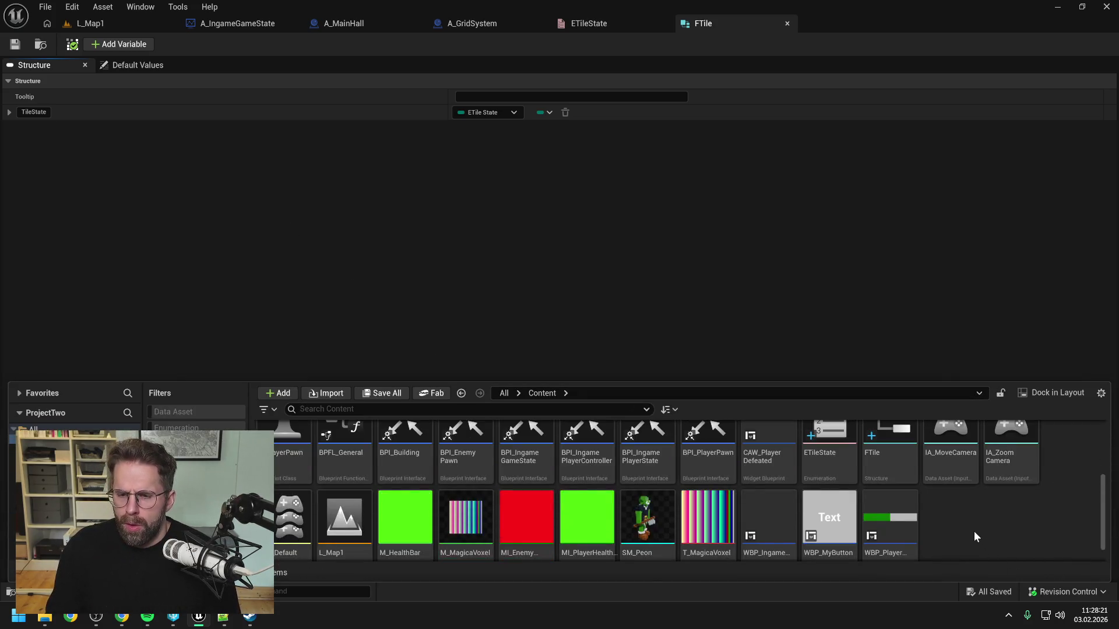
# Create a new enumeration asset named ETileContent and open it.
pyautogui.rightClick(975, 532)
pyautogui.moveTo(1005, 324)
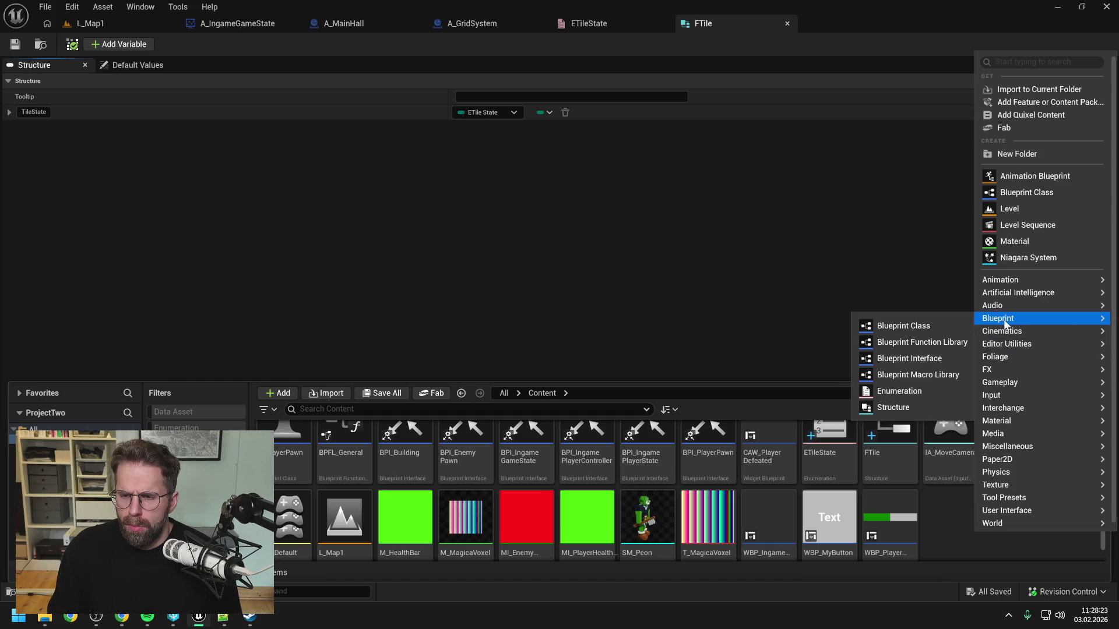
pyautogui.click(911, 392)
pyautogui.write('ETileCont')
pyautogui.press('Return')
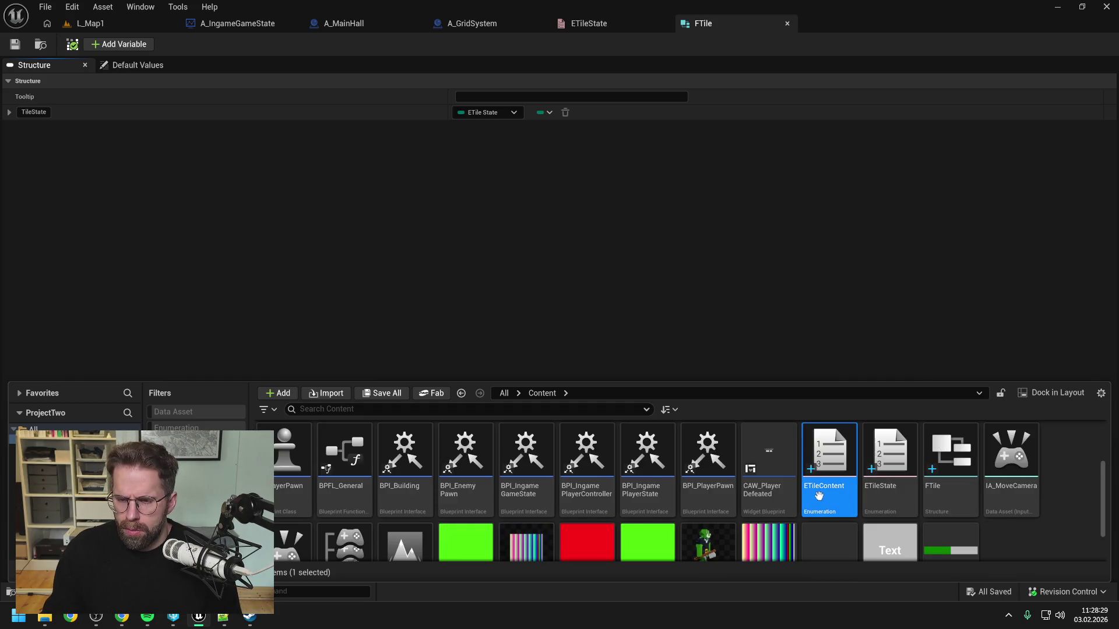
pyautogui.doubleClick(819, 495)
# Add the enumerators Empty and Resource to ETileContent and save.
pyautogui.click(120, 44)
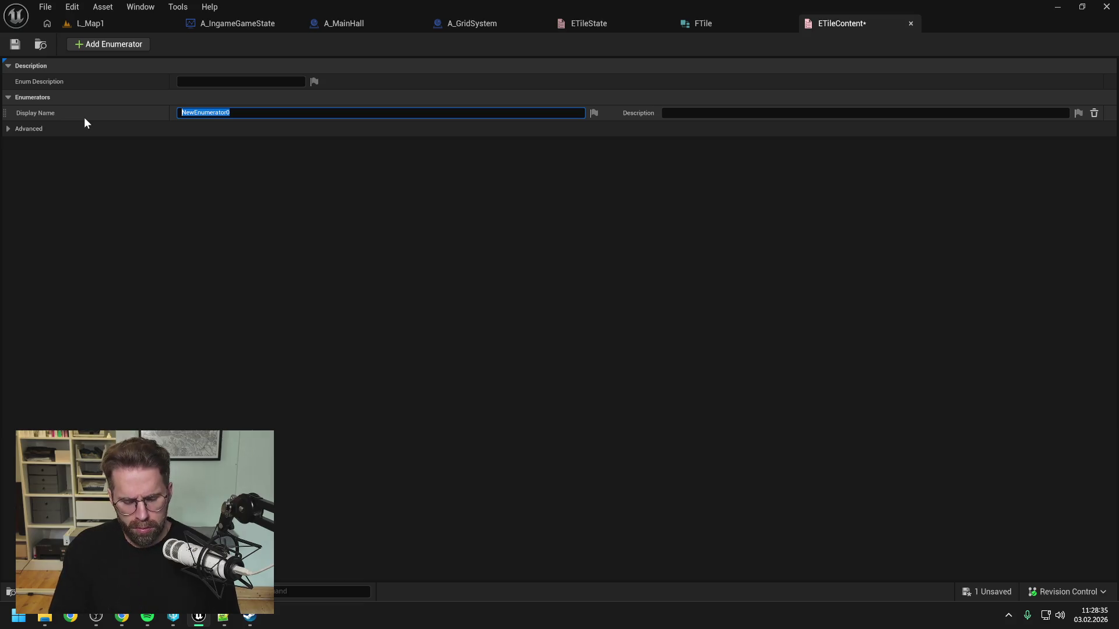
pyautogui.write('Empty')
pyautogui.press('Return')
pyautogui.click(101, 42)
pyautogui.click(256, 128)
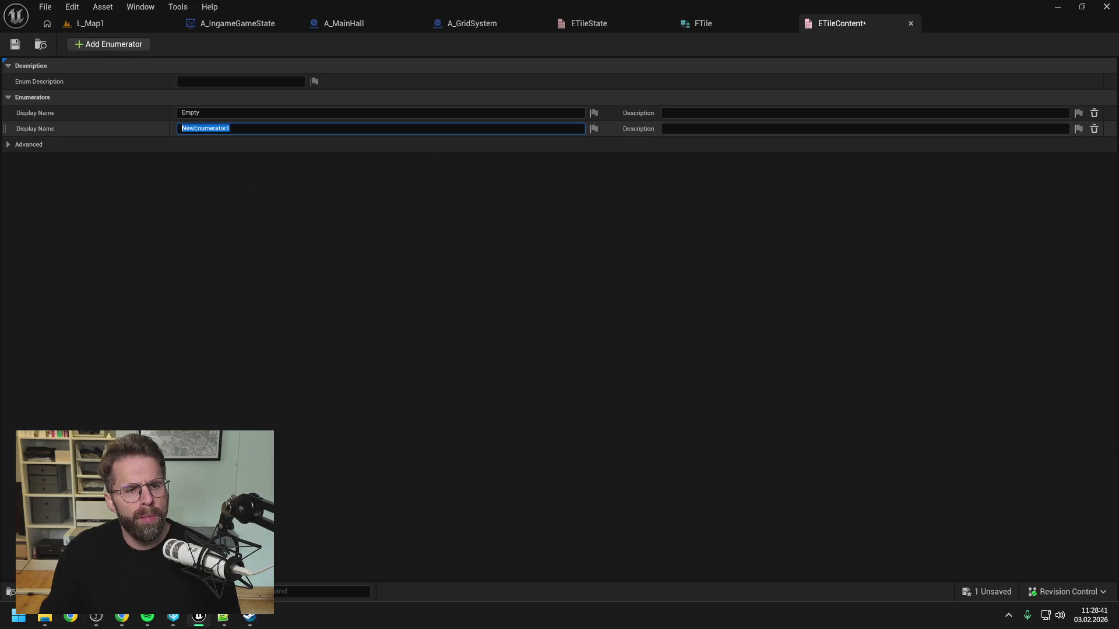
pyautogui.click(218, 227)
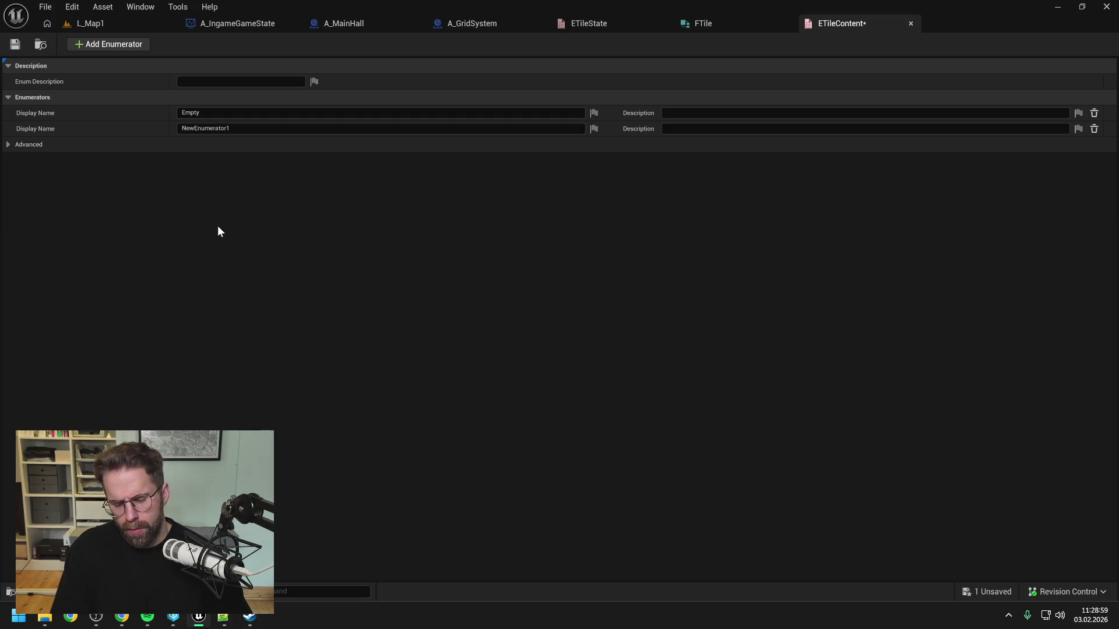
pyautogui.click(120, 131)
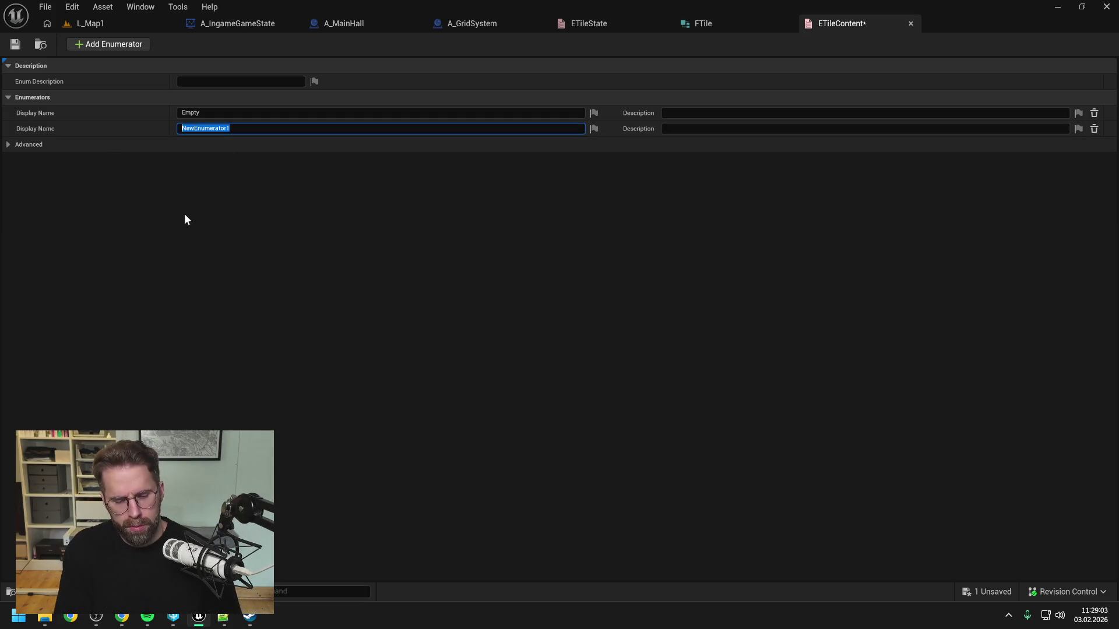
pyautogui.write('Res')
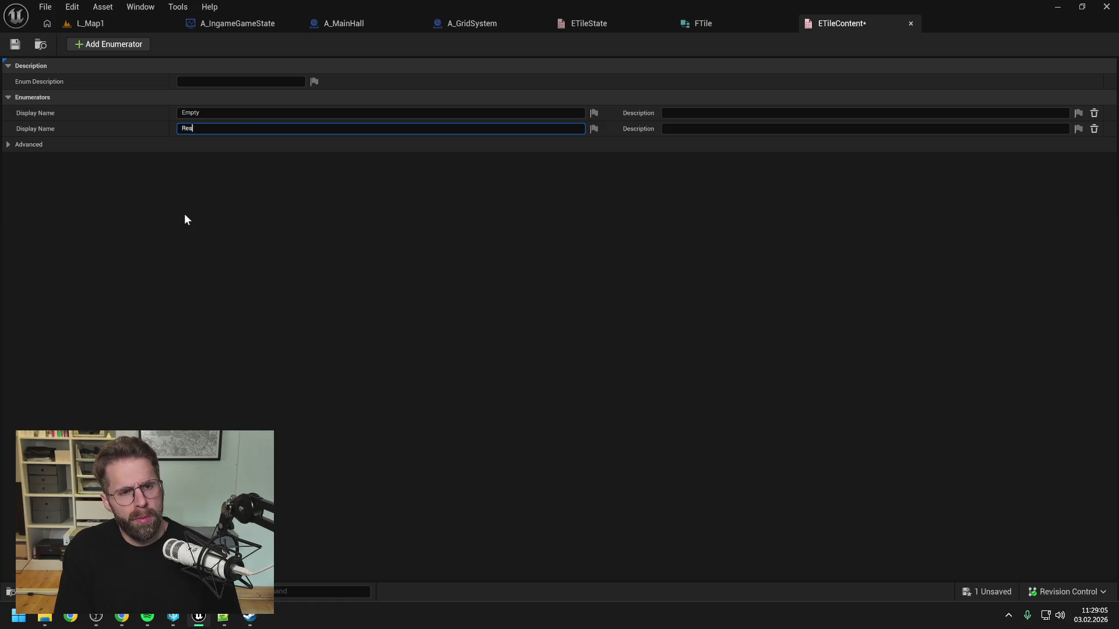
pyautogui.write('ource')
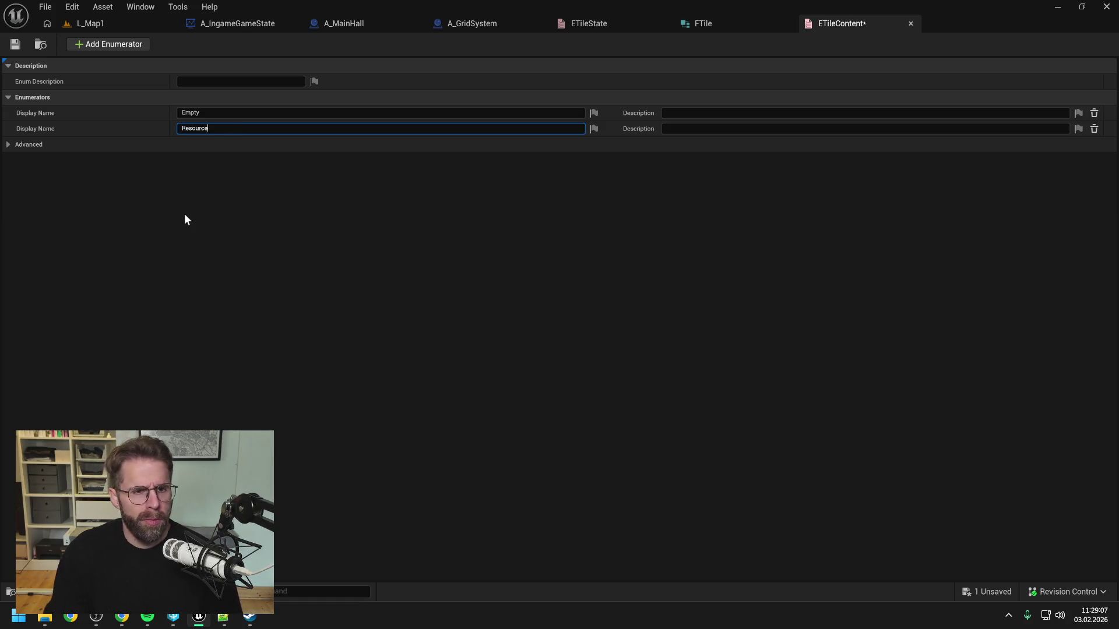
pyautogui.click(14, 44)
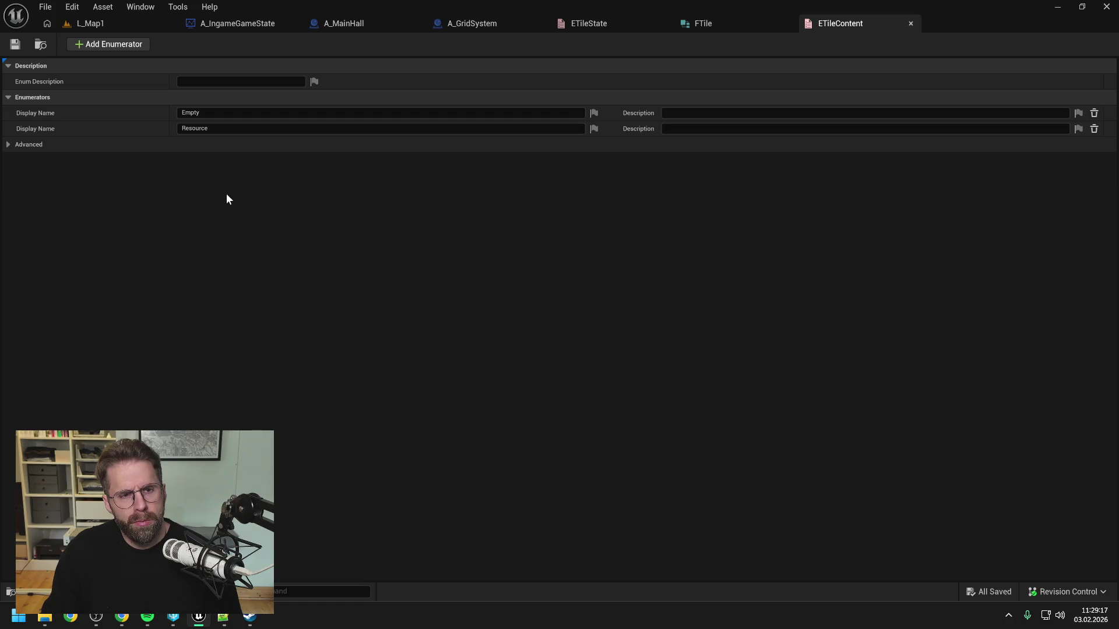
# Add a third enumerator, Building, and save ETileContent.
pyautogui.click(96, 46)
pyautogui.click(274, 147)
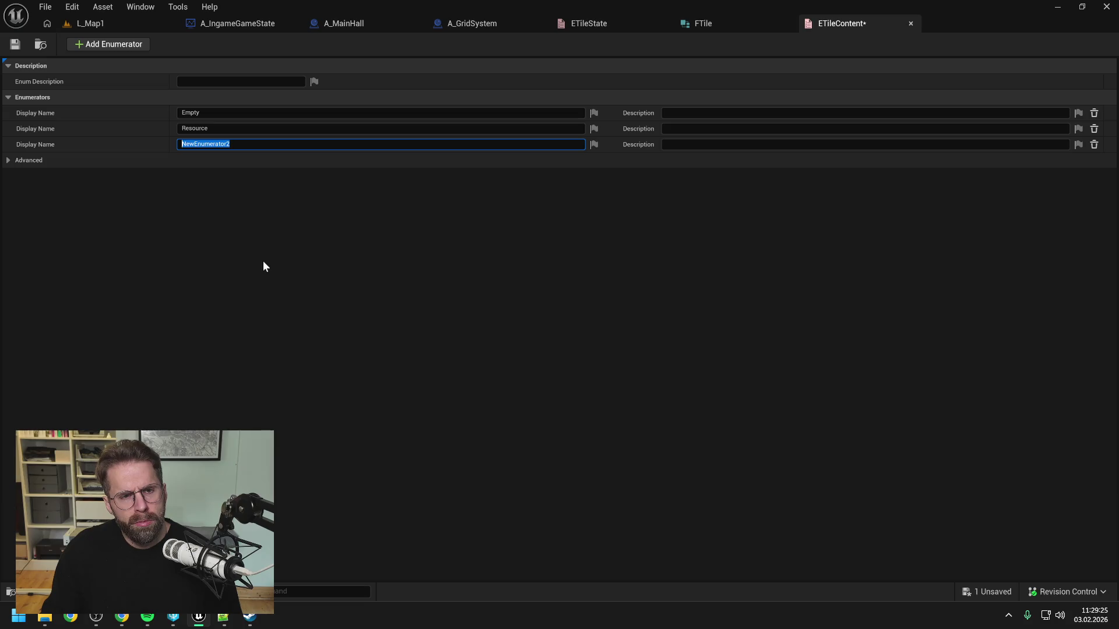
pyautogui.write('Building')
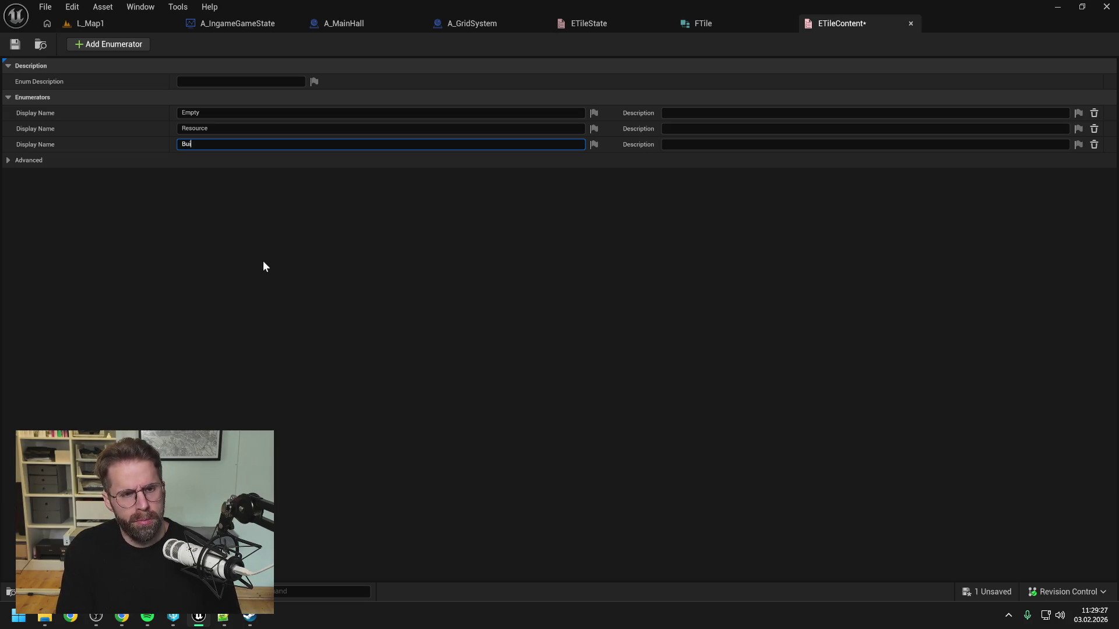
pyautogui.click(15, 44)
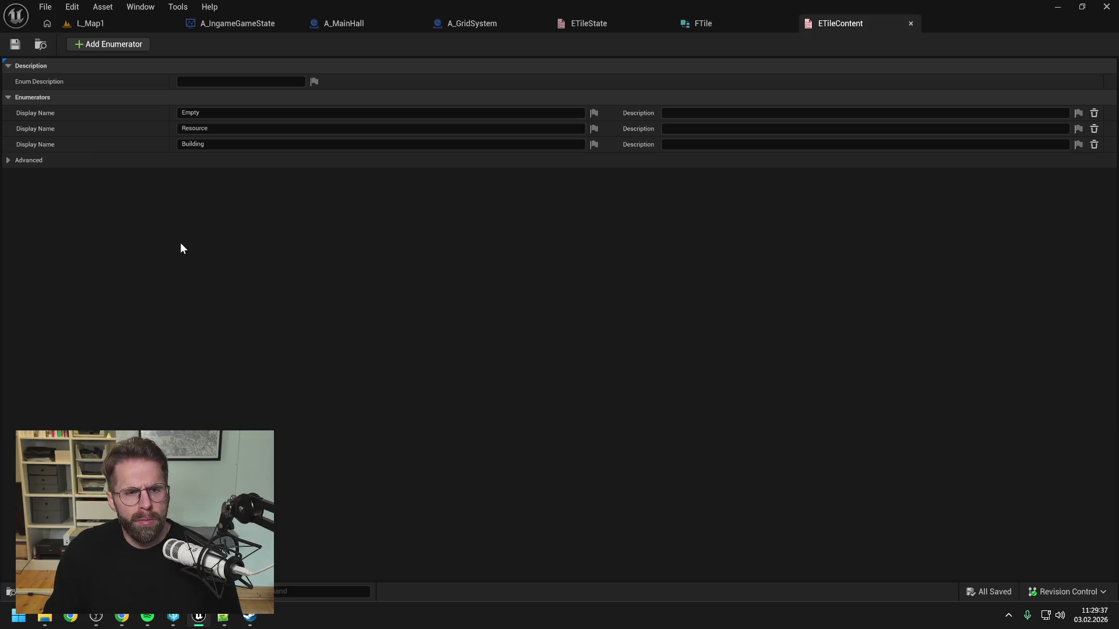
pyautogui.click(725, 21)
# Add a new member to FTile with type ETile Content and save.
pyautogui.click(116, 45)
pyautogui.click(496, 129)
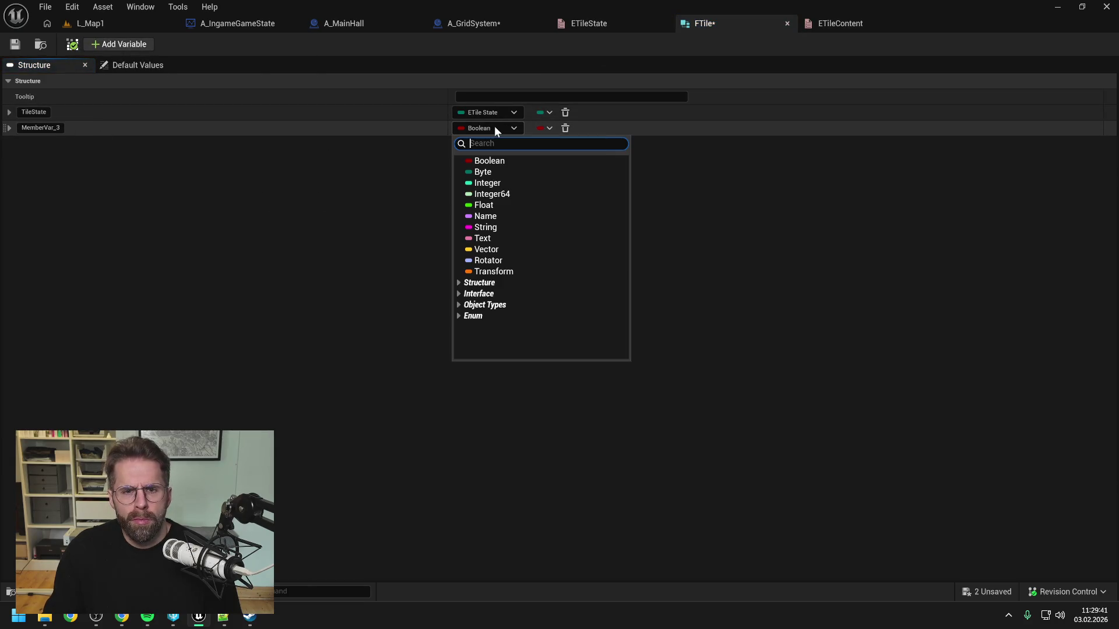
pyautogui.write('tilecon')
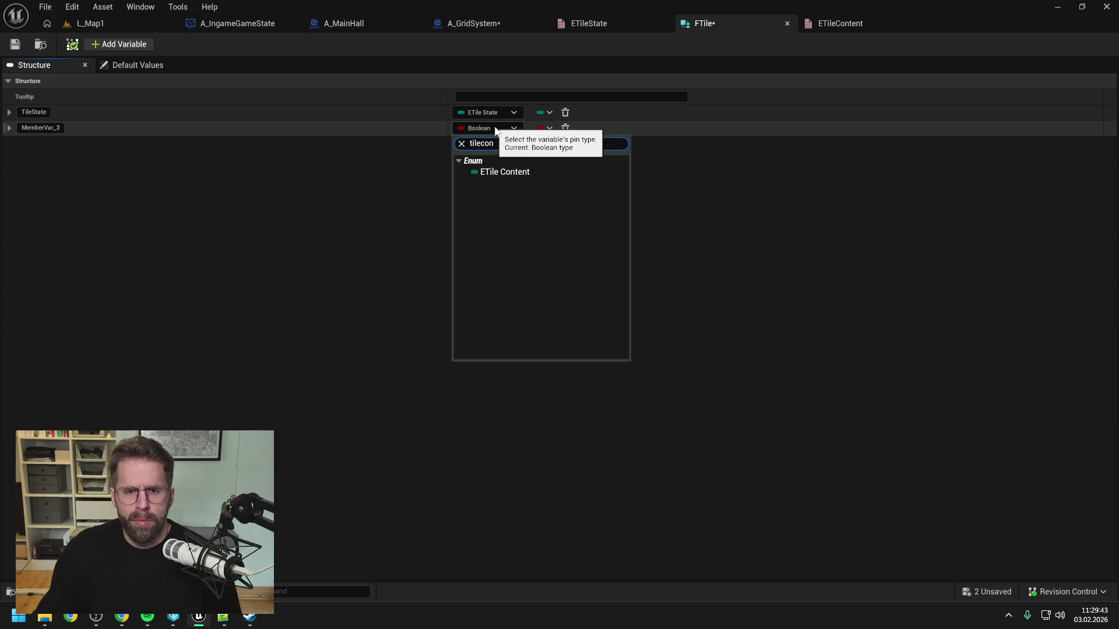
pyautogui.click(505, 172)
pyautogui.hotkey('ctrl', 'shift', 's')
# Rename the new member to TileContent, save FTile, and return to the ETileContent enum.
pyautogui.click(53, 128)
pyautogui.hotkey('ctrl', 'a')
pyautogui.write('TileContent')
pyautogui.press('Return')
pyautogui.hotkey('ctrl', 's')
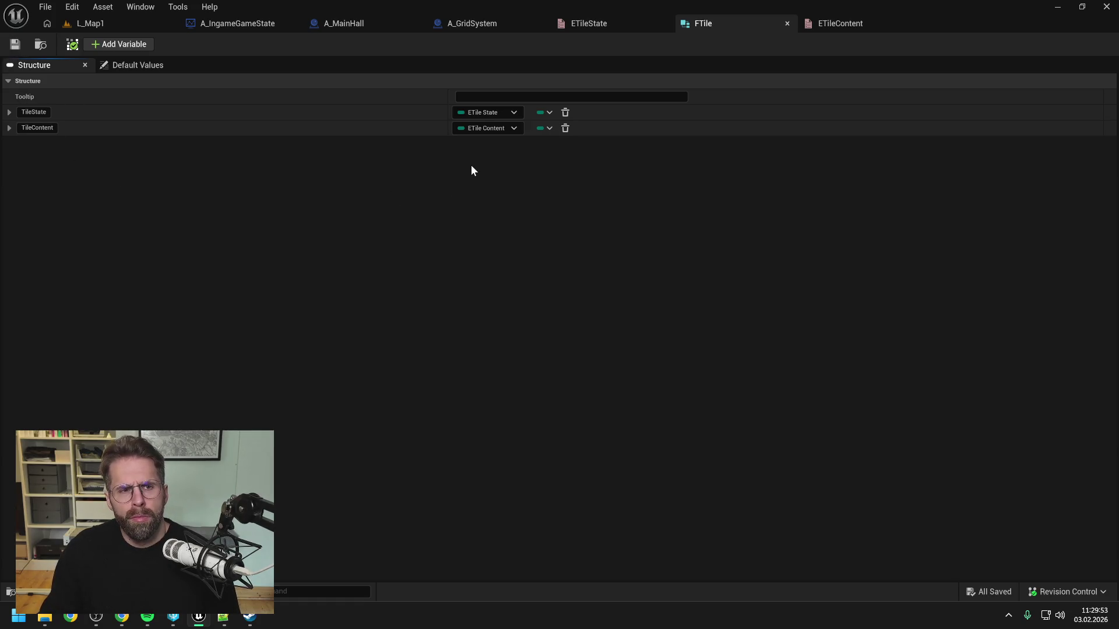
pyautogui.click(846, 23)
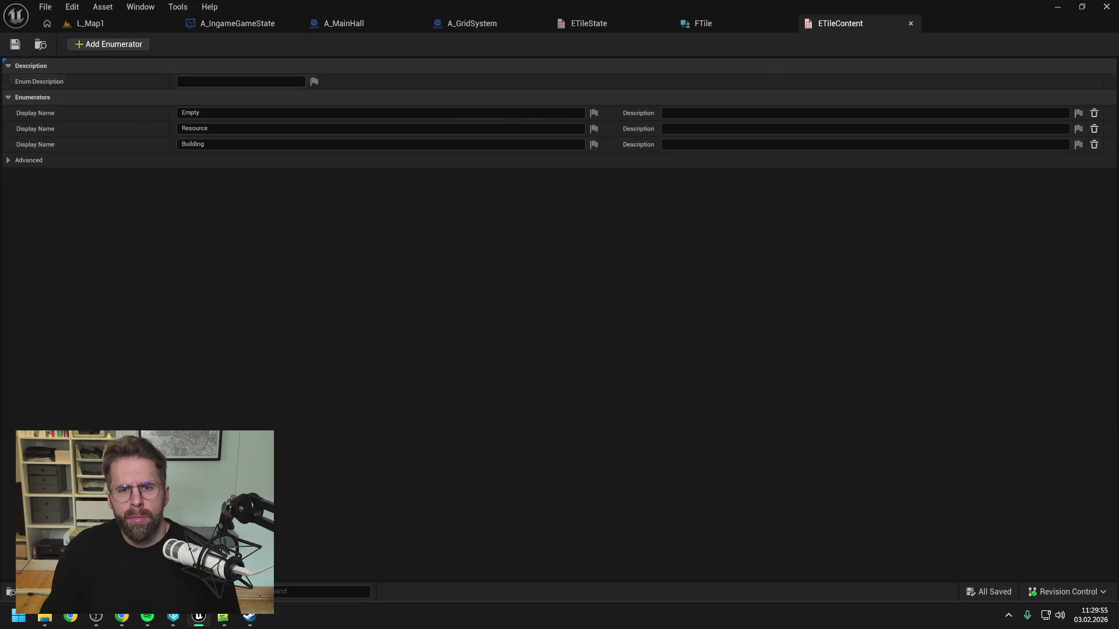
# Create a new Enumeration asset named EResource in the Content Drawer and open it.
pyautogui.hotkey('ctrl', 'space')
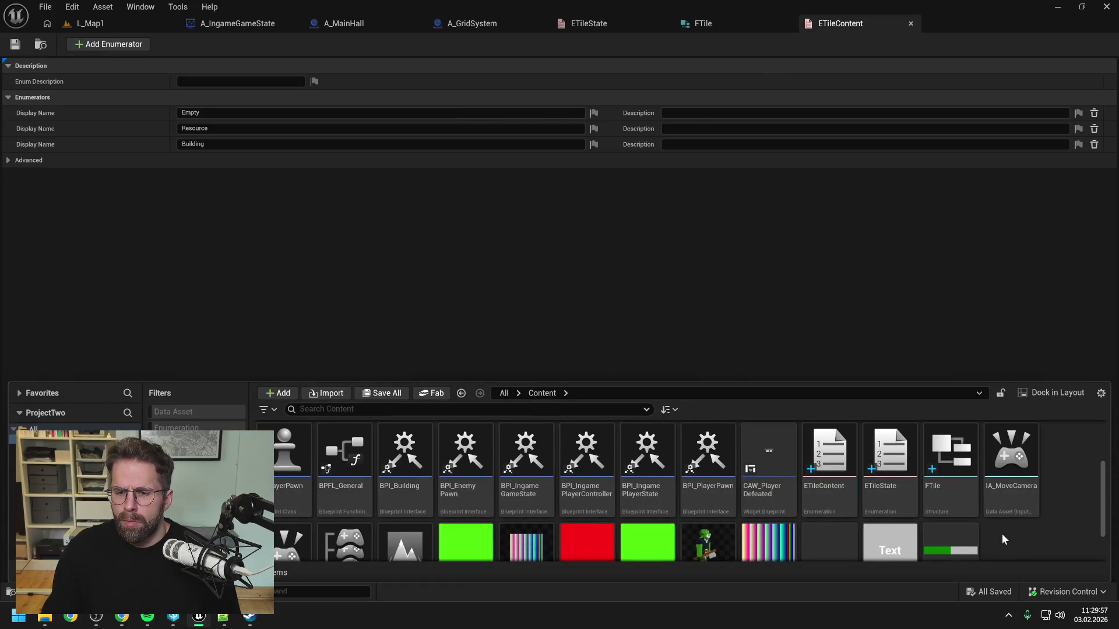
pyautogui.scroll(-1, 1003, 534)
pyautogui.rightClick(1009, 522)
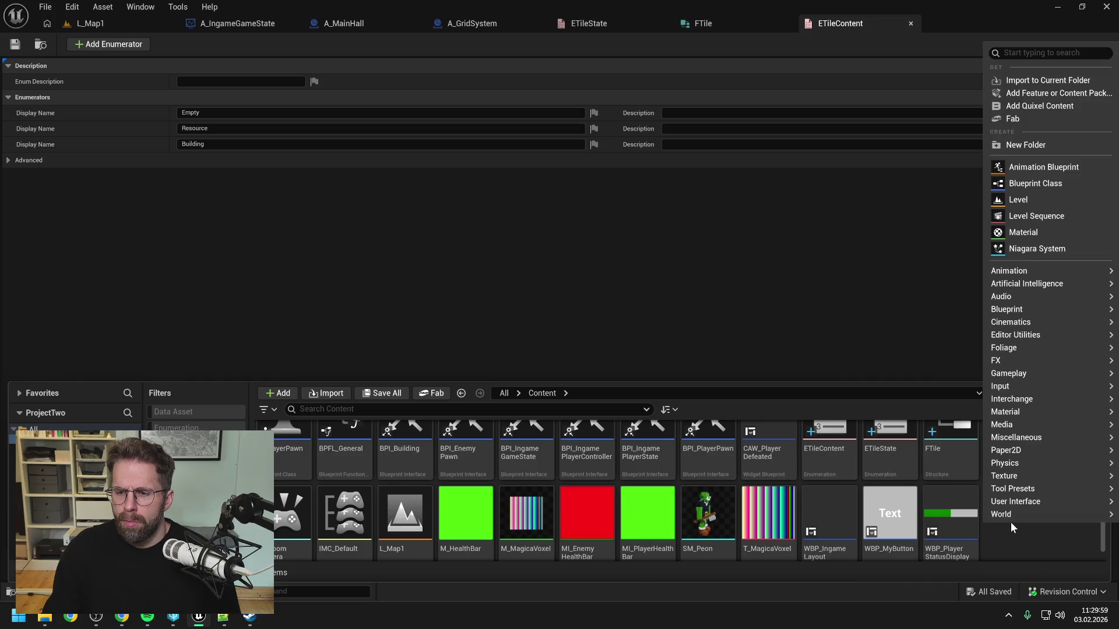
pyautogui.moveTo(1017, 324)
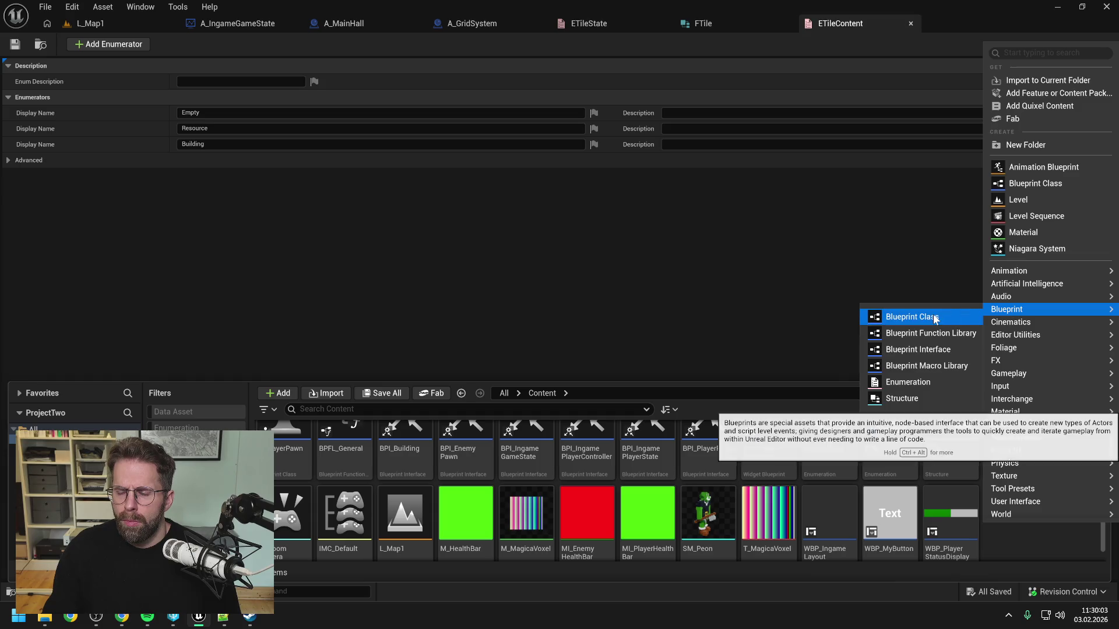
pyautogui.click(908, 381)
pyautogui.write('E')
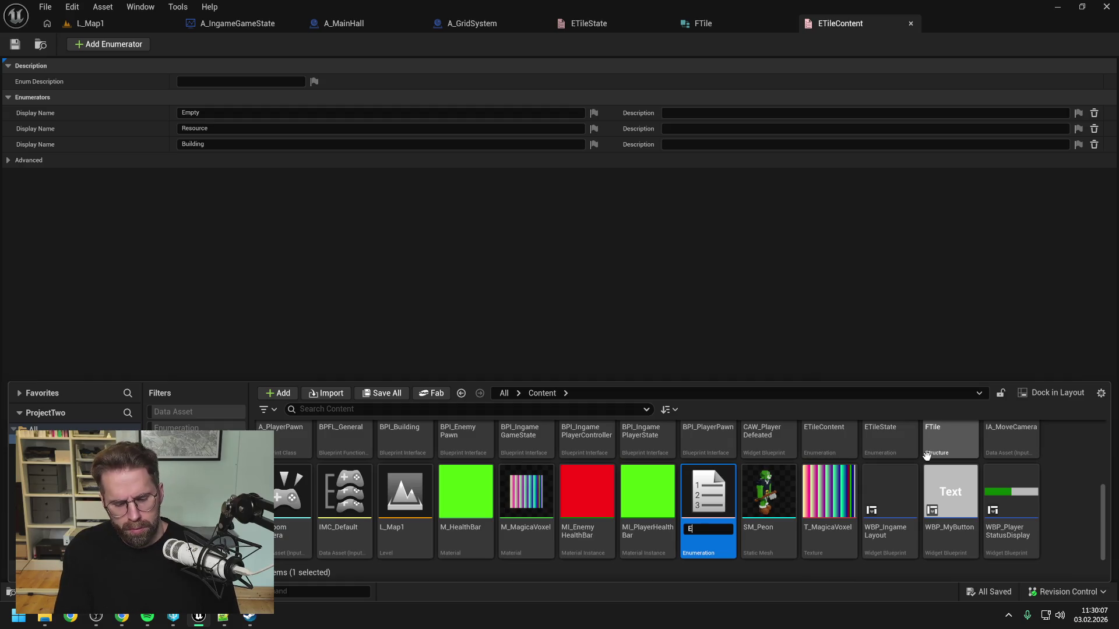
pyautogui.write('Resource')
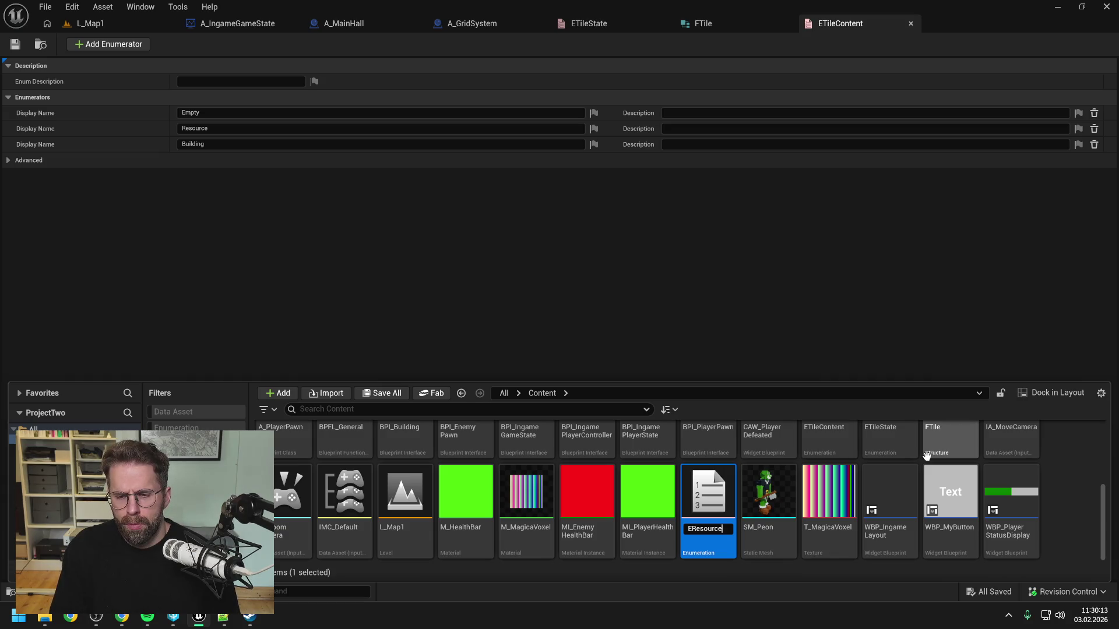
pyautogui.press('Return')
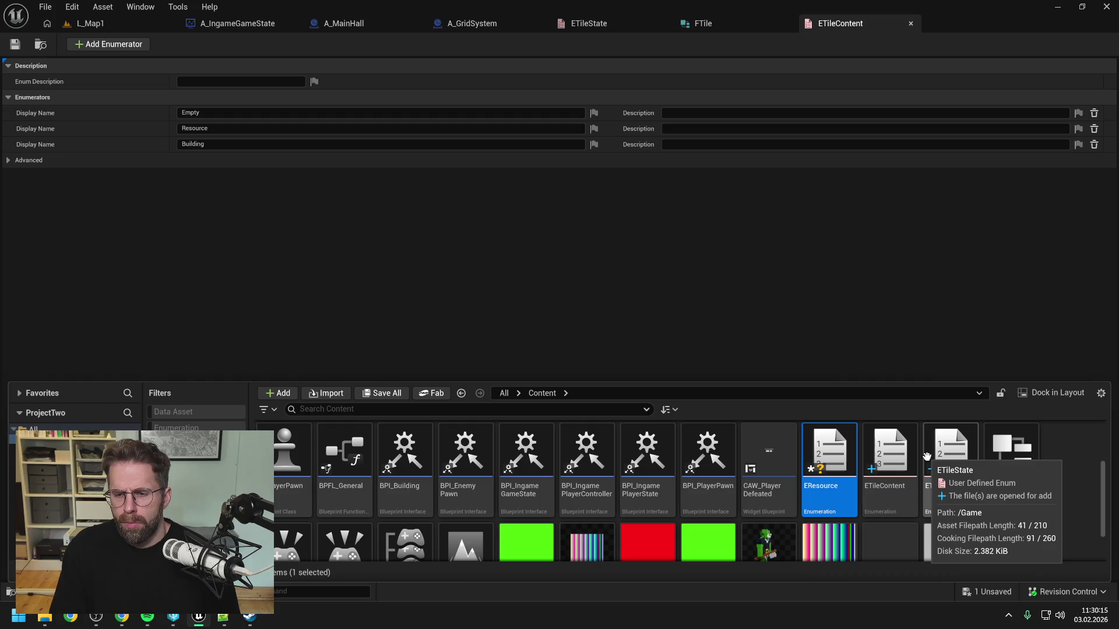
pyautogui.press('Return')
# Add the enumerators None and Wood to EResource and save it.
pyautogui.click(120, 44)
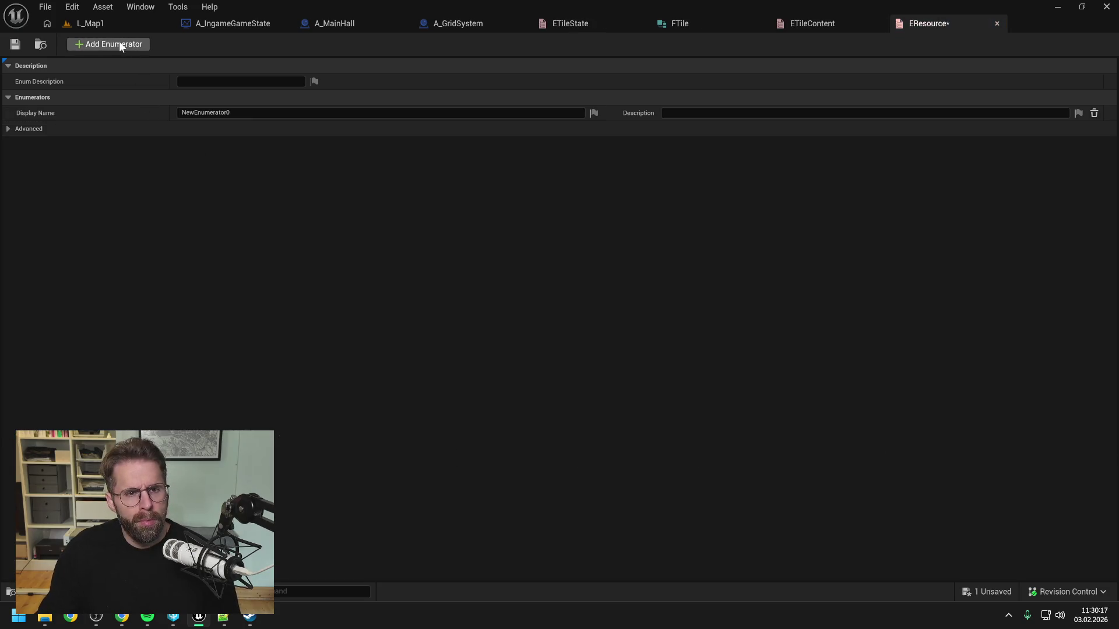
pyautogui.click(236, 113)
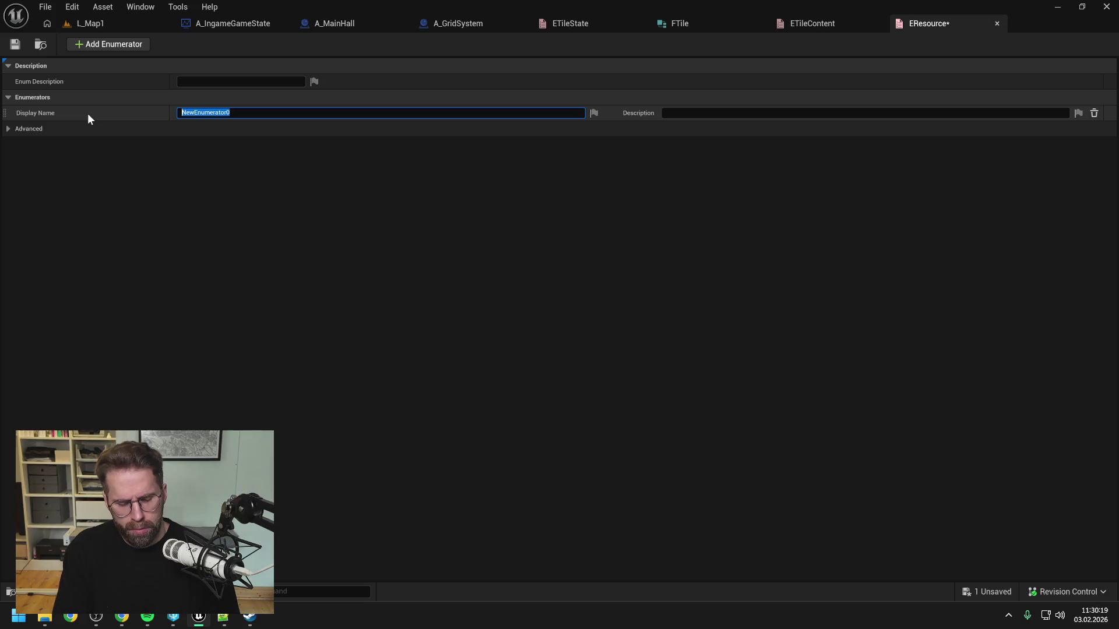
pyautogui.write('None')
pyautogui.press('Return')
pyautogui.hotkey('ctrl', 's')
pyautogui.click(102, 47)
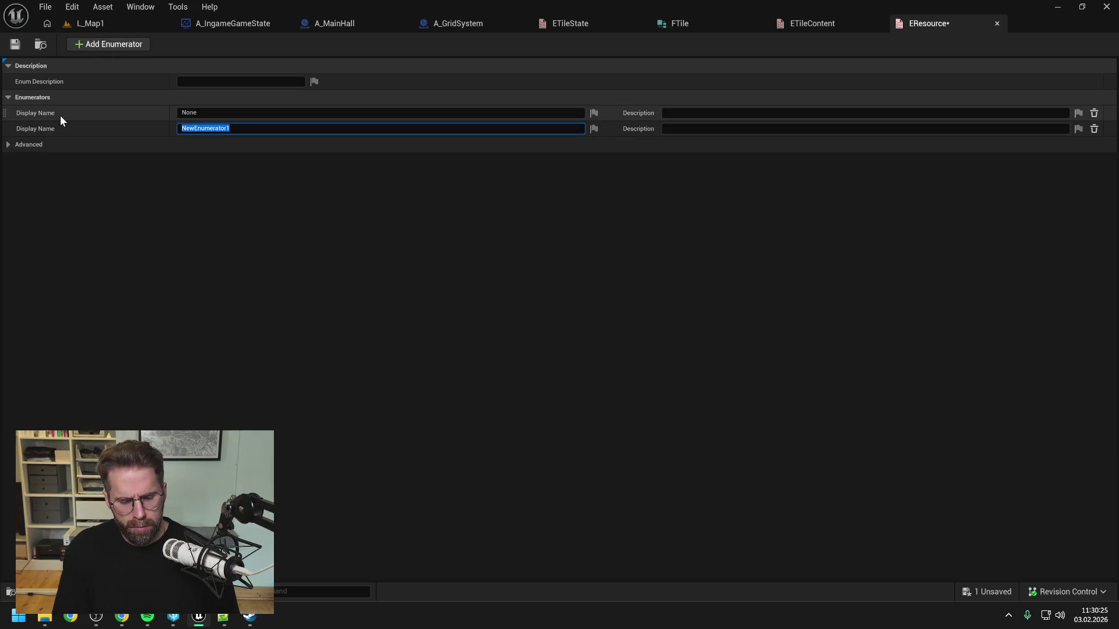
pyautogui.write('Wood')
pyautogui.press('Return')
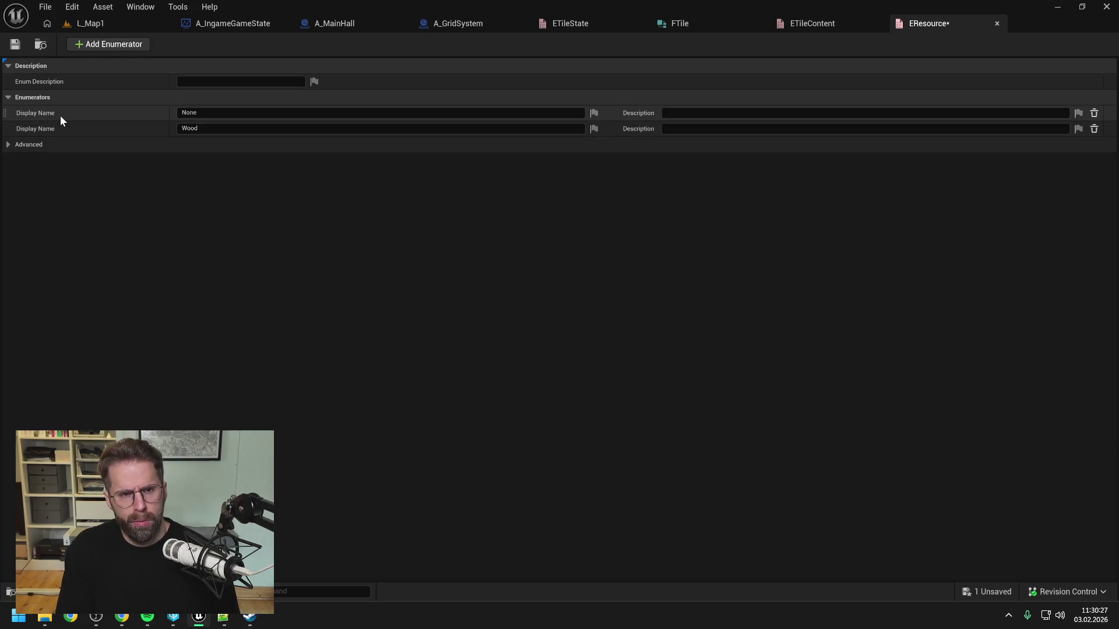
pyautogui.hotkey('ctrl', 's')
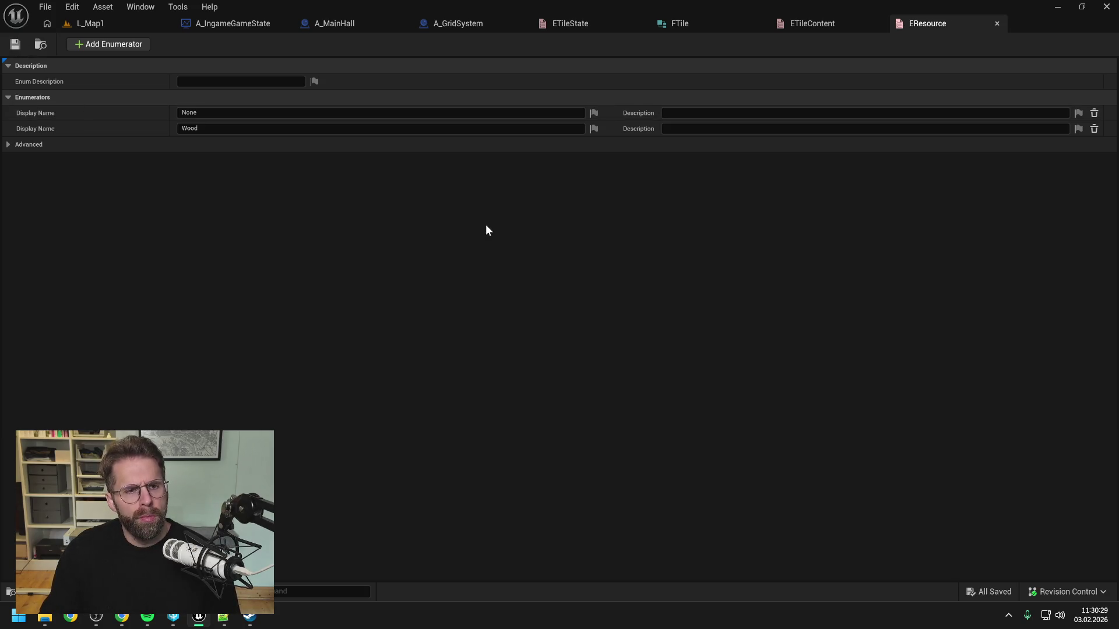
pyautogui.click(823, 27)
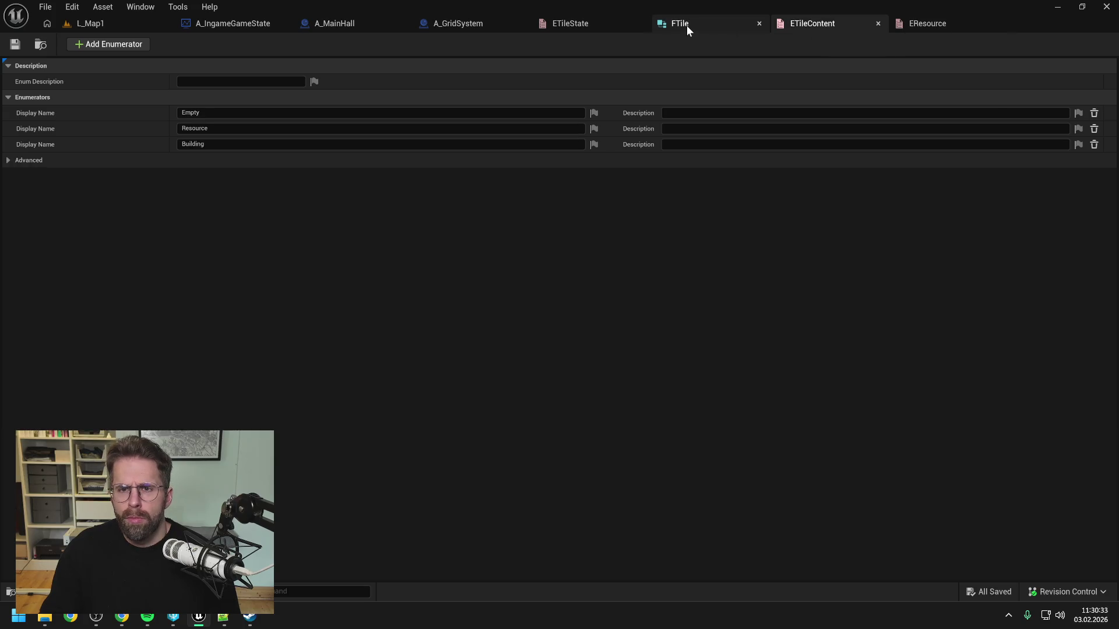
# In FTile, add a new member whose type is EResource.
pyautogui.click(687, 25)
pyautogui.click(447, 250)
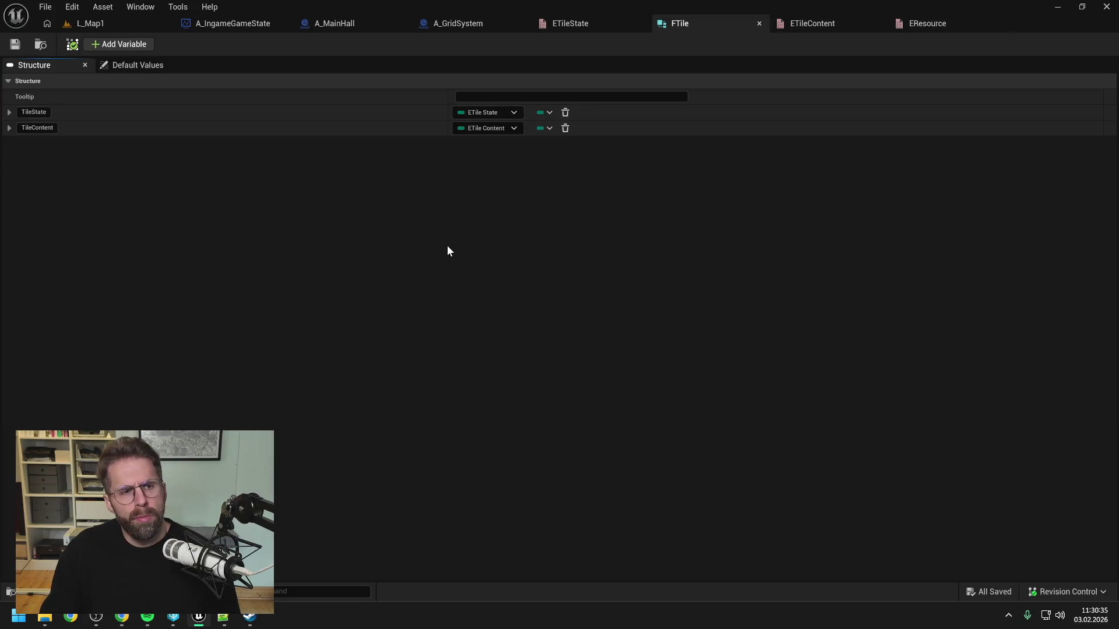
pyautogui.click(120, 45)
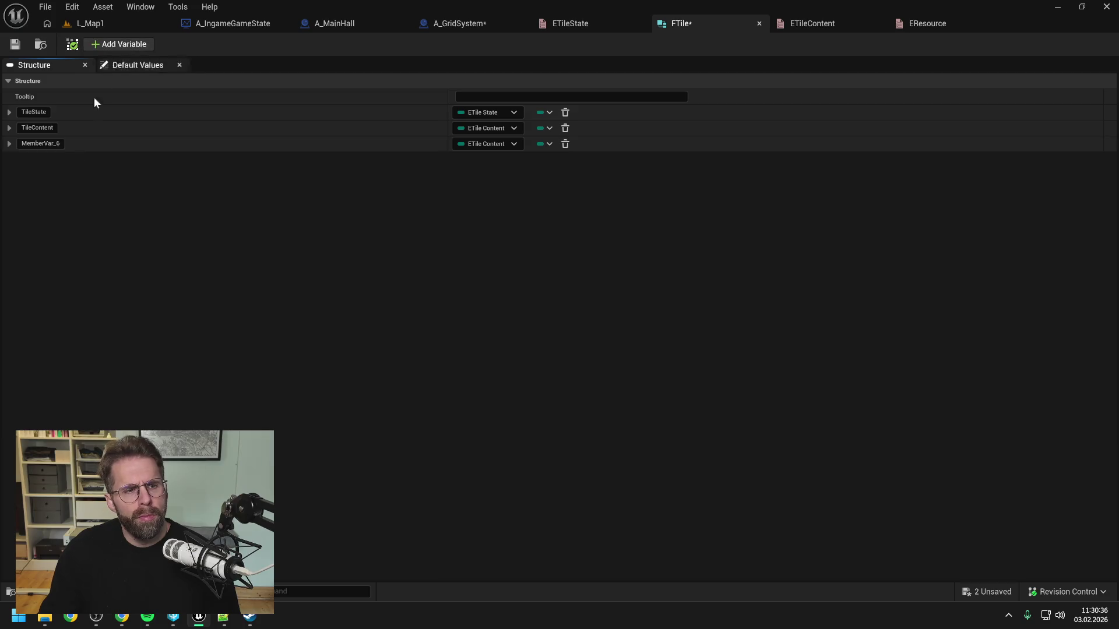
pyautogui.click(504, 145)
pyautogui.write('resou')
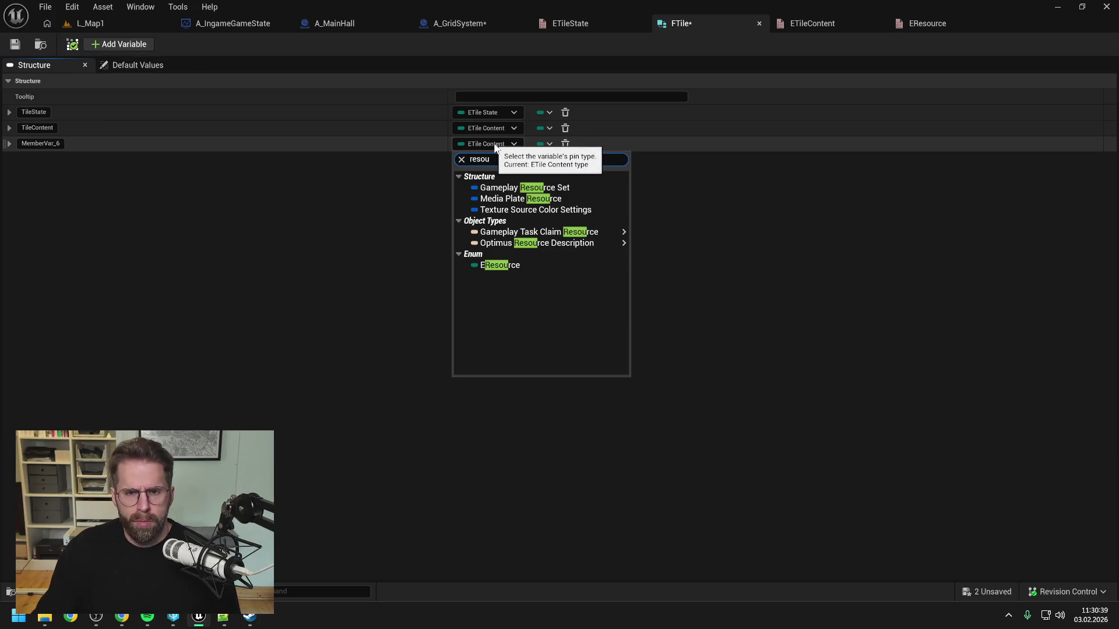
pyautogui.click(498, 266)
pyautogui.hotkey('ctrl', 's')
# Rename the new member to Resource and save all assets.
pyautogui.click(47, 144)
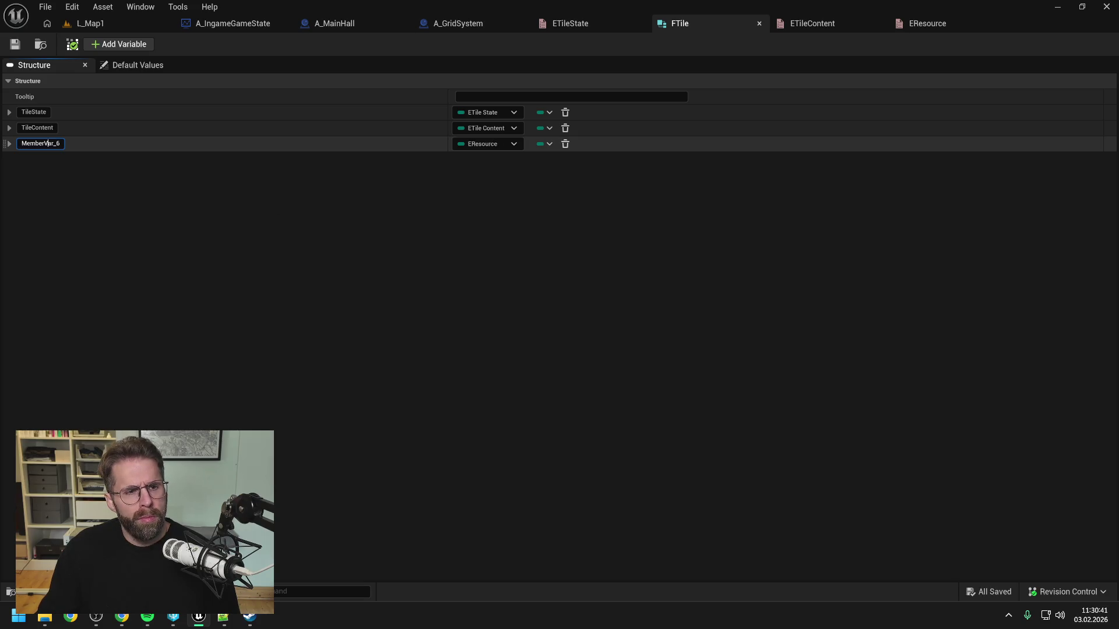
pyautogui.hotkey('ctrl', 'a')
pyautogui.write('Resource')
pyautogui.press('Return')
pyautogui.click(16, 47)
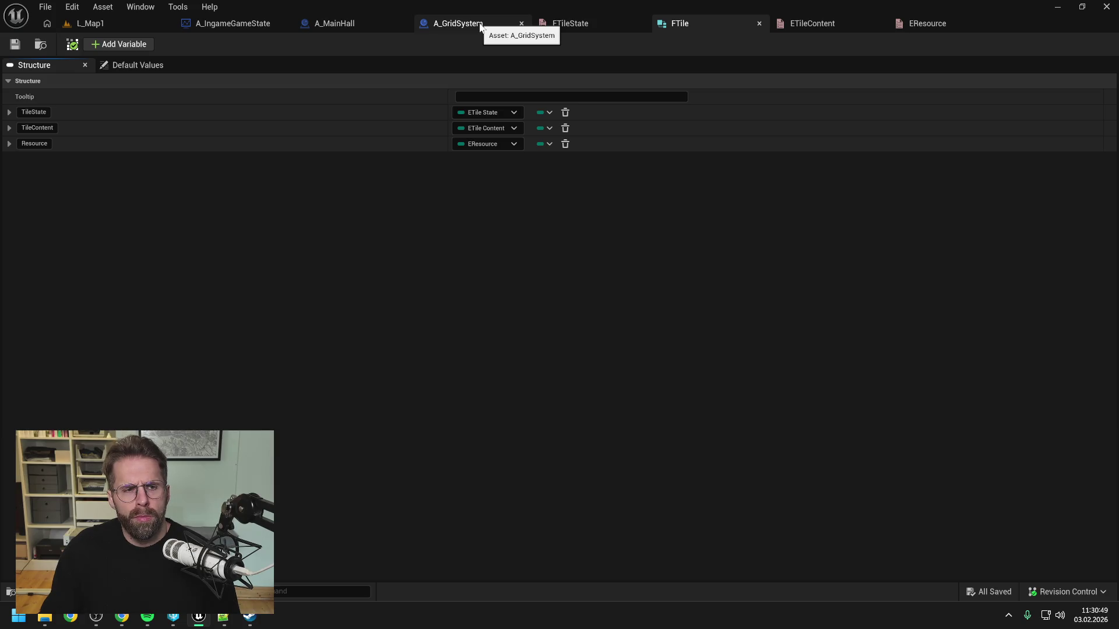
# Switch to the A_GridSystem blueprint and compile it.
pyautogui.click(810, 22)
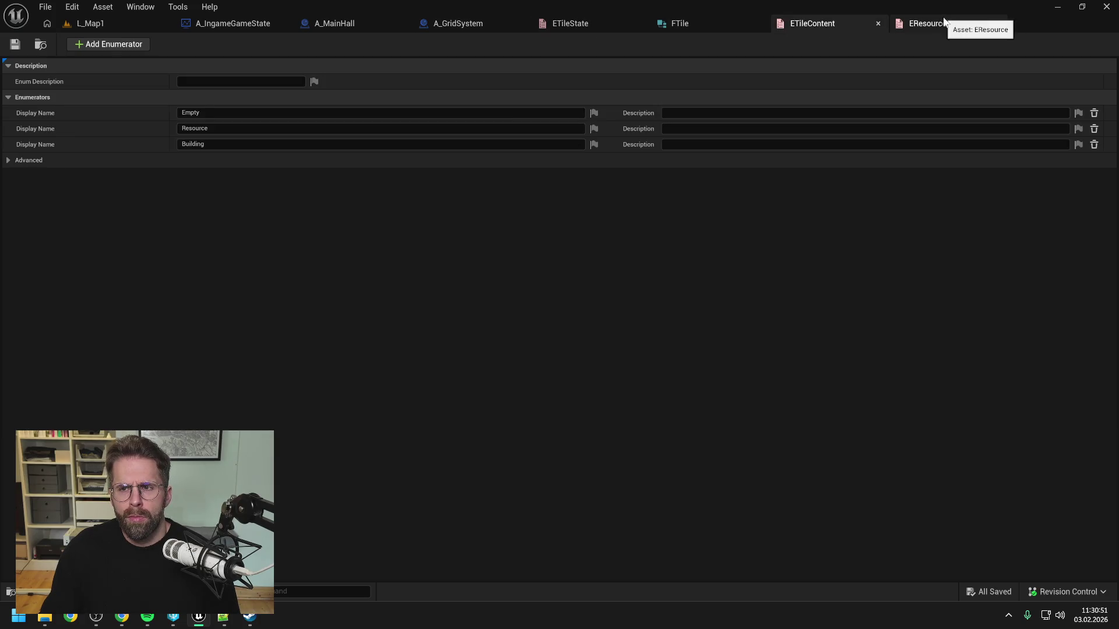
pyautogui.click(599, 23)
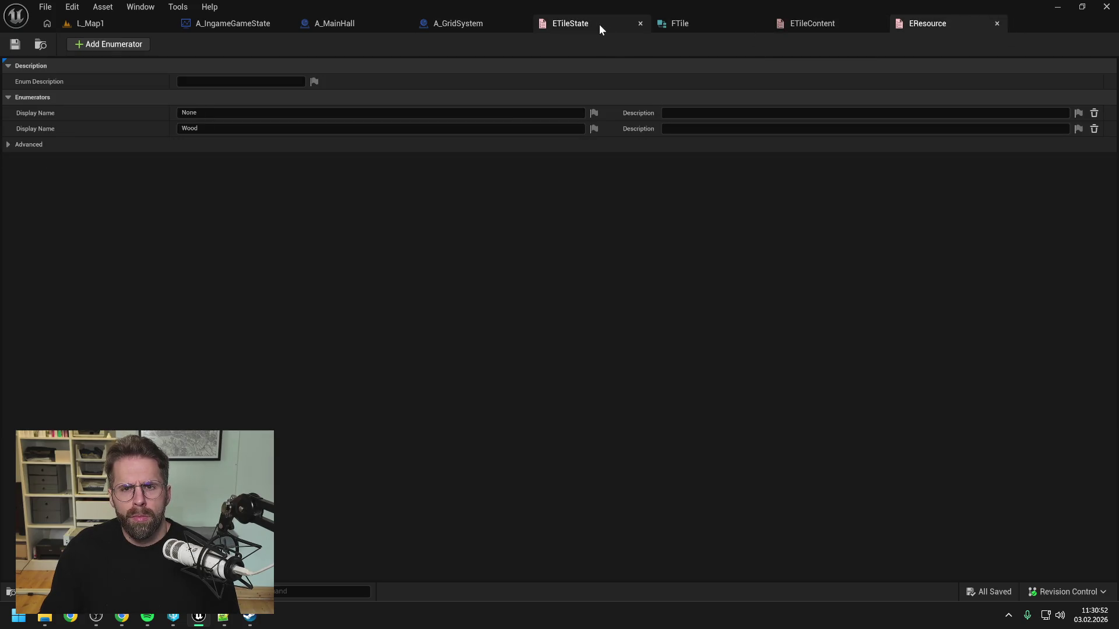
pyautogui.click(448, 27)
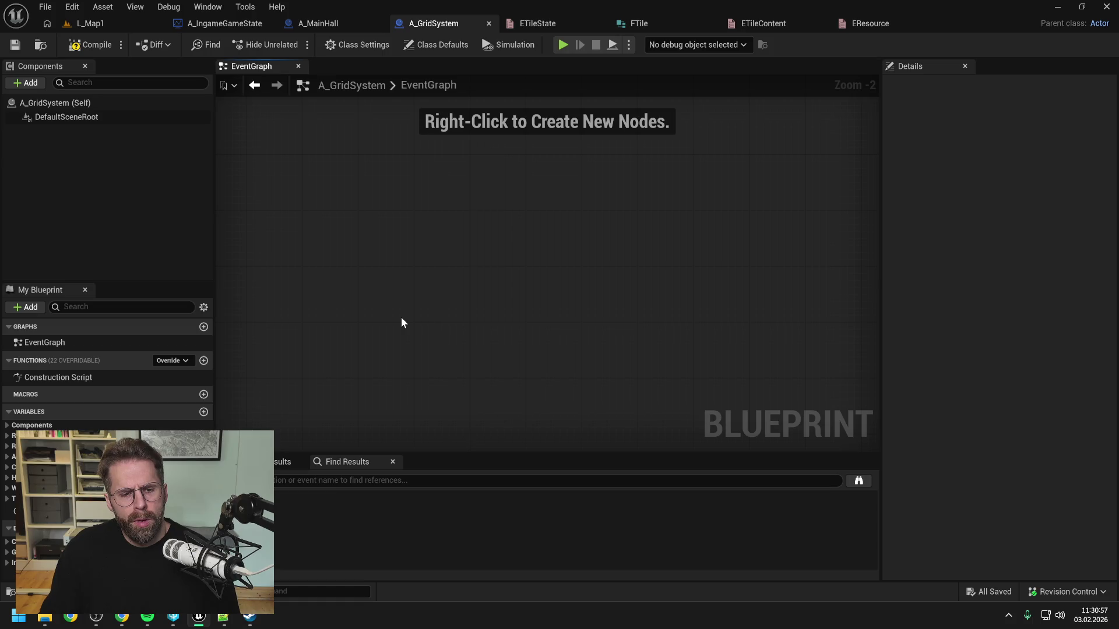
pyautogui.click(86, 46)
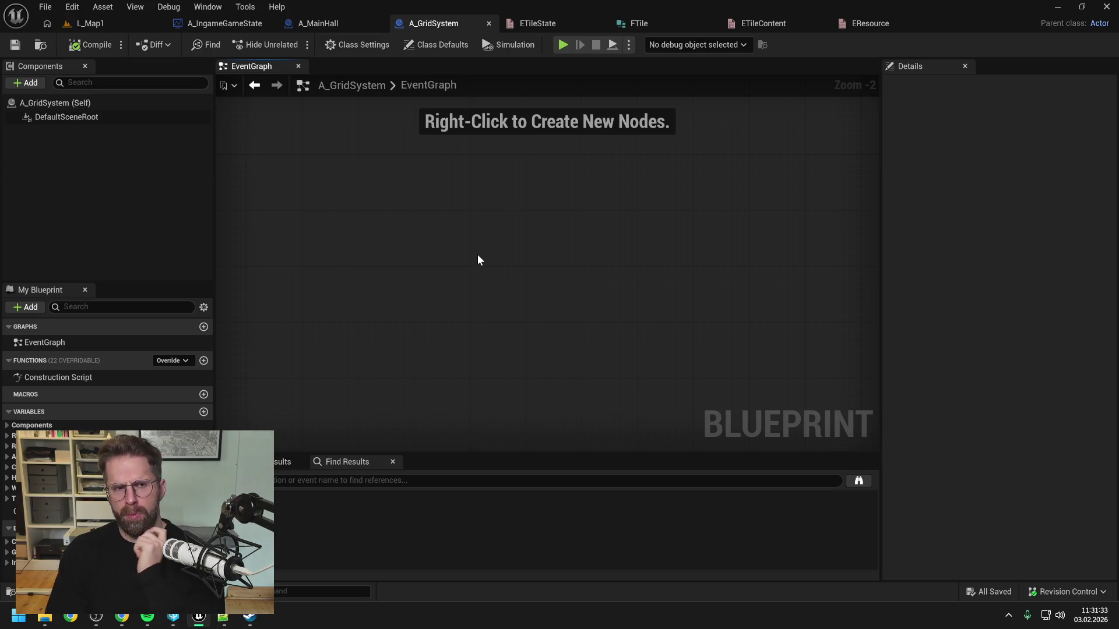
# Play the L_Map1 level in the editor, then stop the session with Esc.
pyautogui.click(125, 24)
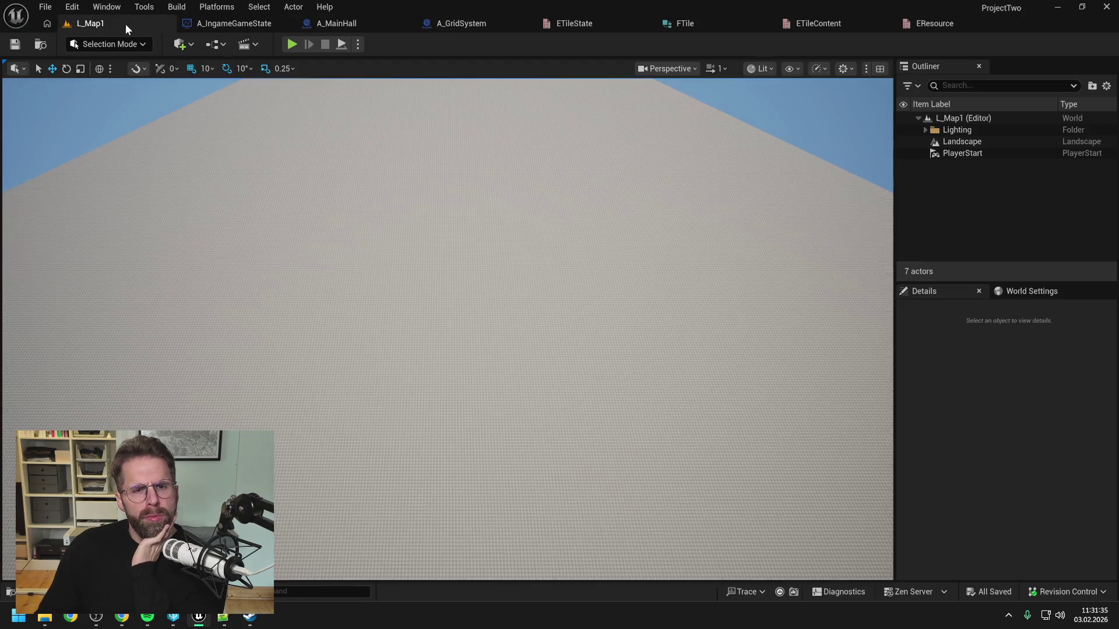
pyautogui.click(292, 44)
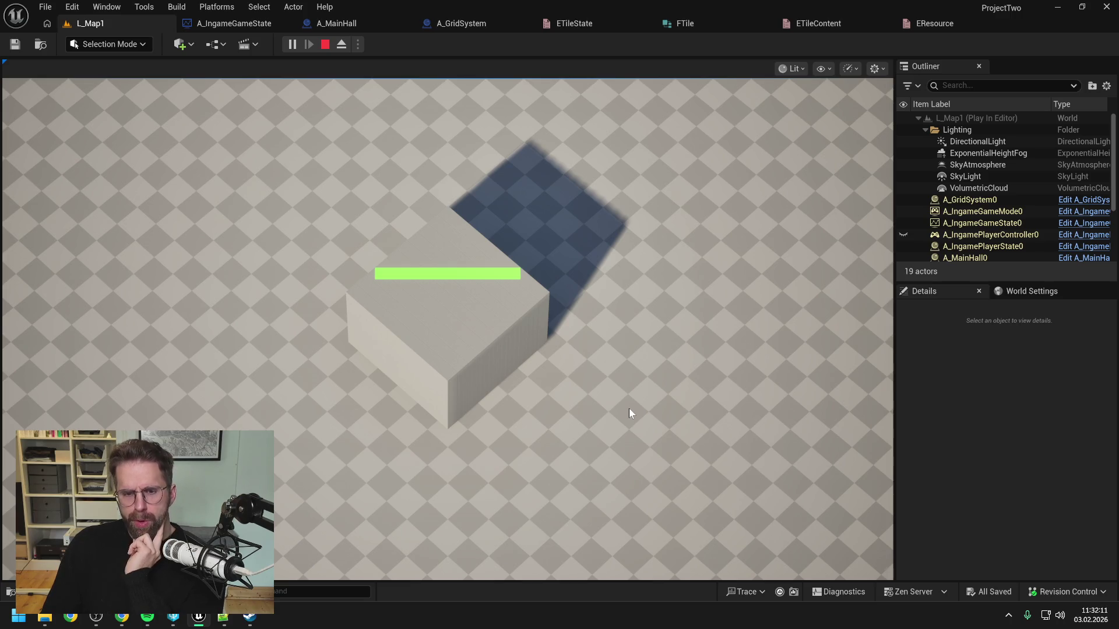
pyautogui.press('Escape')
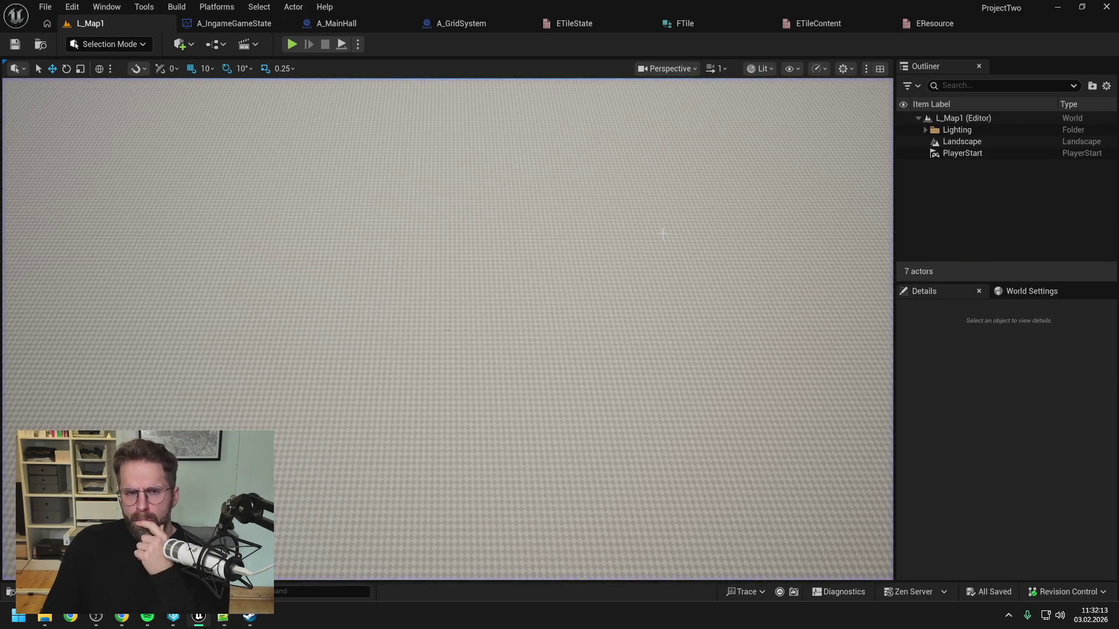
# In A_IngameGameState's EventGraph, move the For Loop node slightly up-left, then compile and save.
pyautogui.click(448, 25)
pyautogui.click(312, 23)
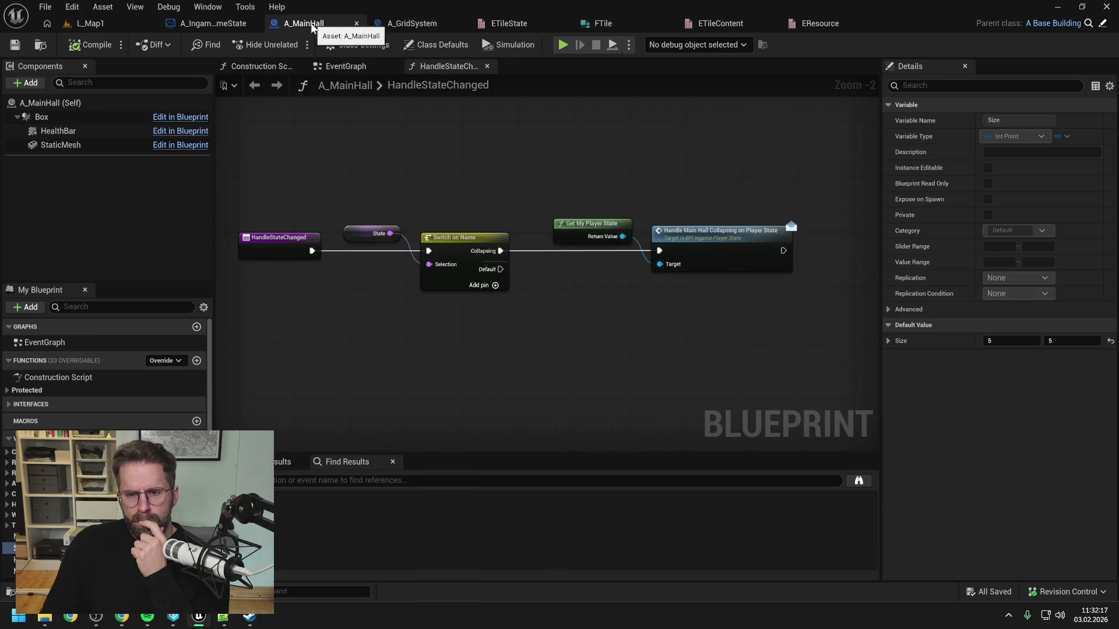
pyautogui.click(213, 23)
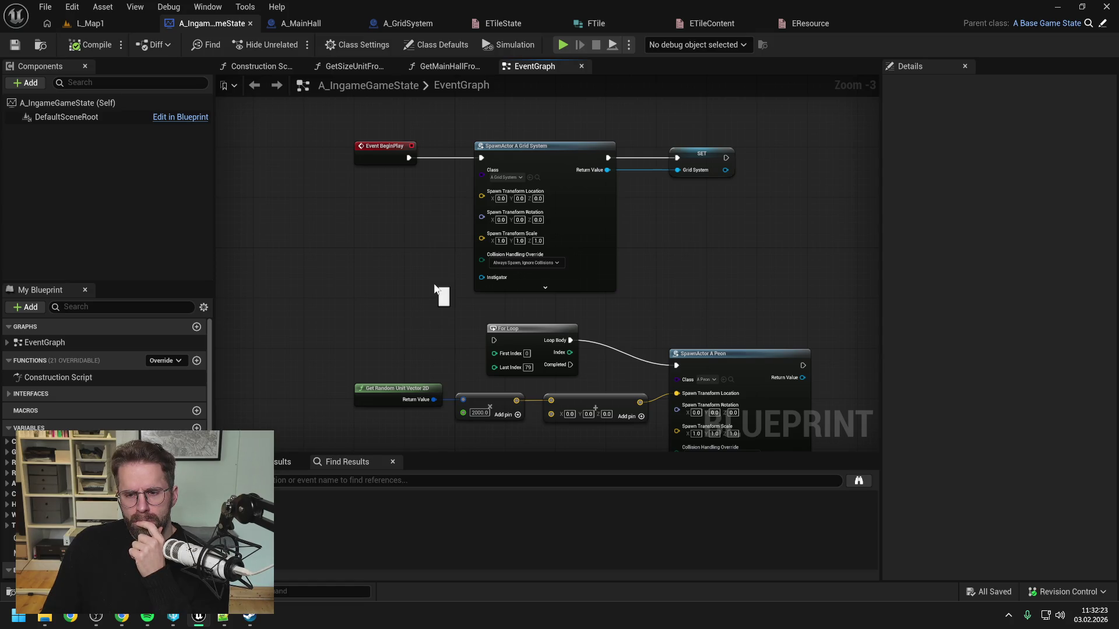
pyautogui.moveTo(520, 334); pyautogui.dragTo(506, 328)
pyautogui.click(394, 266)
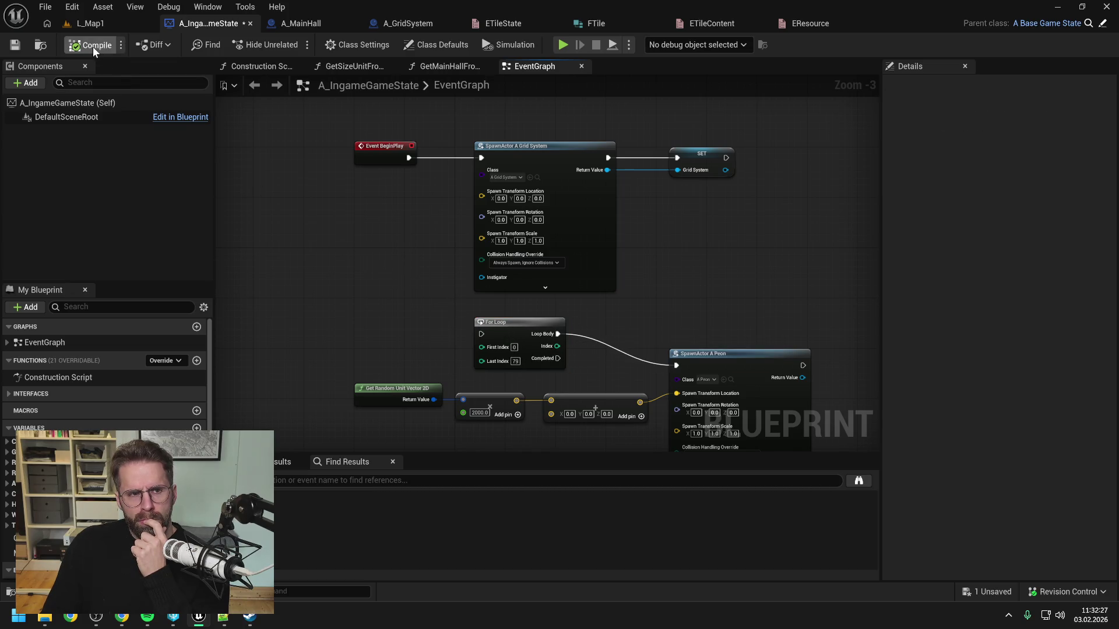
pyautogui.click(15, 46)
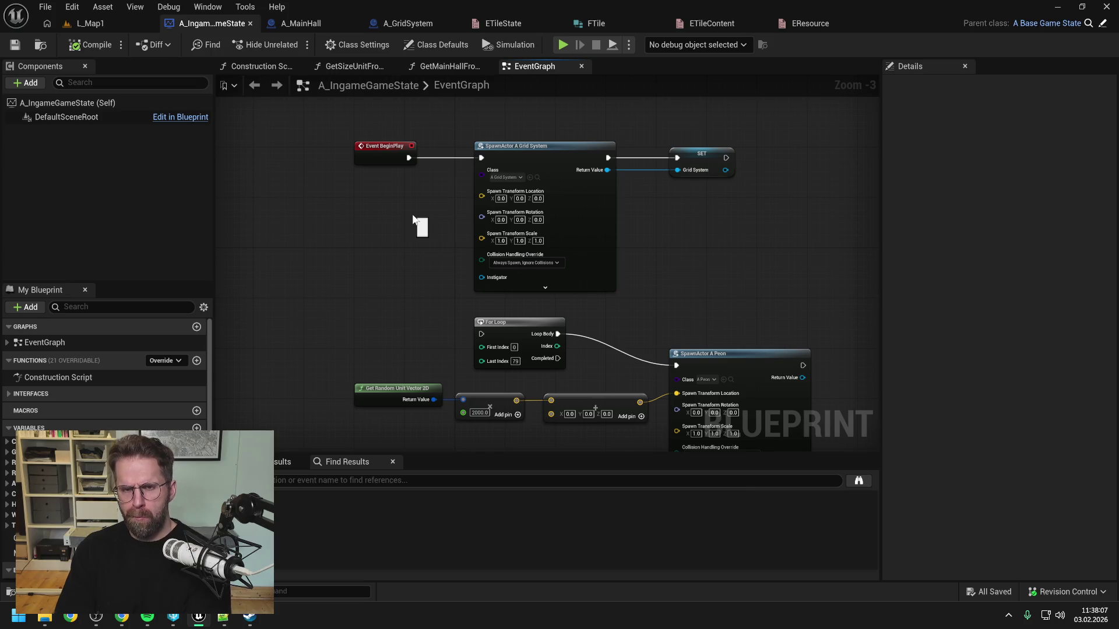
pyautogui.click(412, 24)
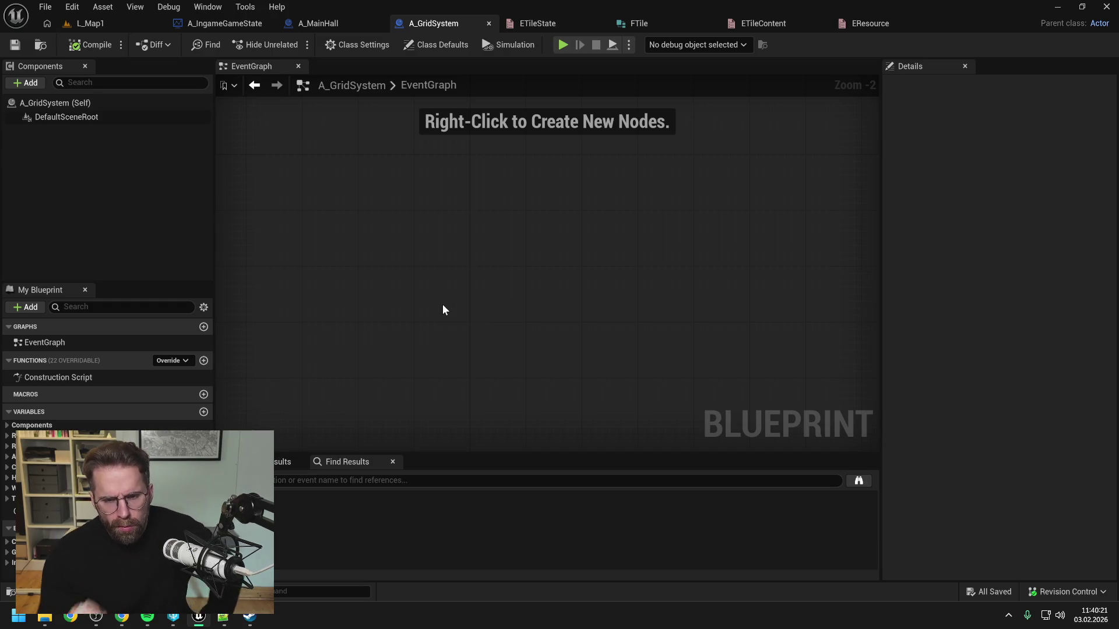
# Bring up the add-node menu on the empty A_GridSystem EventGraph.
pyautogui.rightClick(442, 309)
# Place a For Loop node with Last Index 99 and centre the view on it.
pyautogui.write('for loop')
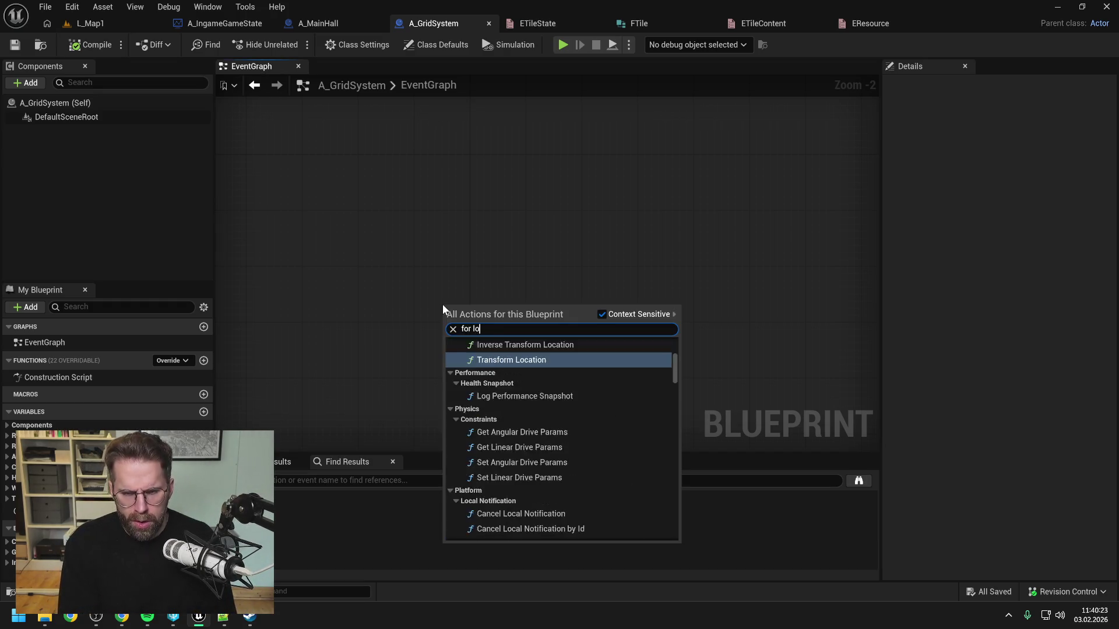
pyautogui.click(492, 462)
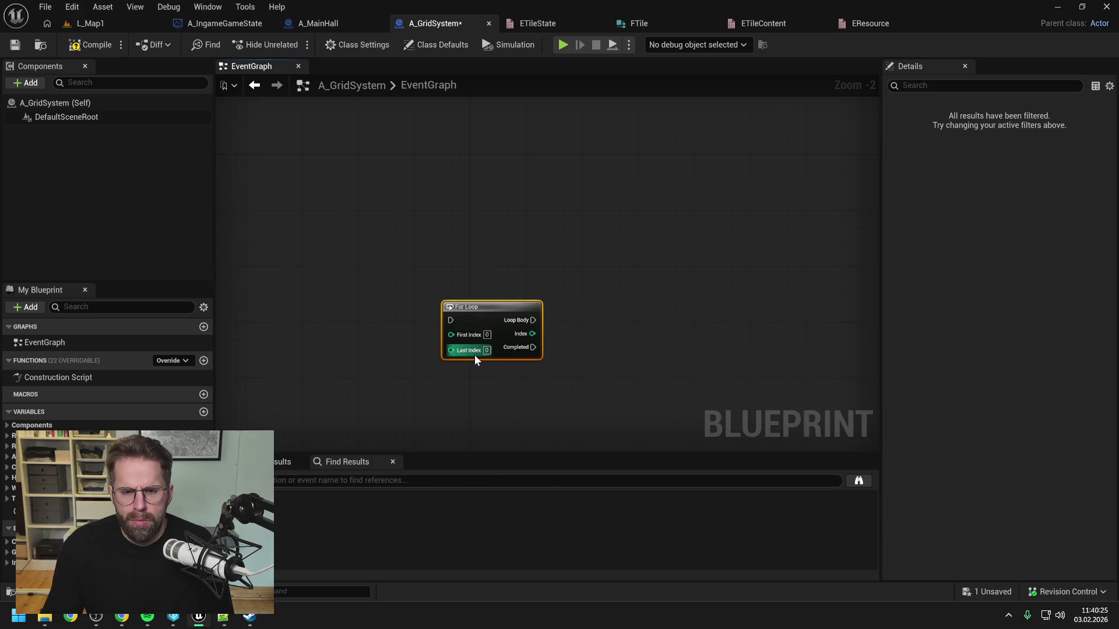
pyautogui.scroll(1, 473, 353)
pyautogui.click(490, 349)
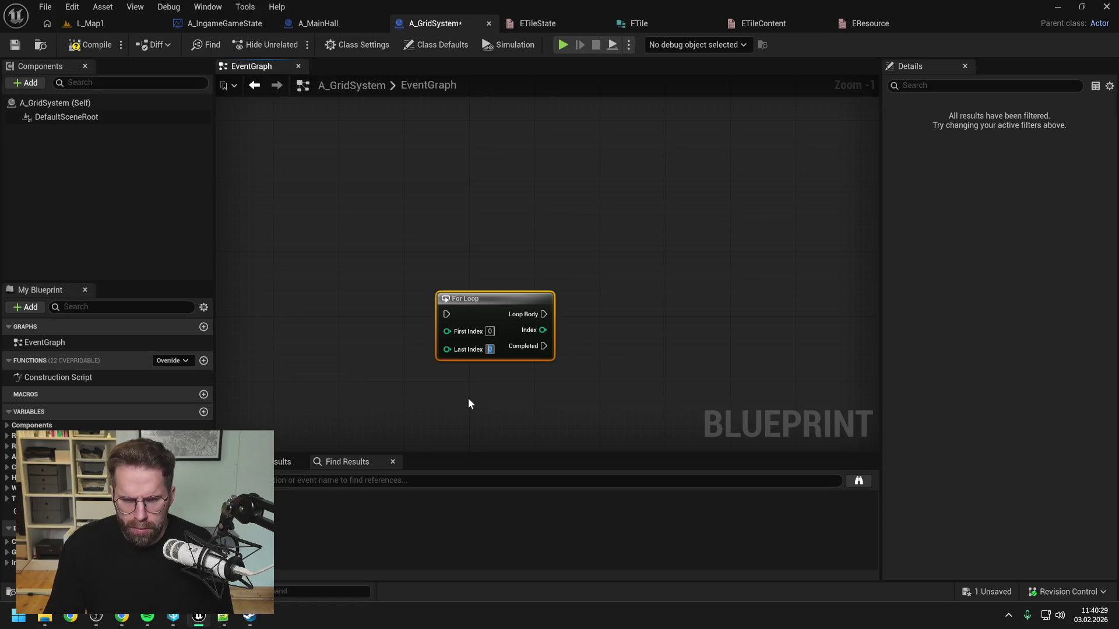
pyautogui.write('99')
pyautogui.click(641, 326)
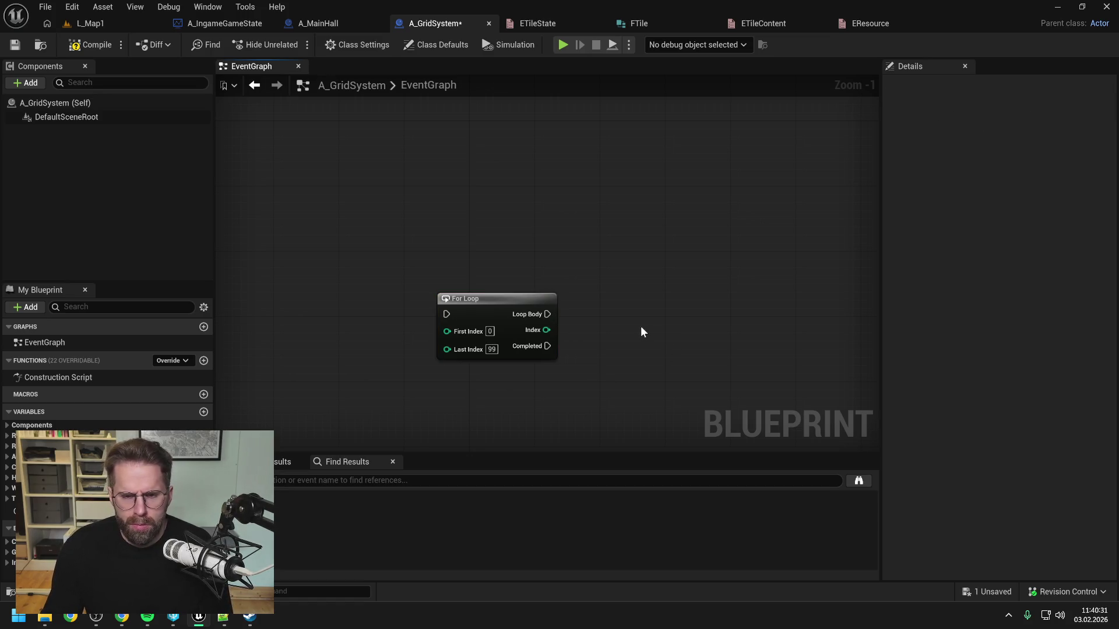
pyautogui.scroll(-1, 638, 331)
pyautogui.moveTo(637, 331); pyautogui.dragTo(563, 292)
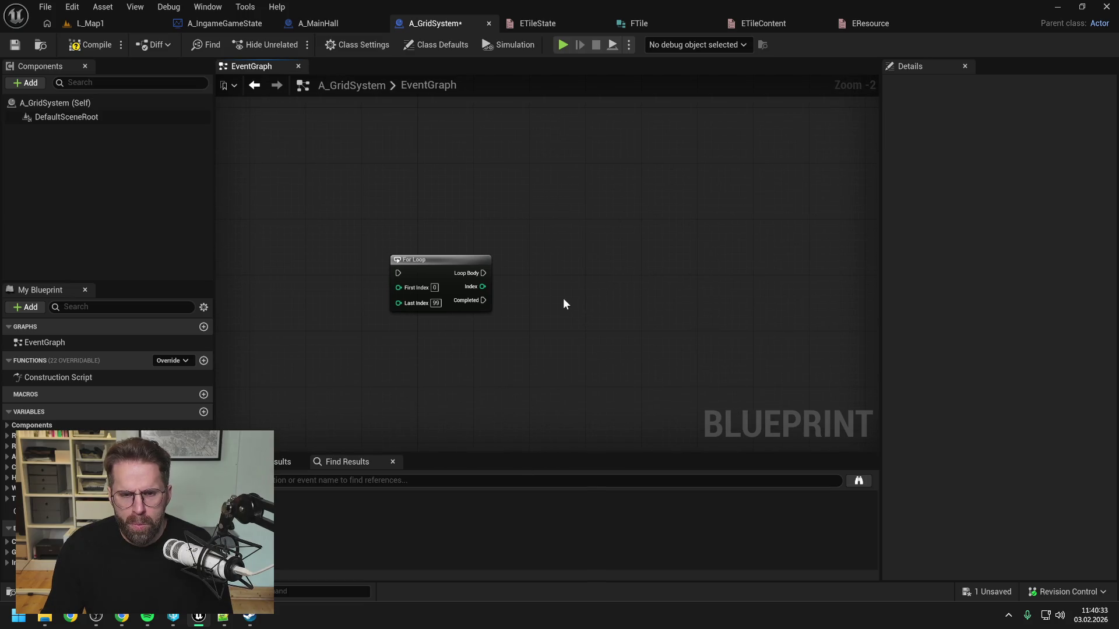
pyautogui.scroll(1, 449, 295)
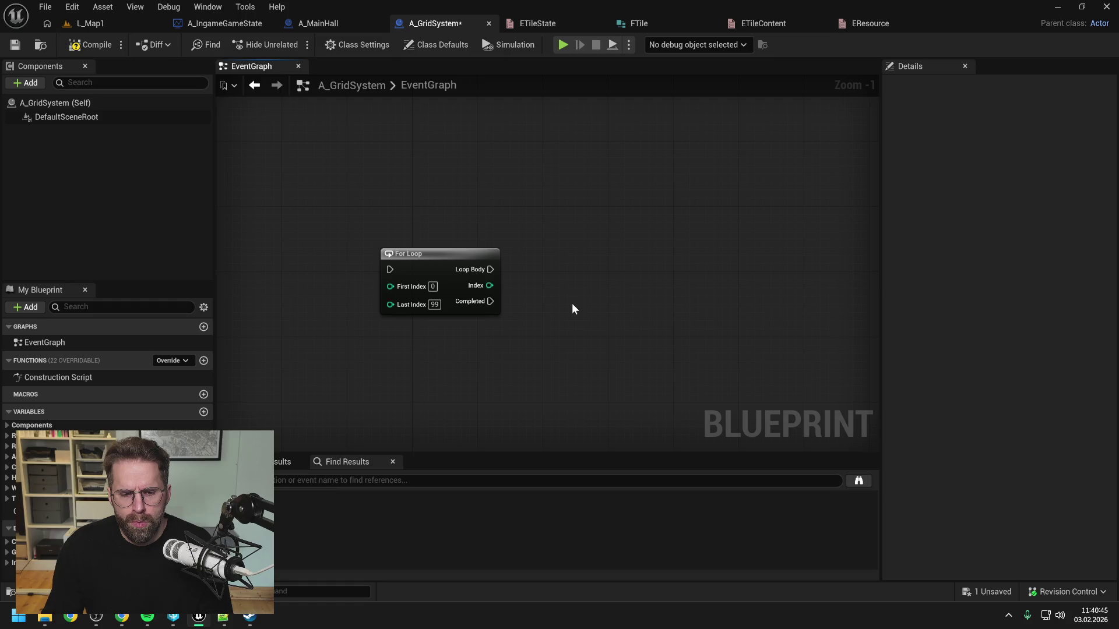
pyautogui.moveTo(586, 306); pyautogui.dragTo(553, 302)
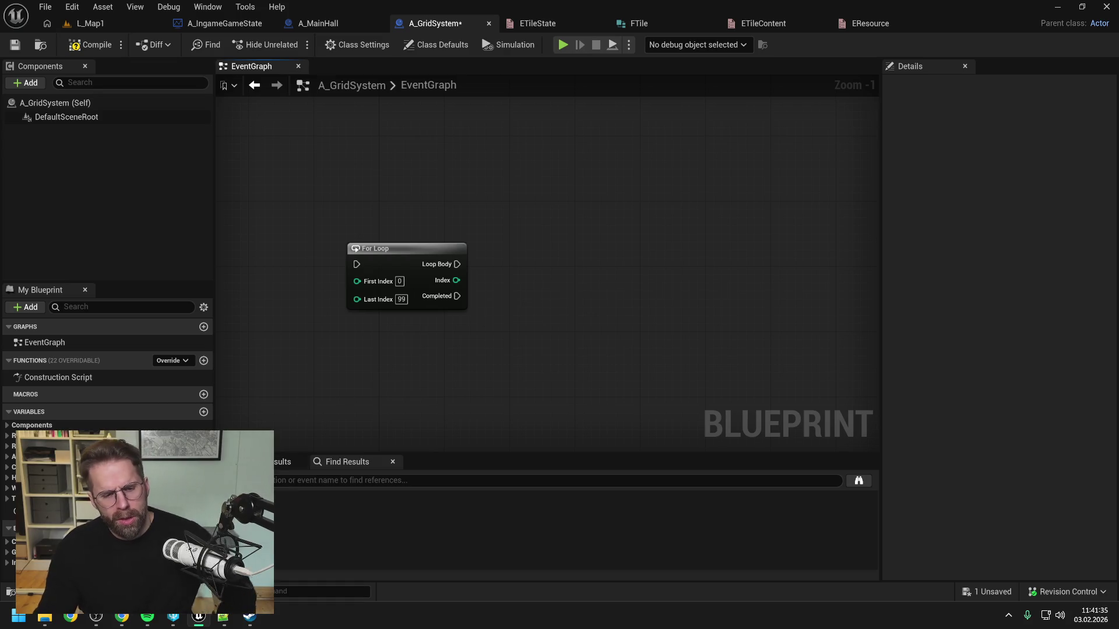
# Tell Gemini the grid is stored as a Map of IntPoint keys to FTile values.
pyautogui.click(121, 617)
pyautogui.scroll(-5, 551, 344)
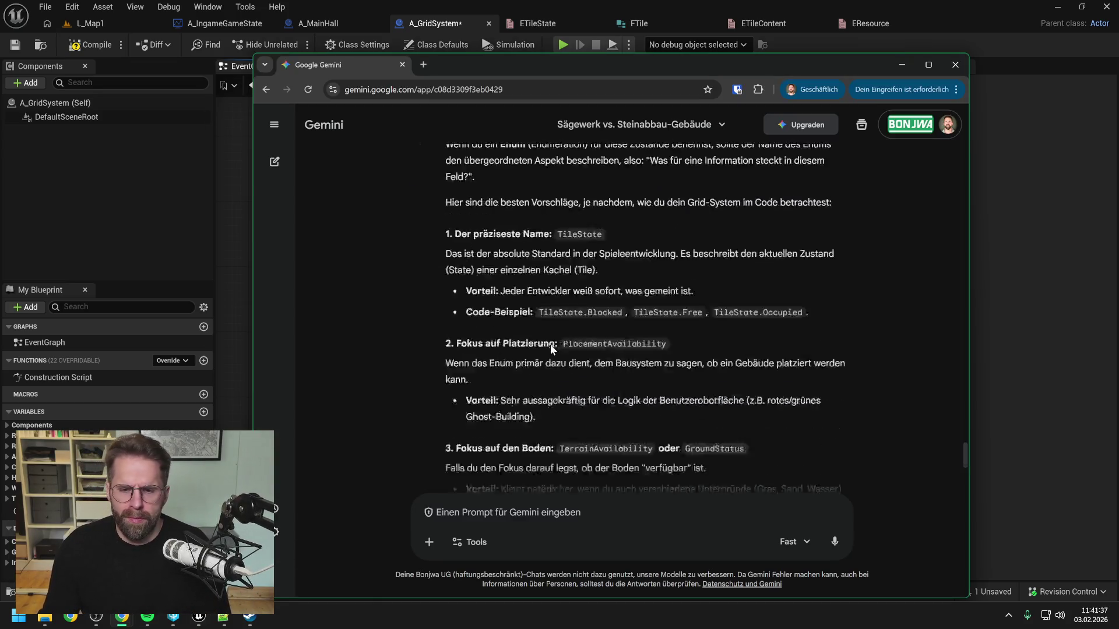
pyautogui.click(479, 521)
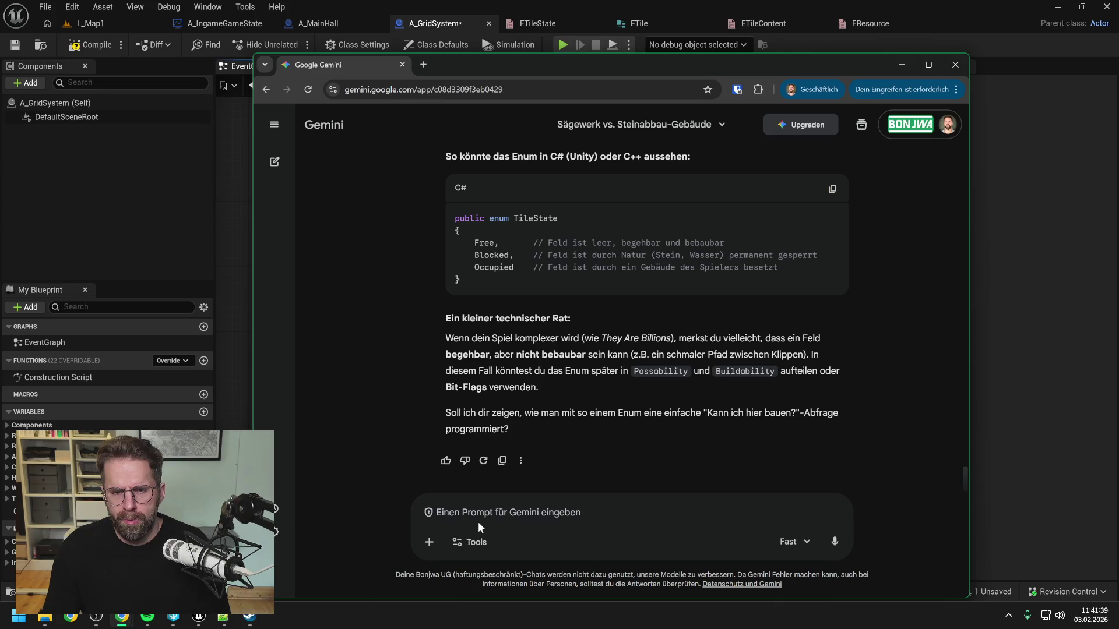
pyautogui.write('wi')
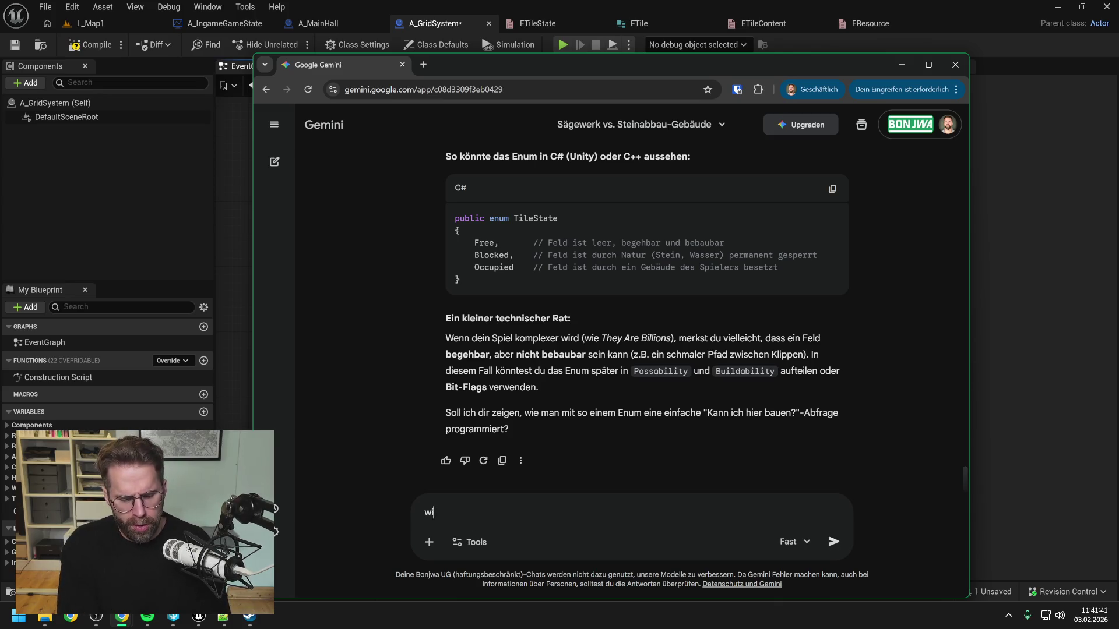
pyautogui.write('ll nun anf')
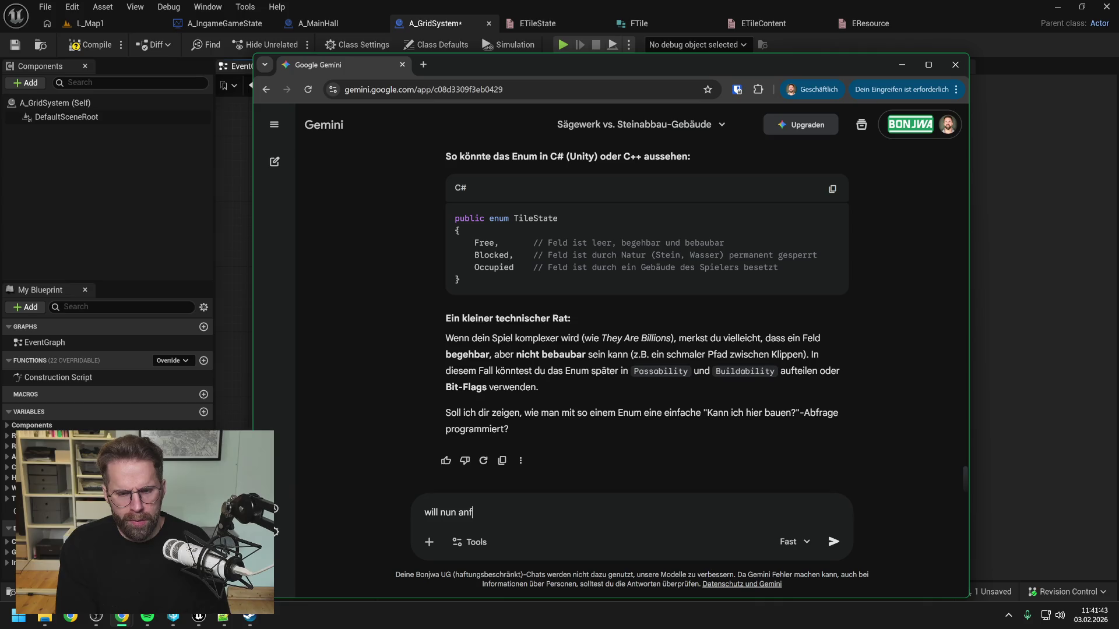
pyautogui.write('angen das Grid zu')
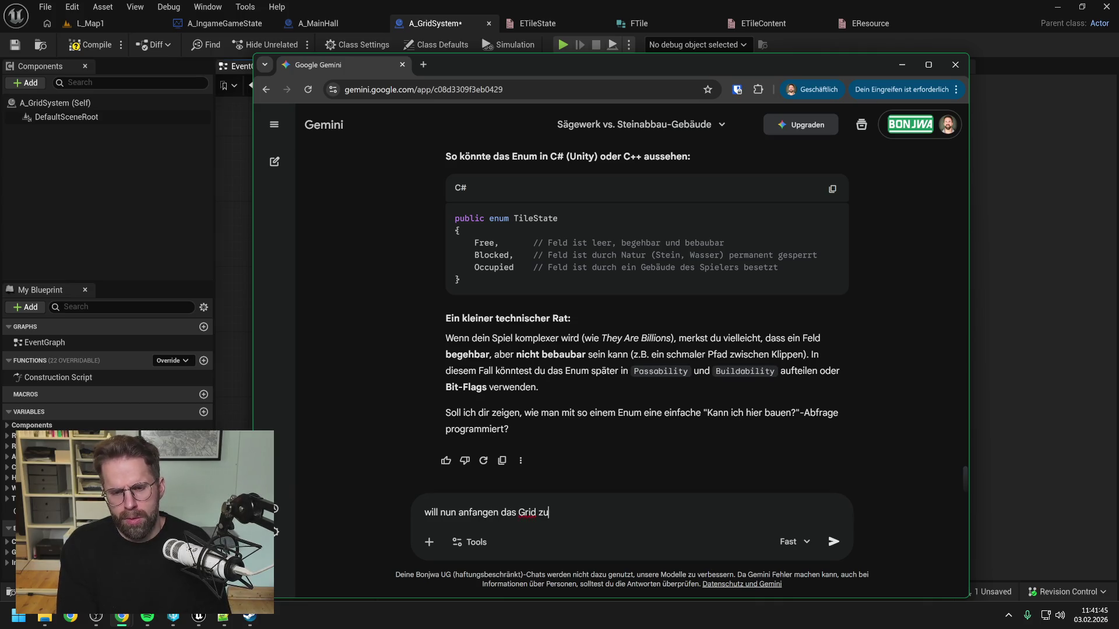
pyautogui.write(' generieren.')
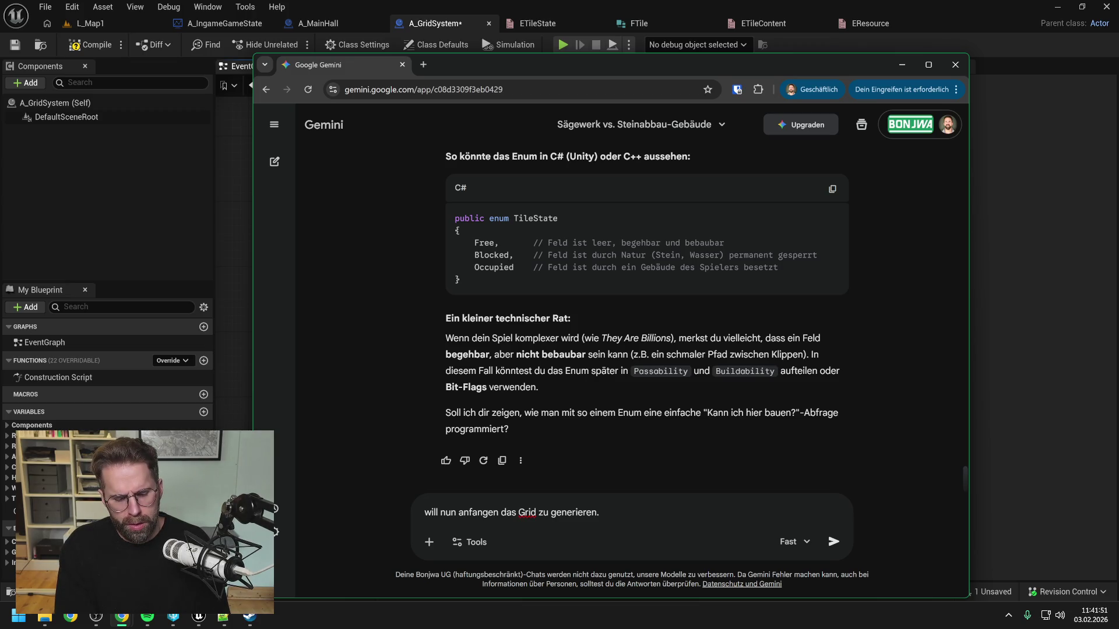
pyautogui.write(' Das Grod')
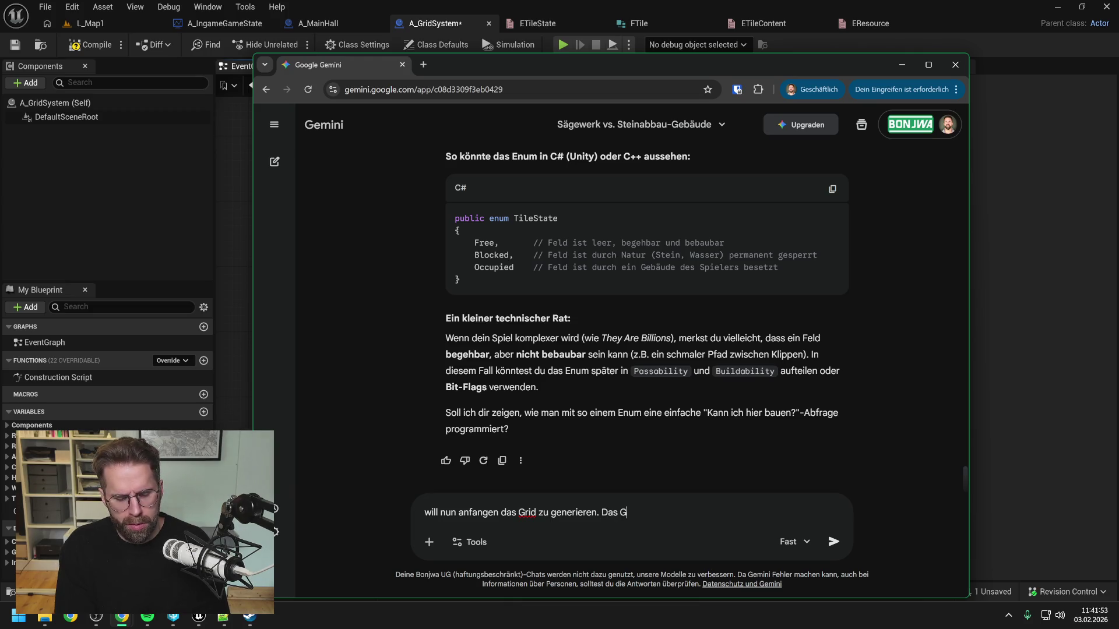
pyautogui.press('BackSpace')
pyautogui.press('BackSpace')
pyautogui.write('id ')
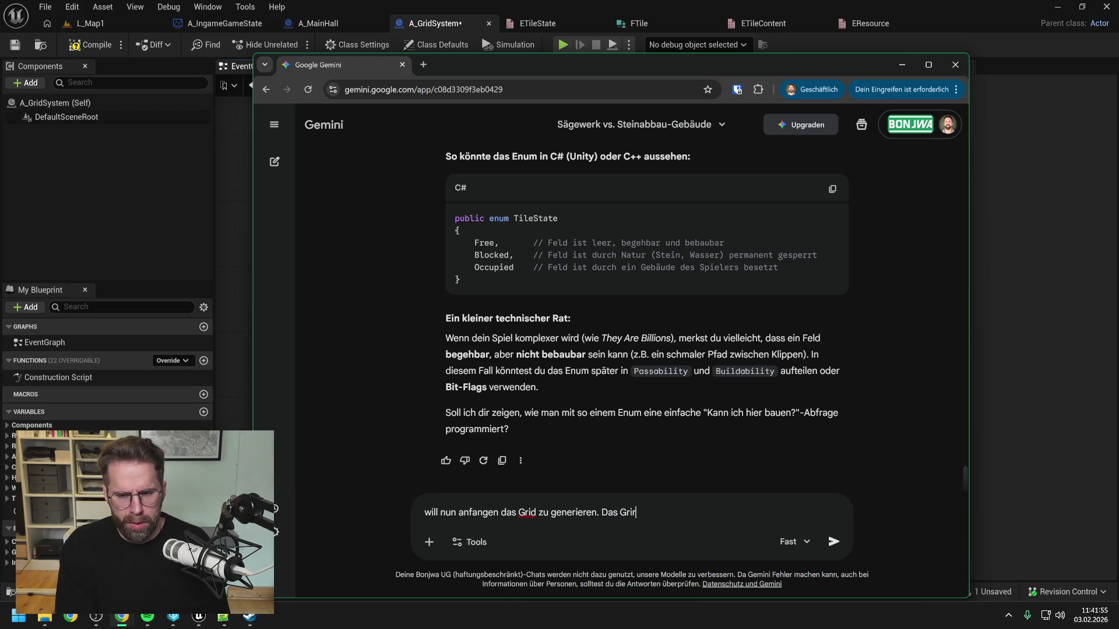
pyautogui.write('wirst als Map')
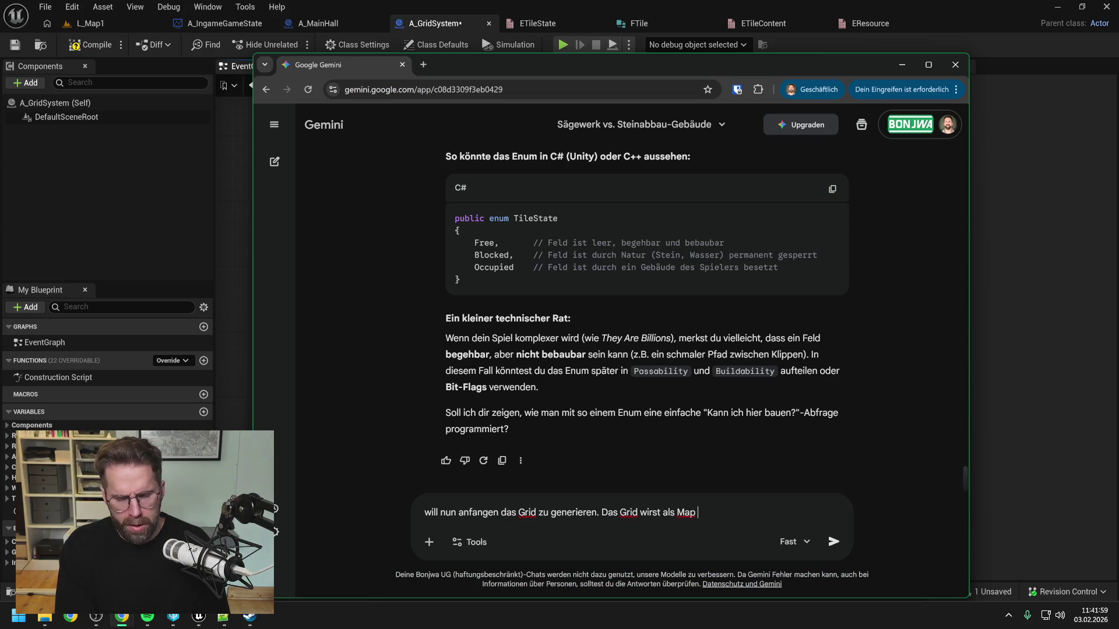
pyautogui.write(' von Int')
pyautogui.press('BackSpace')
pyautogui.press('BackSpace')
pyautogui.press('BackSpace')
pyautogui.write('I')
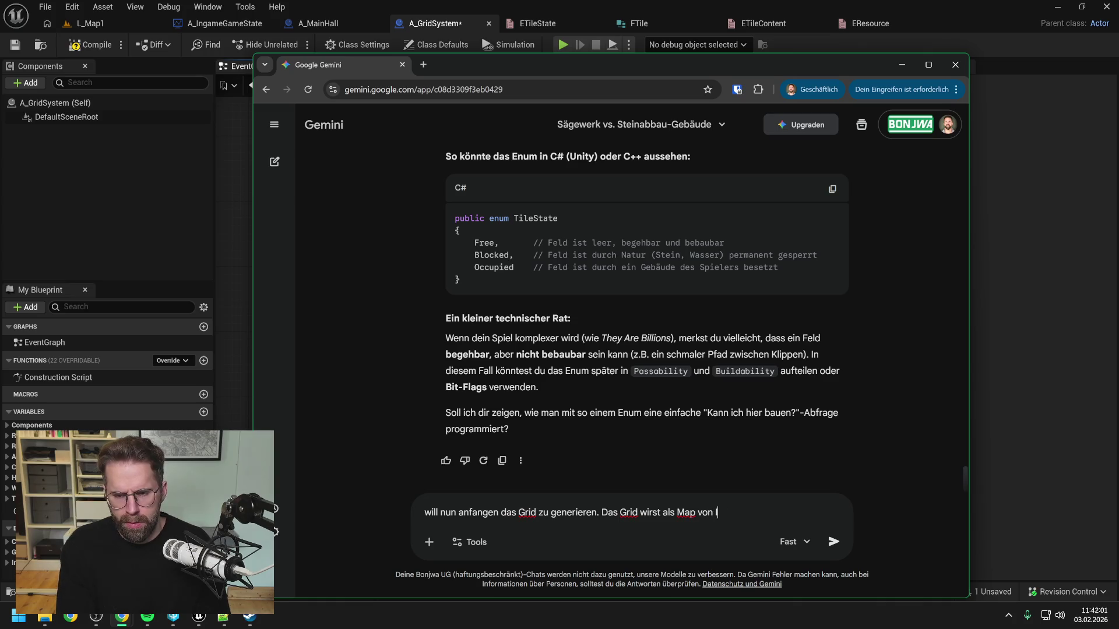
pyautogui.write('ntPoint auf')
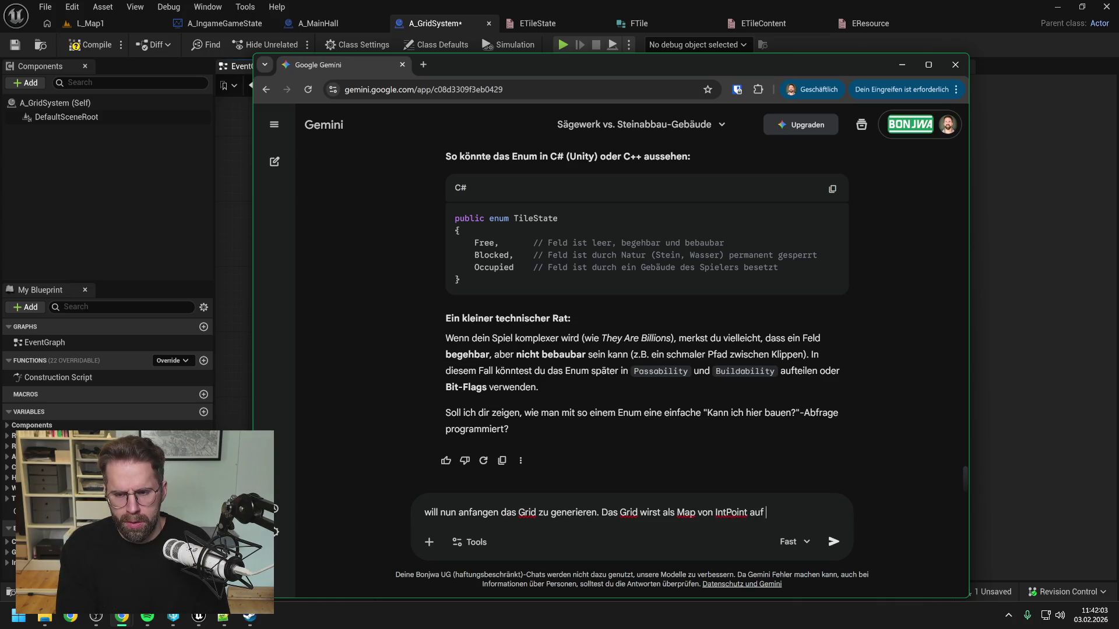
pyautogui.press('BackSpace')
pyautogui.press('BackSpace')
pyautogui.press('BackSpace')
pyautogui.write('()')
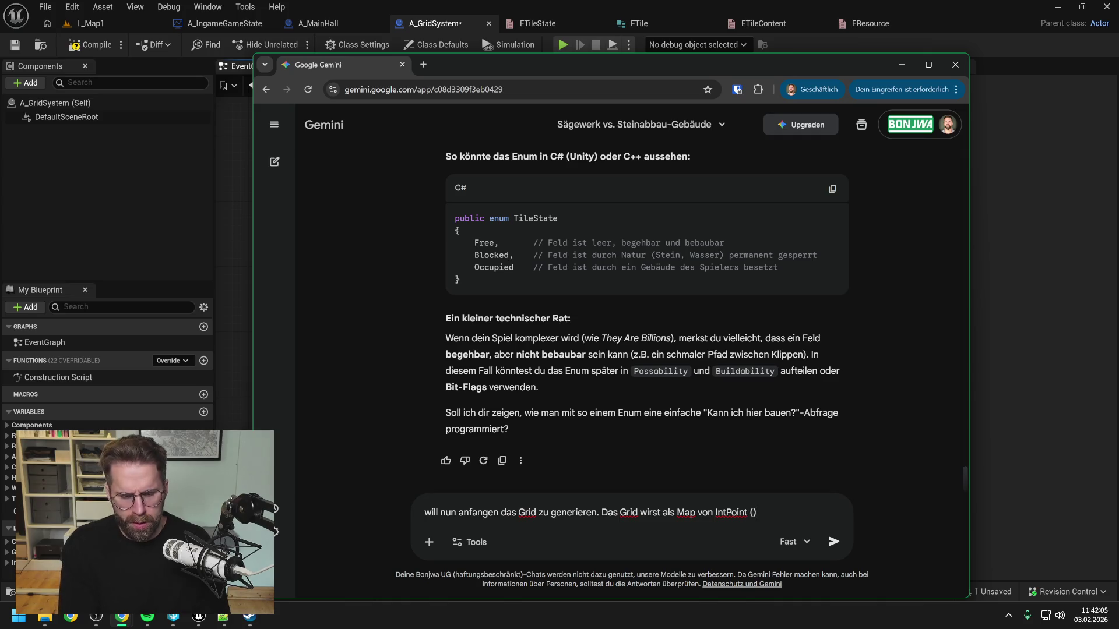
pyautogui.press('Left')
pyautogui.write('Keys')
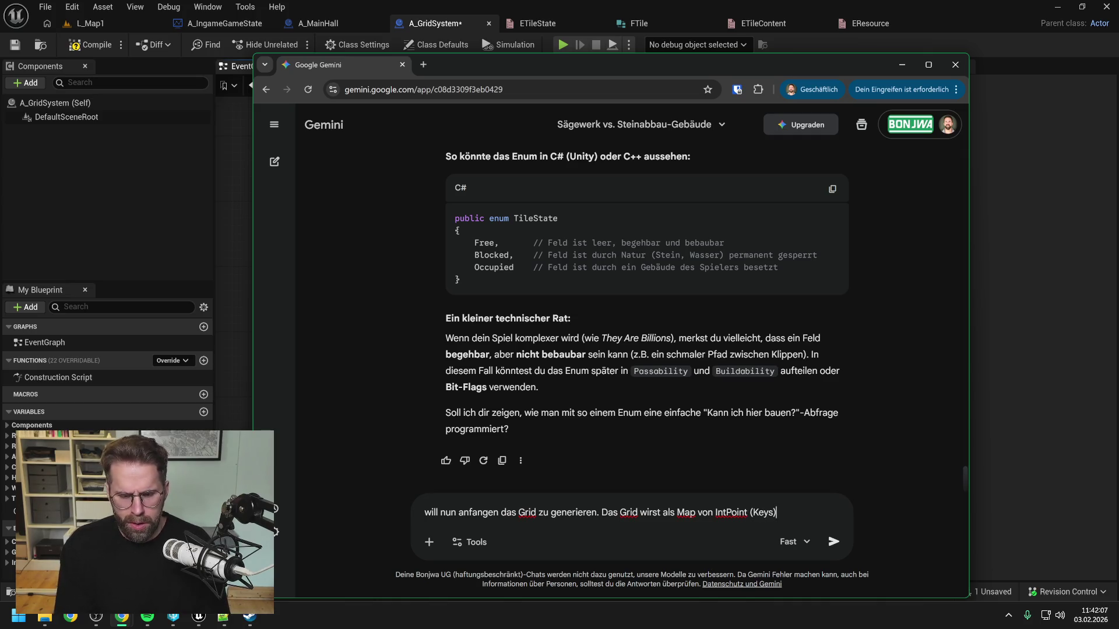
pyautogui.press('Right')
pyautogui.write('auf FT')
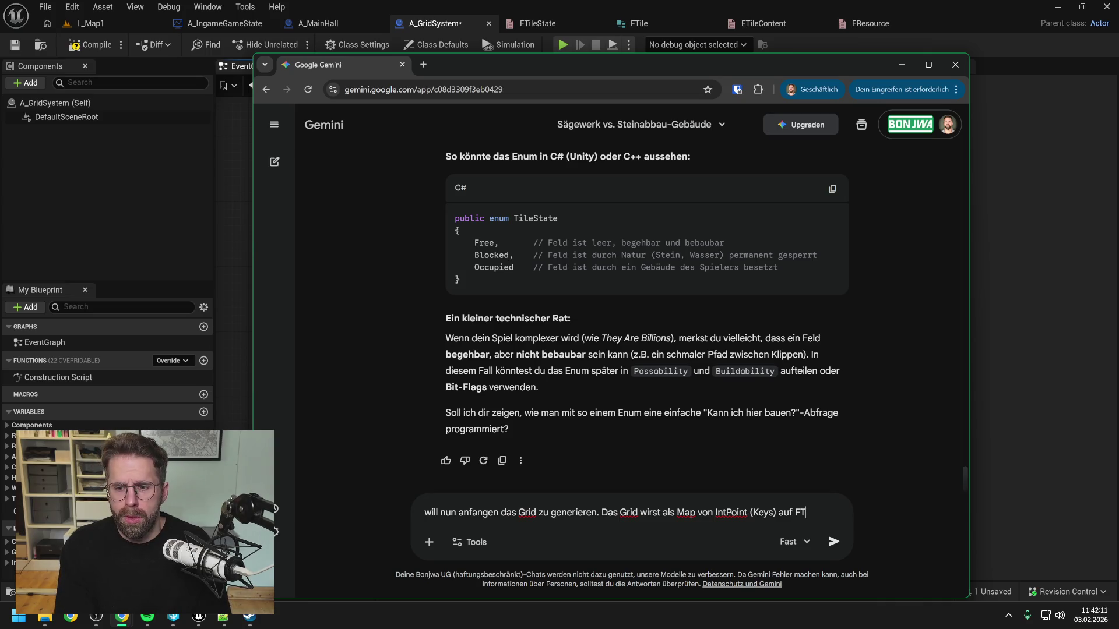
pyautogui.press('BackSpace')
pyautogui.write('G')
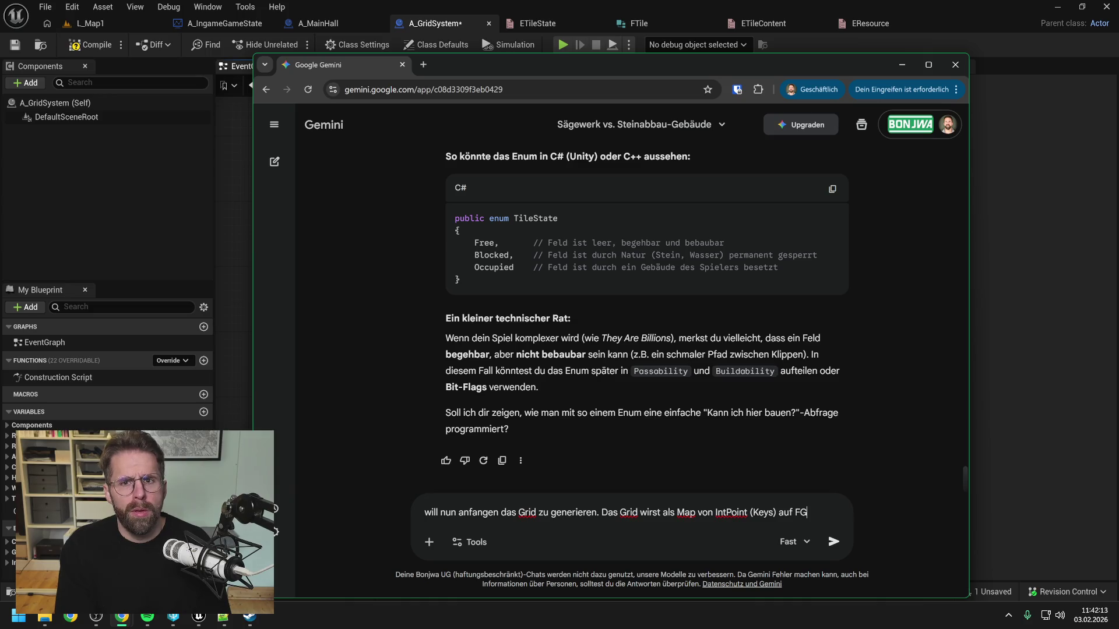
pyautogui.press('BackSpace')
pyautogui.write('Tile')
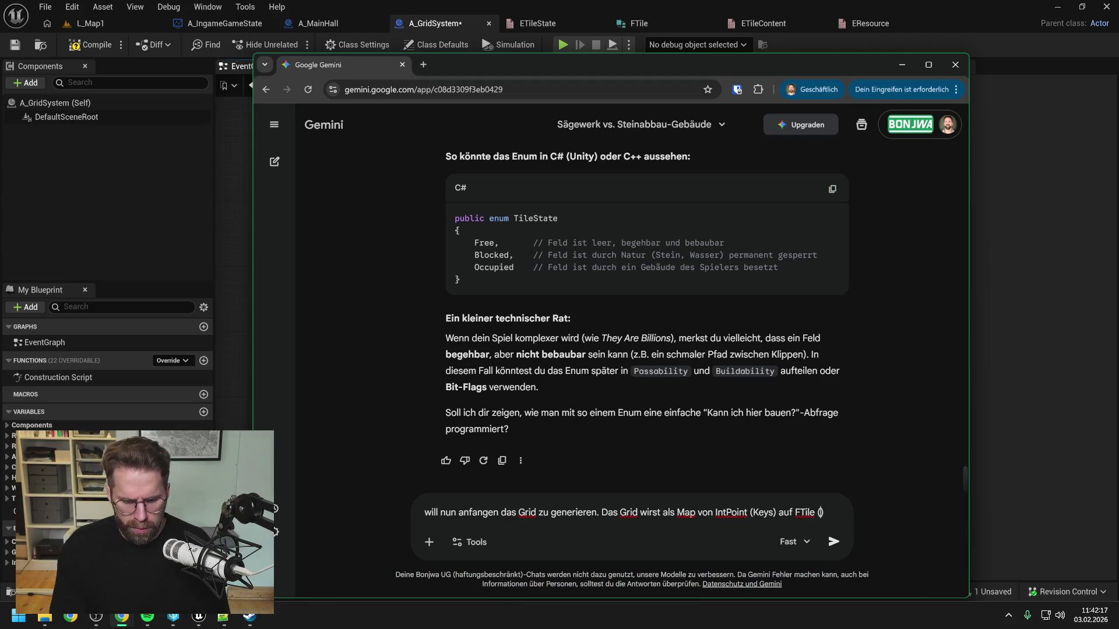
pyautogui.write(' (Val)ues) gespeiche')
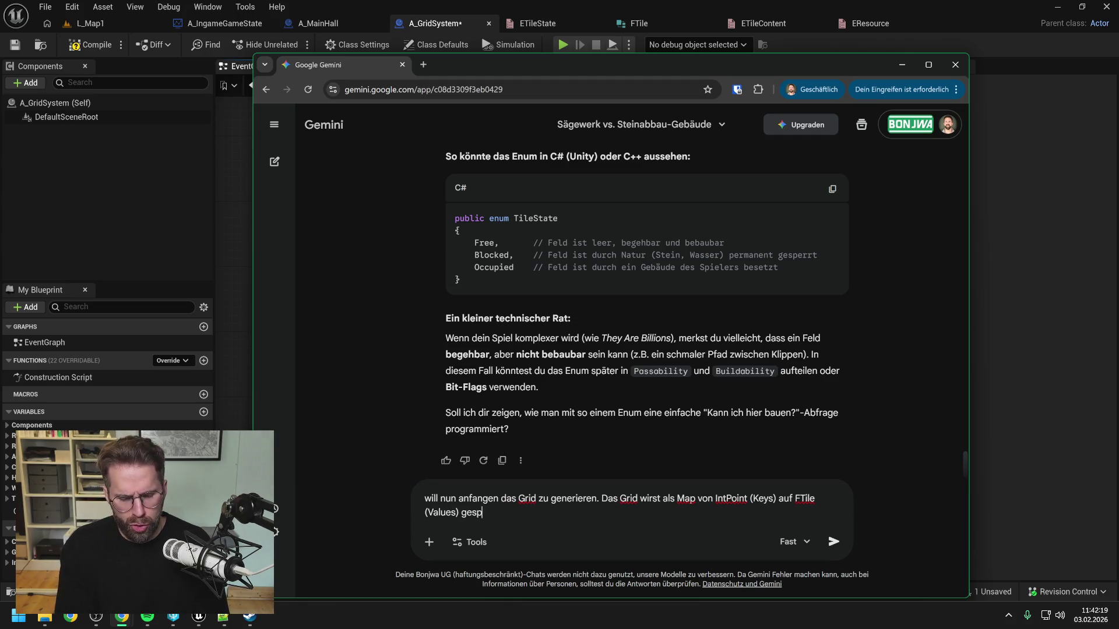
pyautogui.write('rt. ')
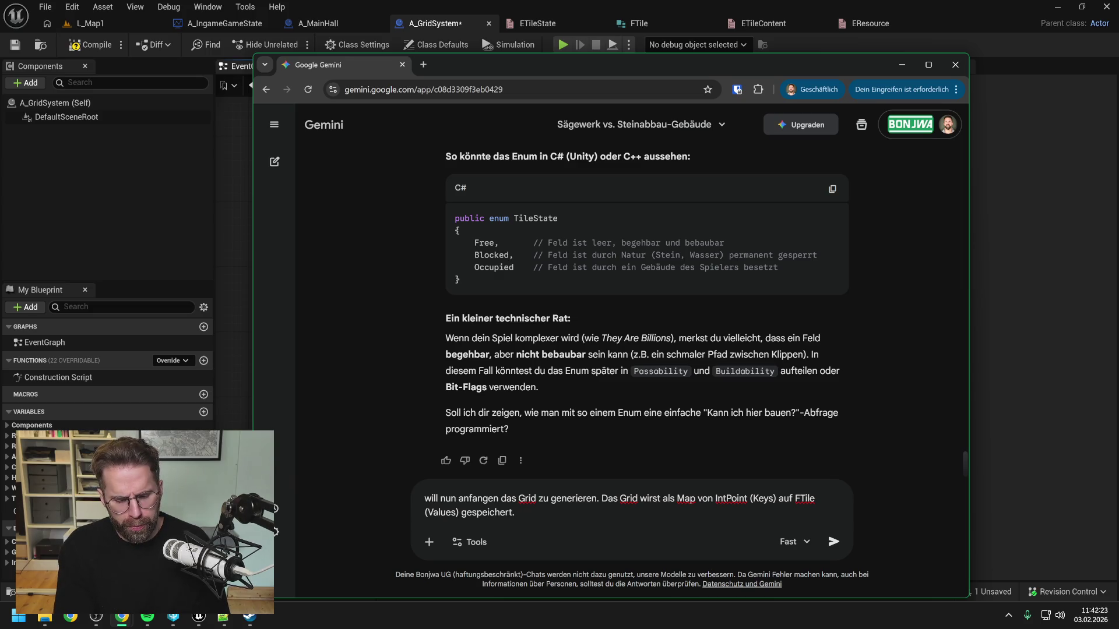
pyautogui.write('Ic')
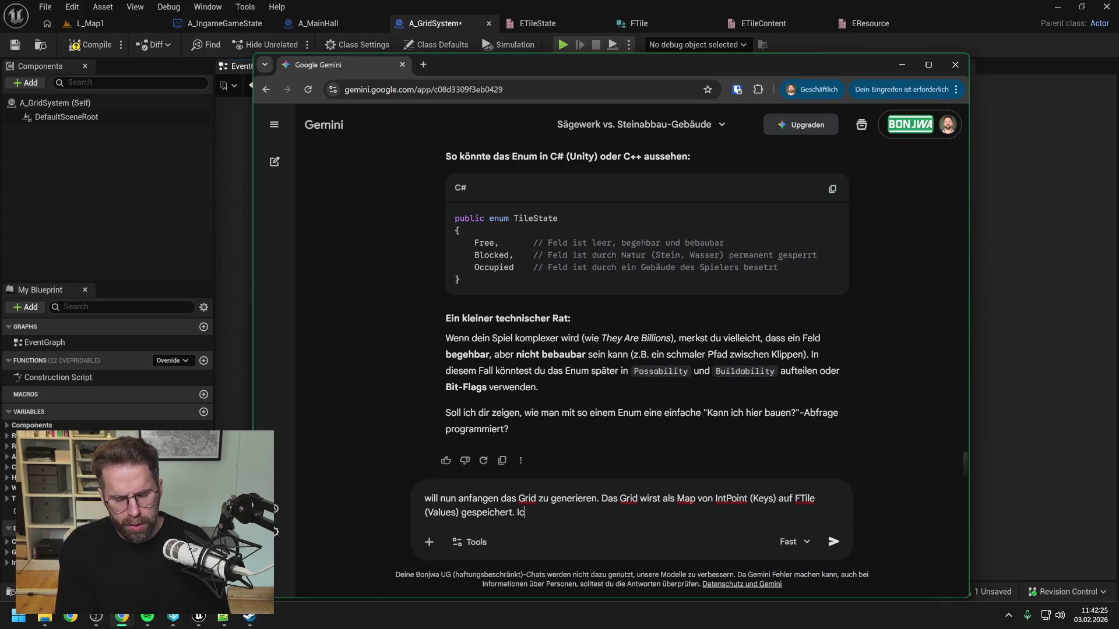
pyautogui.write('h könnte nun das Grid')
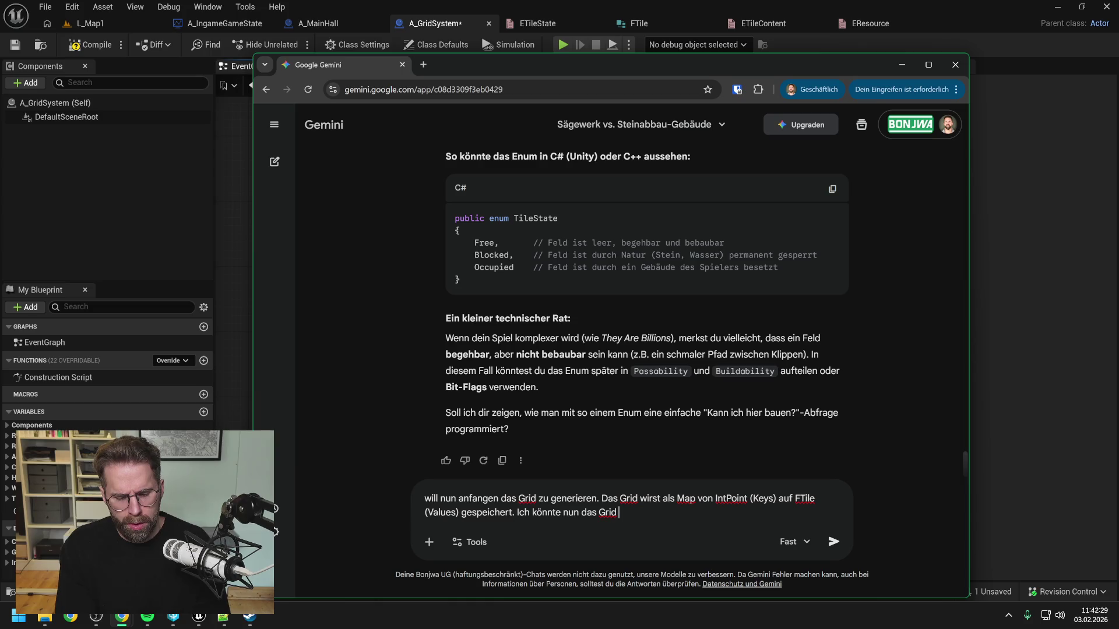
# Ask whether to loop from bottom-left to MaxX/MaxY or spiral out from 0,0, and send.
pyautogui.press('BackSpace')
pyautogui.press('BackSpace')
pyautogui.press('BackSpace')
pyautogui.press('BackSpace')
pyautogui.press('BackSpace')
pyautogui.press('BackSpace')
pyautogui.write('un bei der Generierung ')
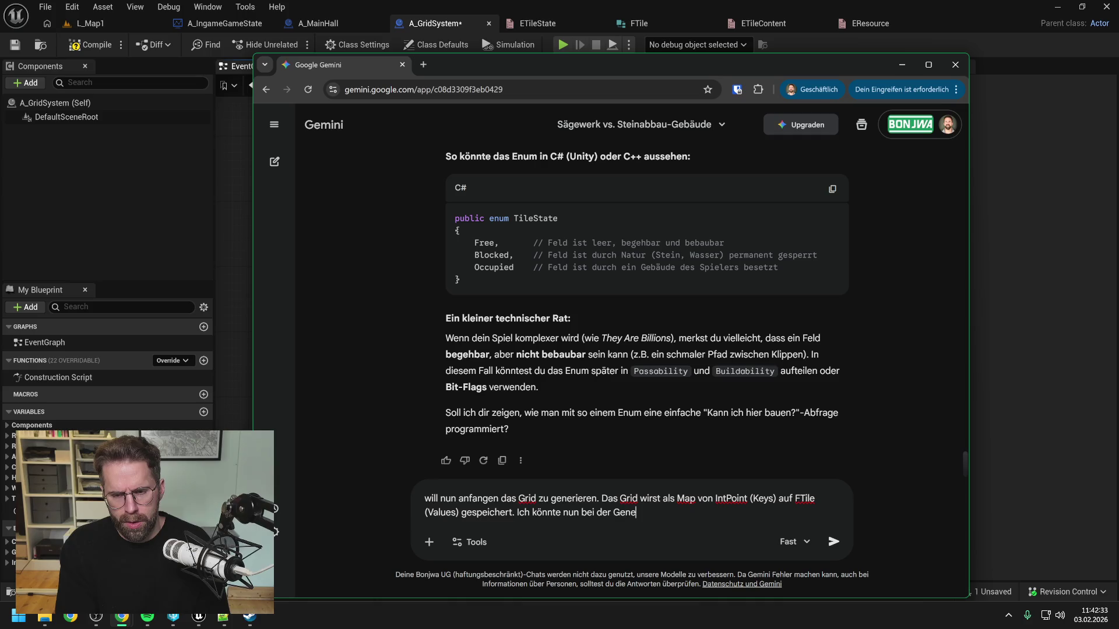
pyautogui.write('link')
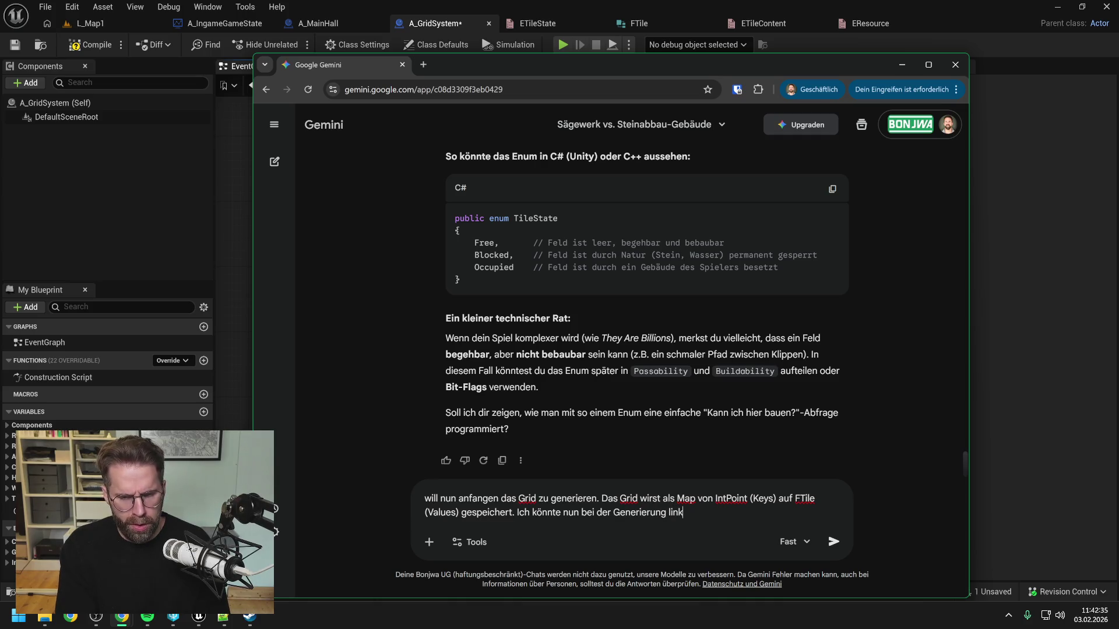
pyautogui.write('s unten anfange')
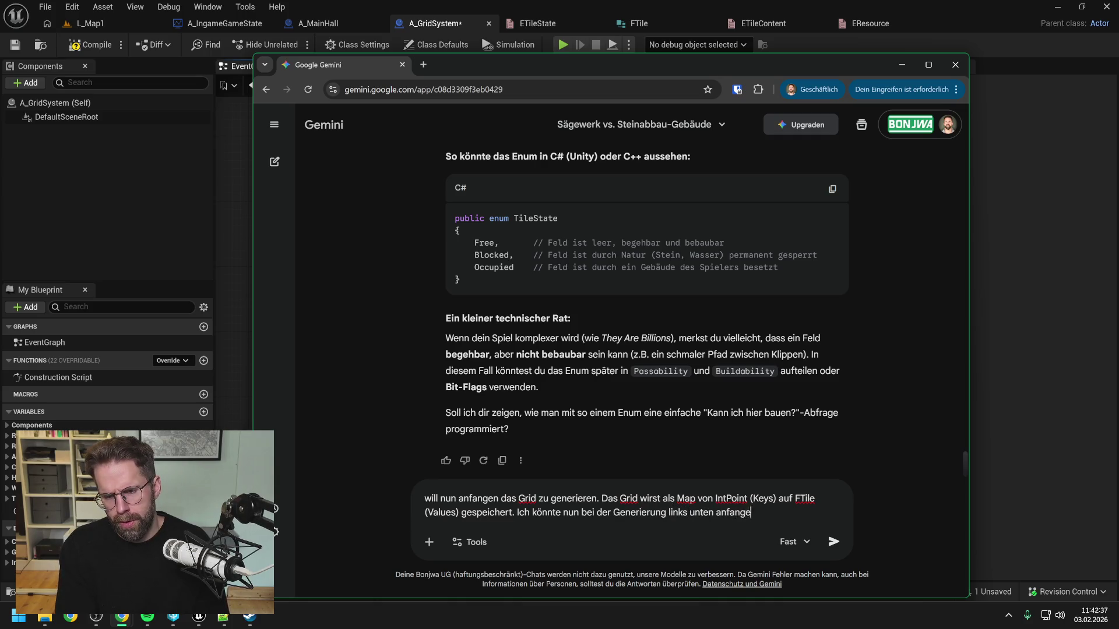
pyautogui.write('n und einfach')
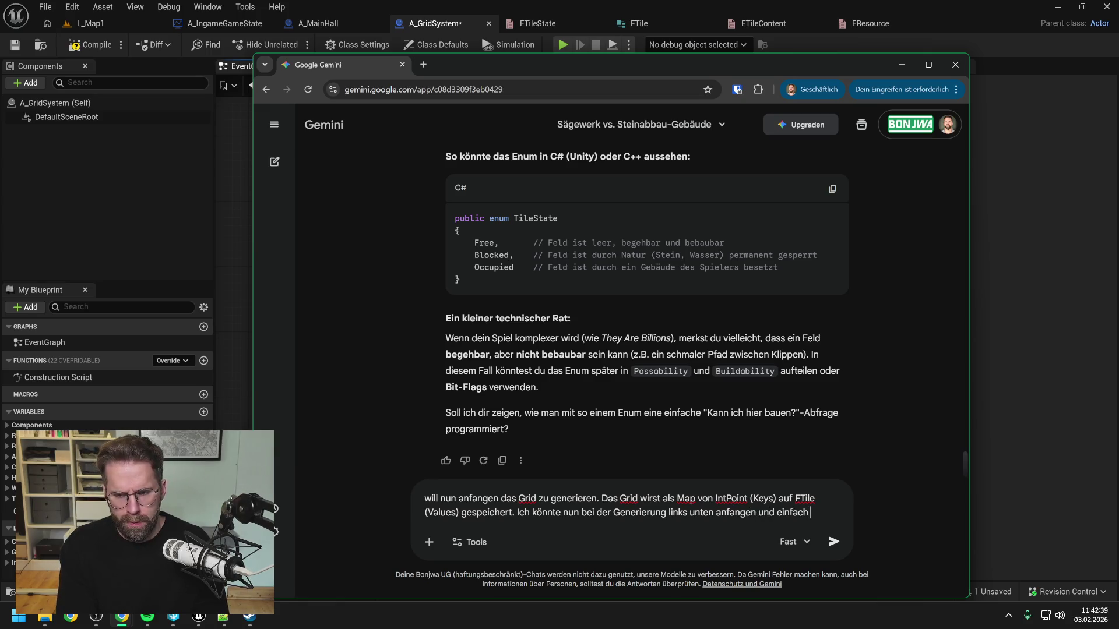
pyautogui.write(' for')
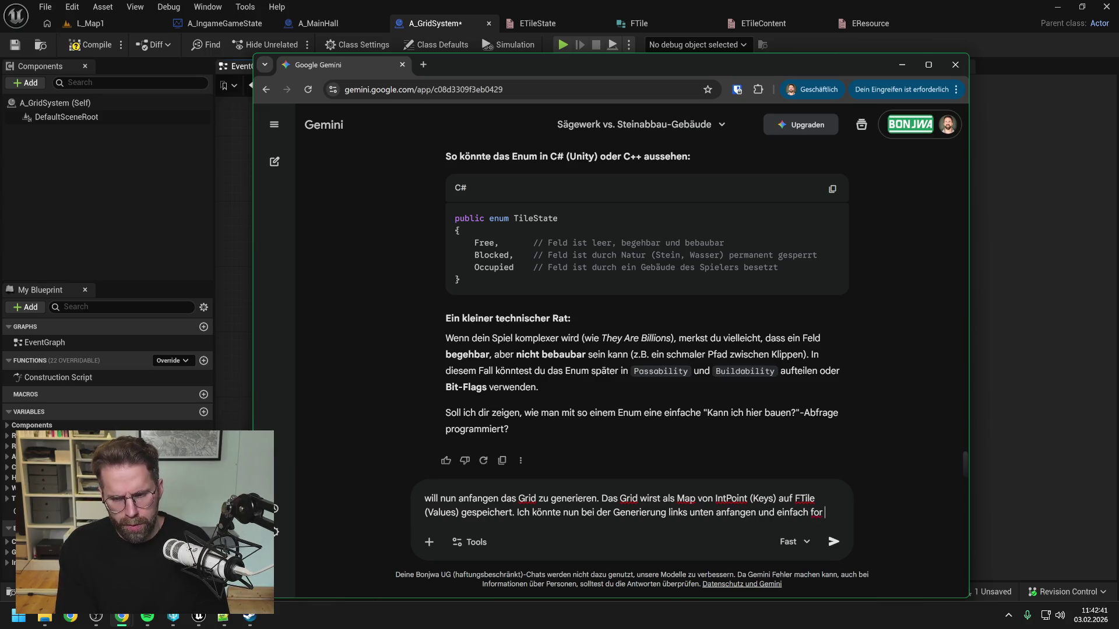
pyautogui.press('BackSpace')
pyautogui.press('BackSpace')
pyautogui.press('BackSpace')
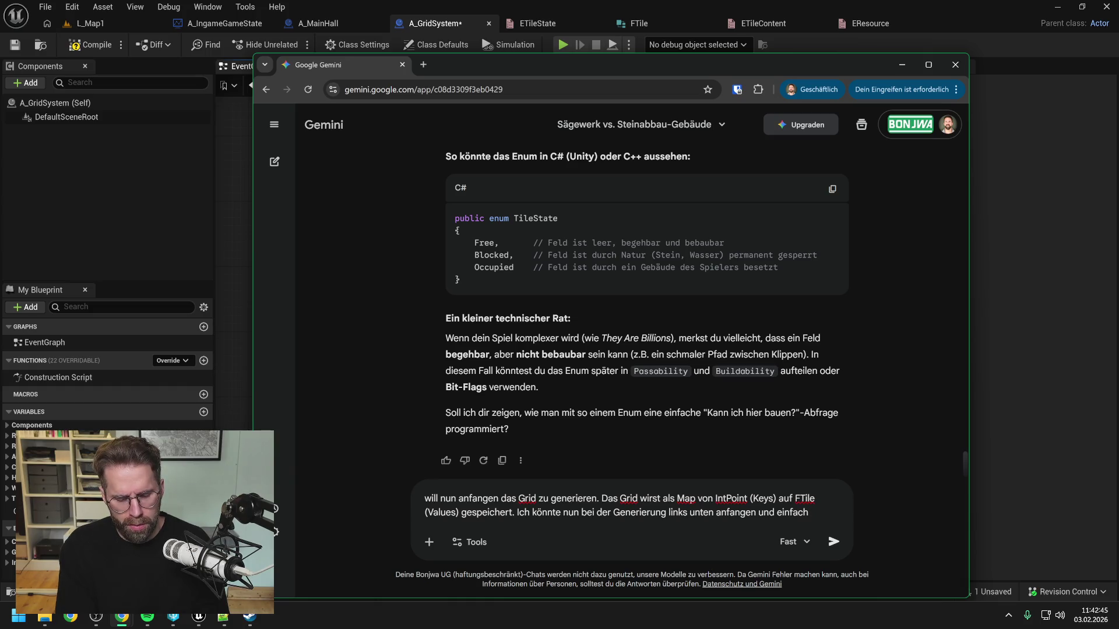
pyautogui.write('MaxX ')
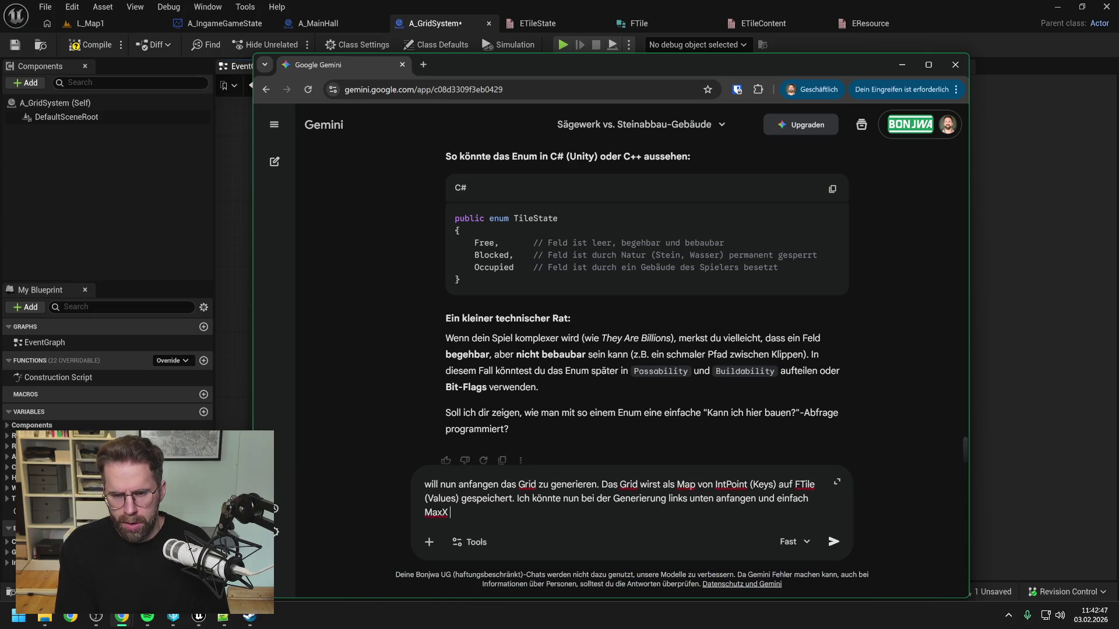
pyautogui.write('und MaxY')
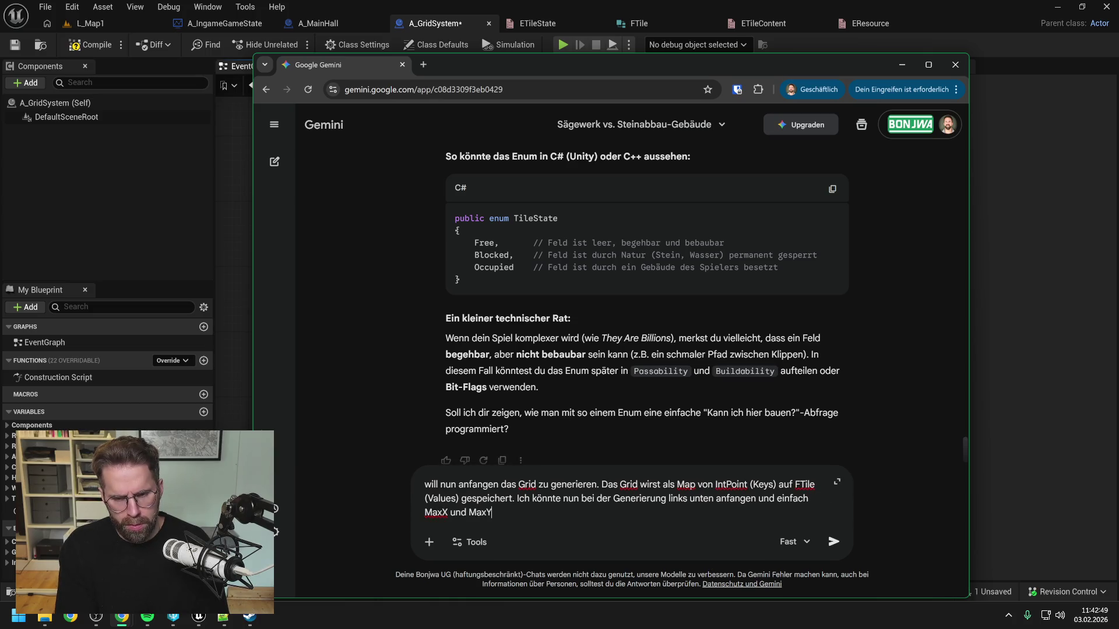
pyautogui.write(' rüberloop')
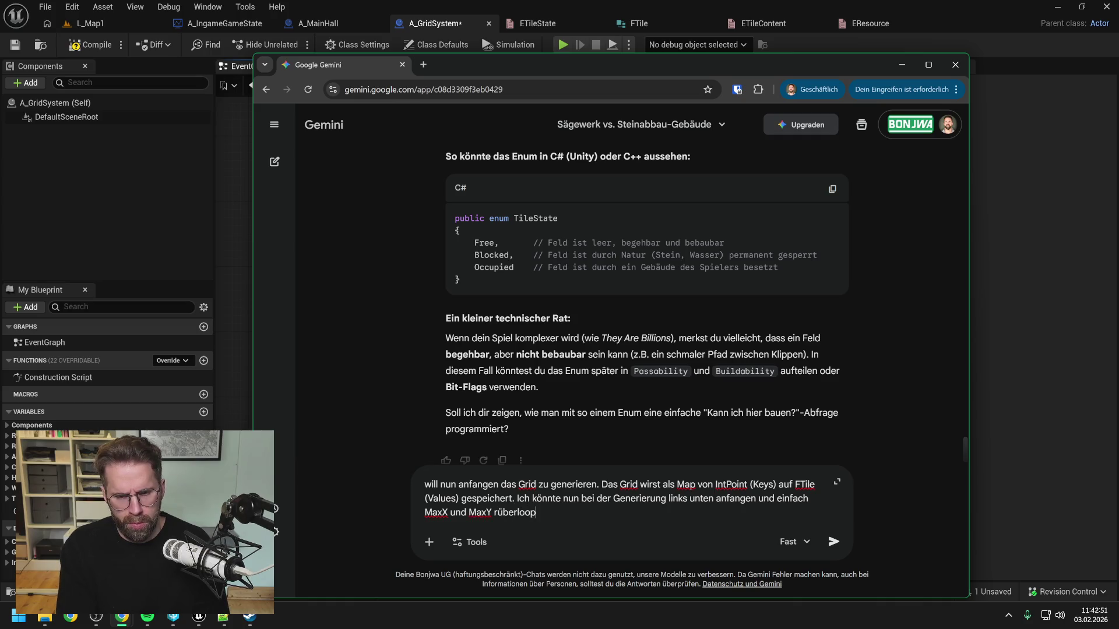
pyautogui.write('en. In')
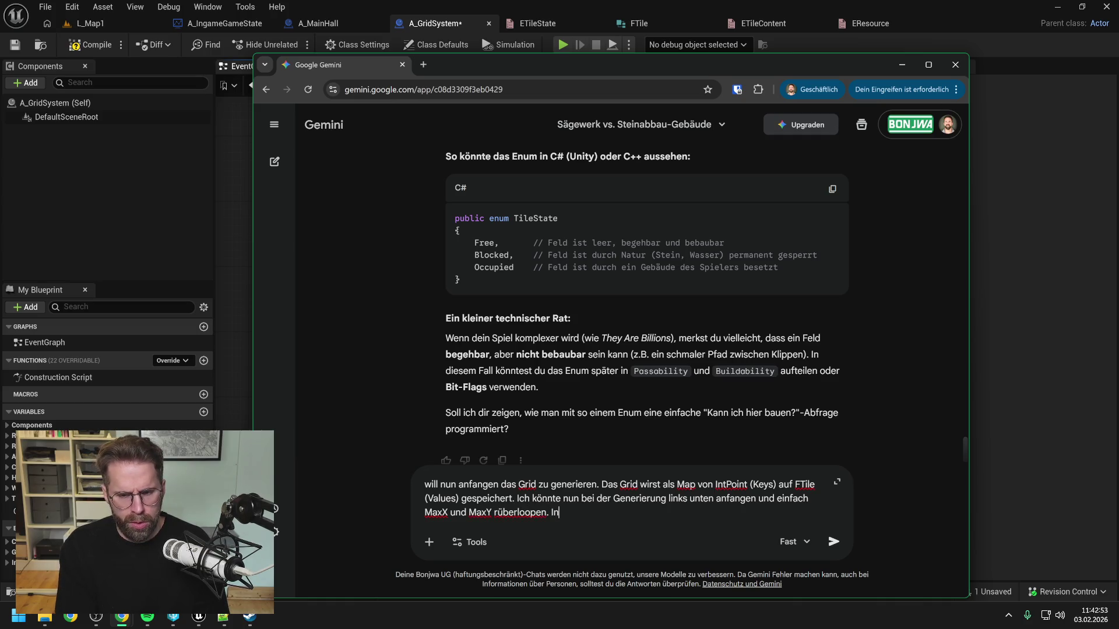
pyautogui.write('tuitiv')
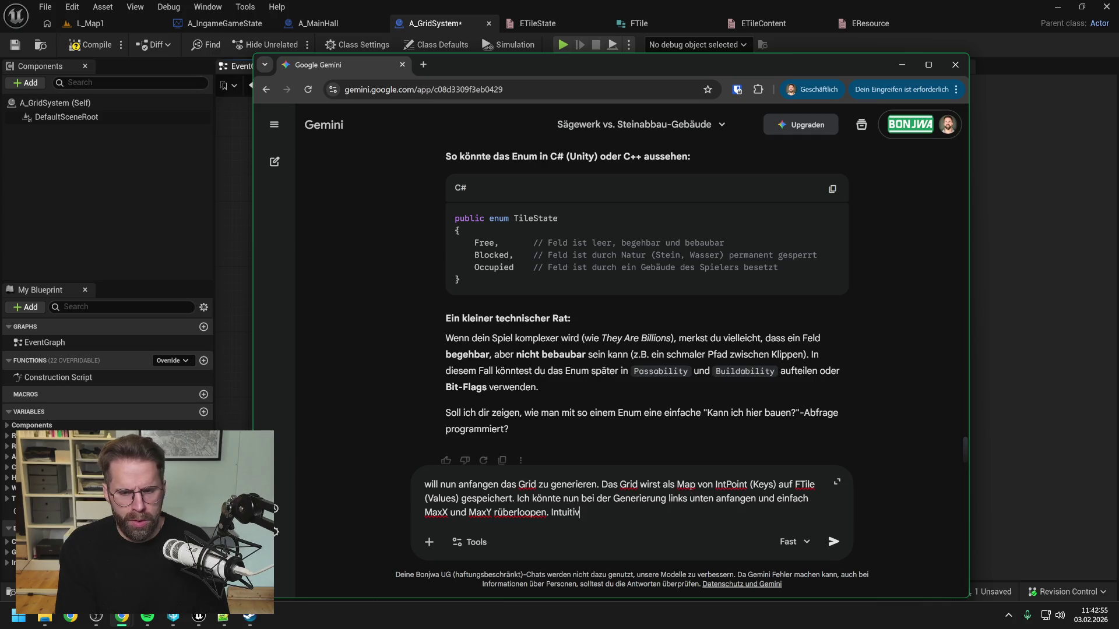
pyautogui.write('er finde ich ')
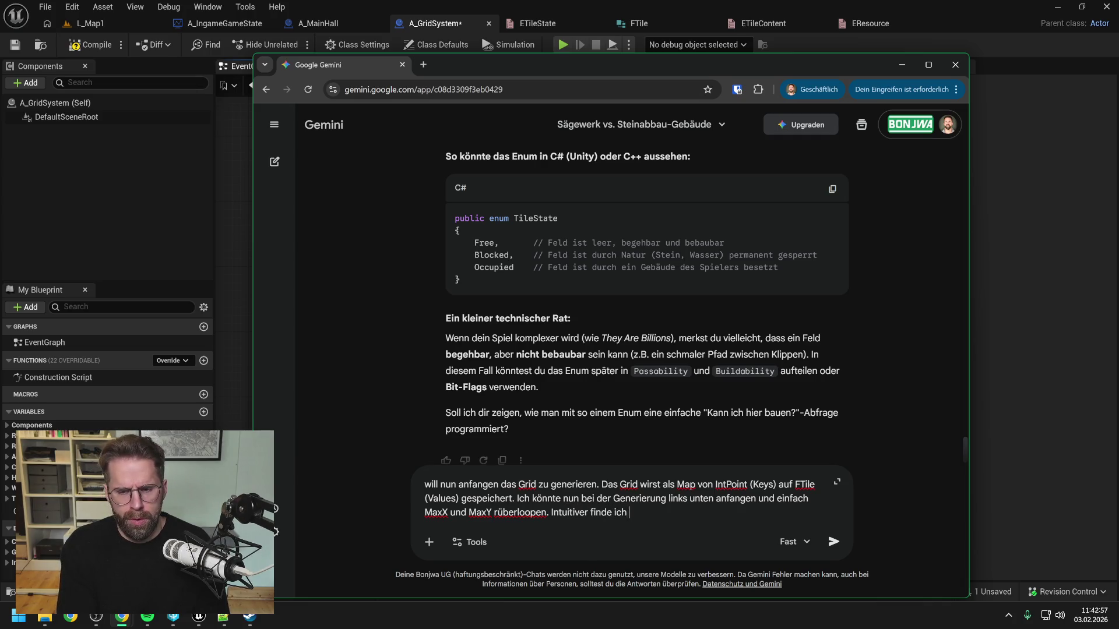
pyautogui.write('es jedoch')
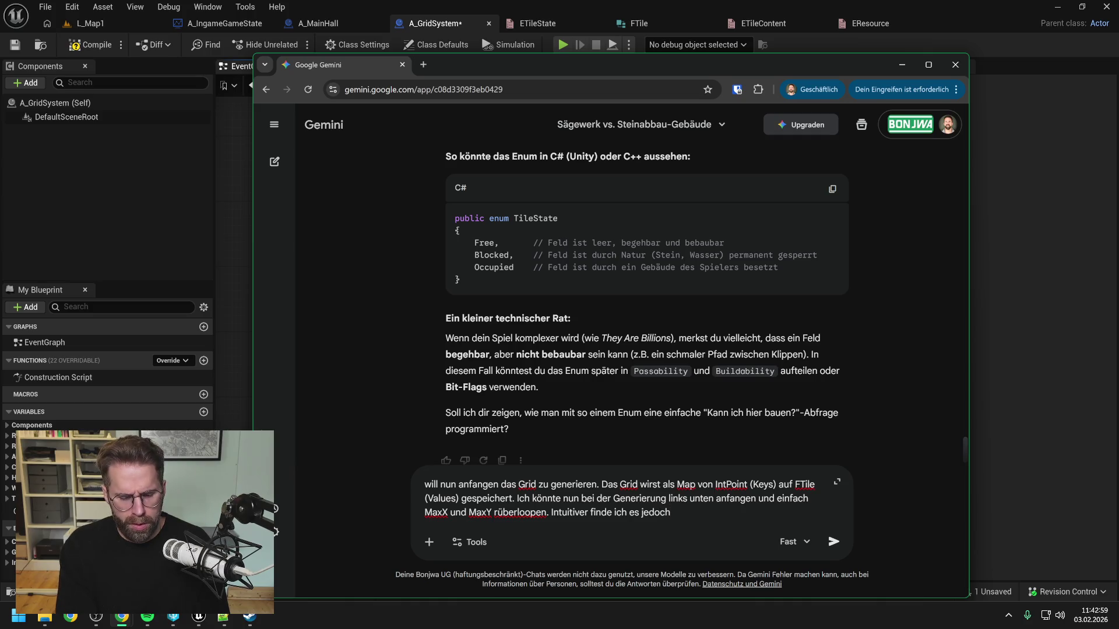
pyautogui.write(' am Mitt')
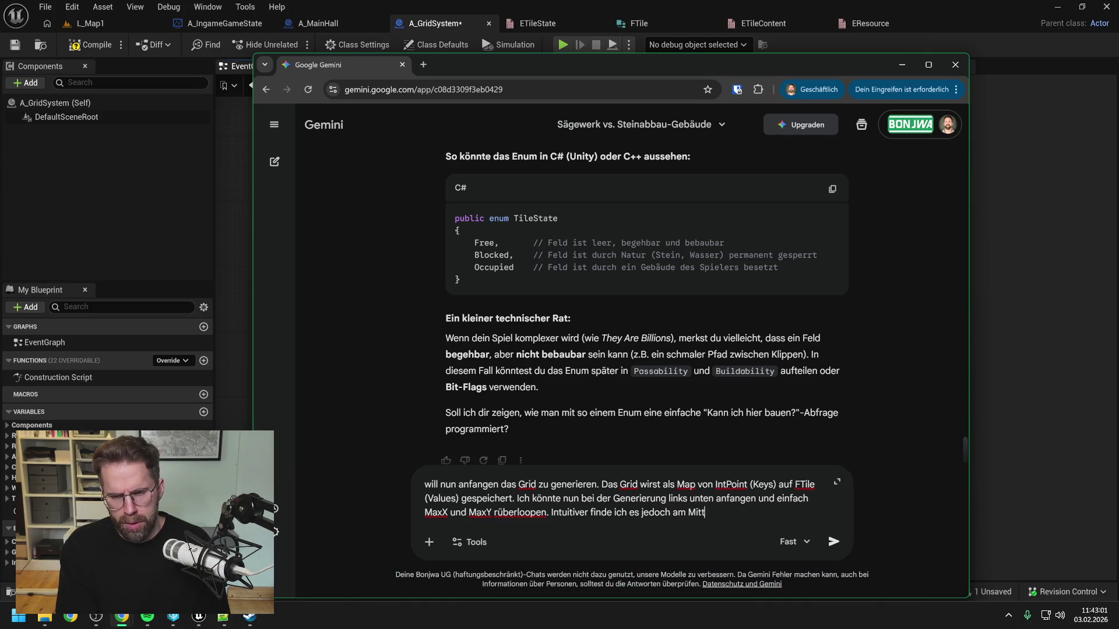
pyautogui.write('elpunkt 0,0 anzufangen')
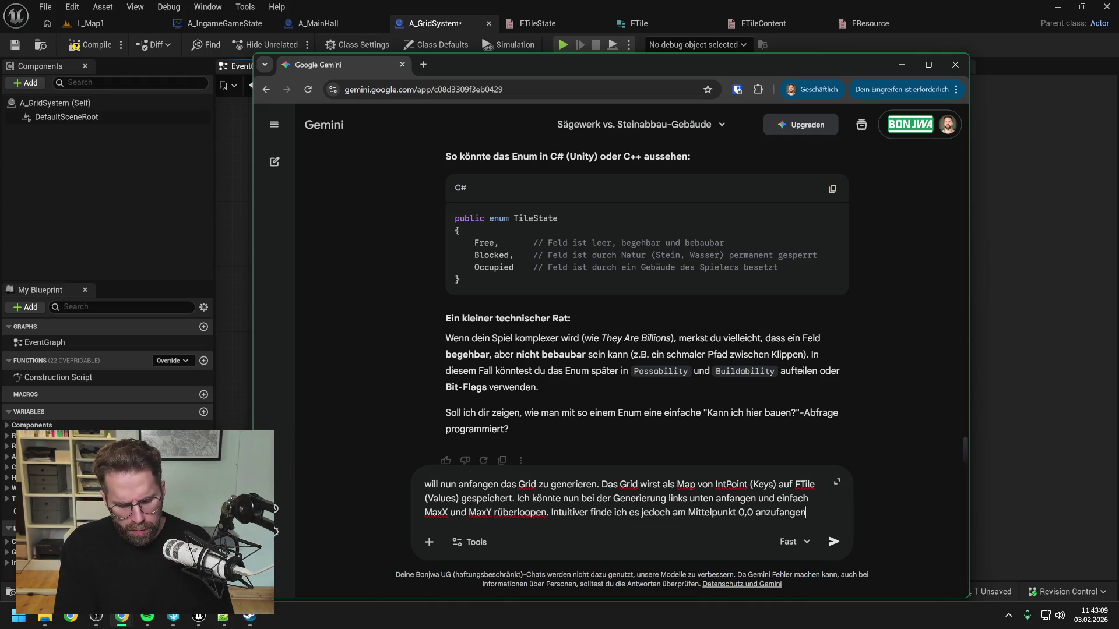
pyautogui.write(' und dru')
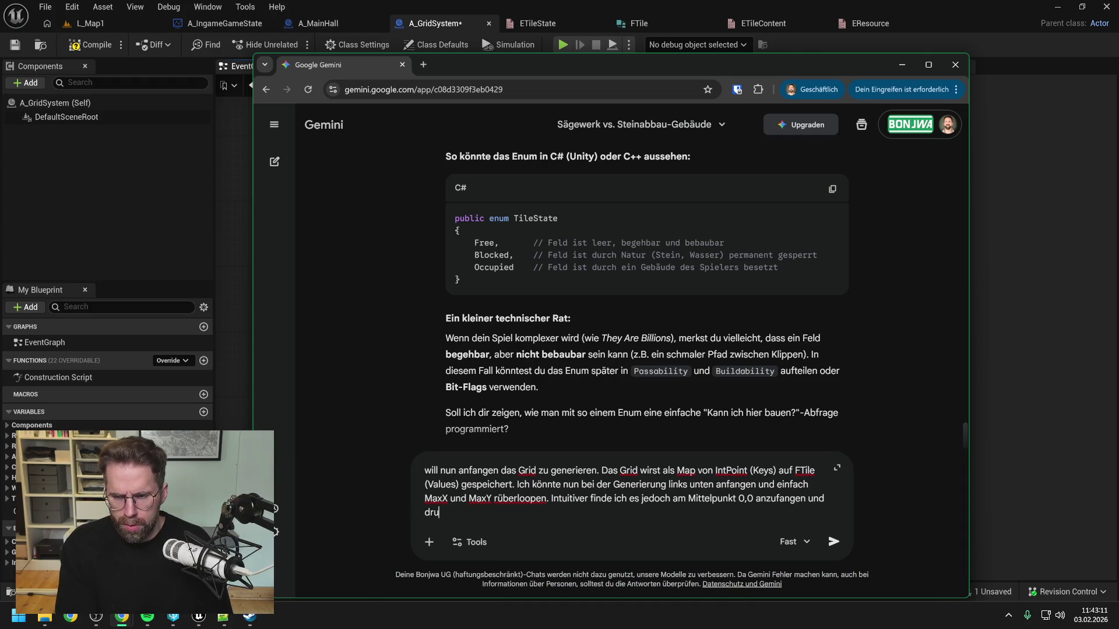
pyautogui.write('m herum zu')
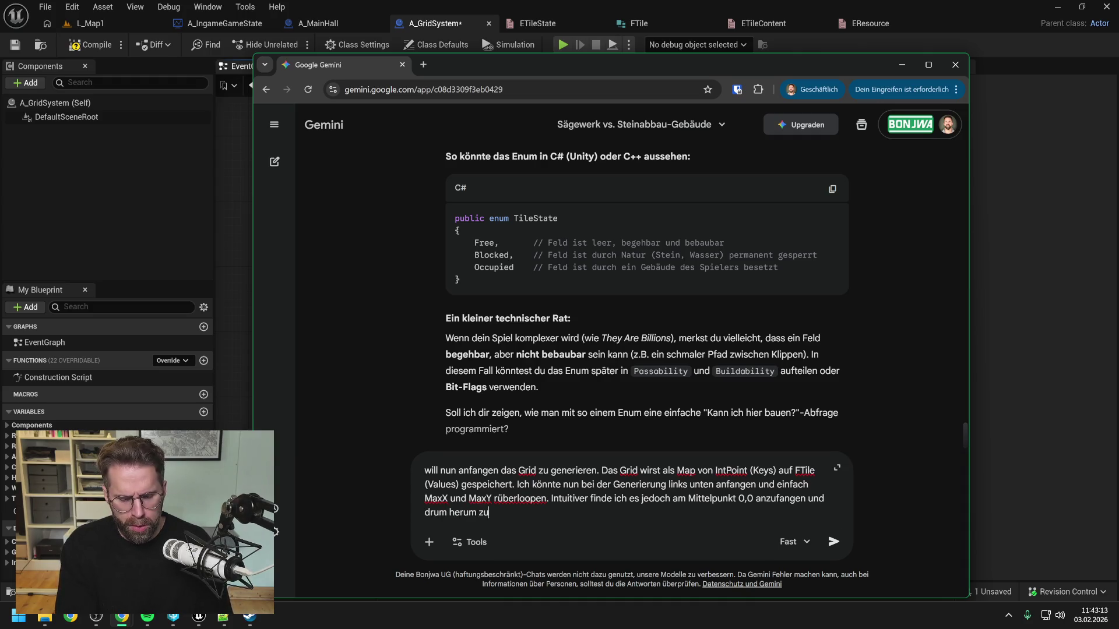
pyautogui.write(' kreisen')
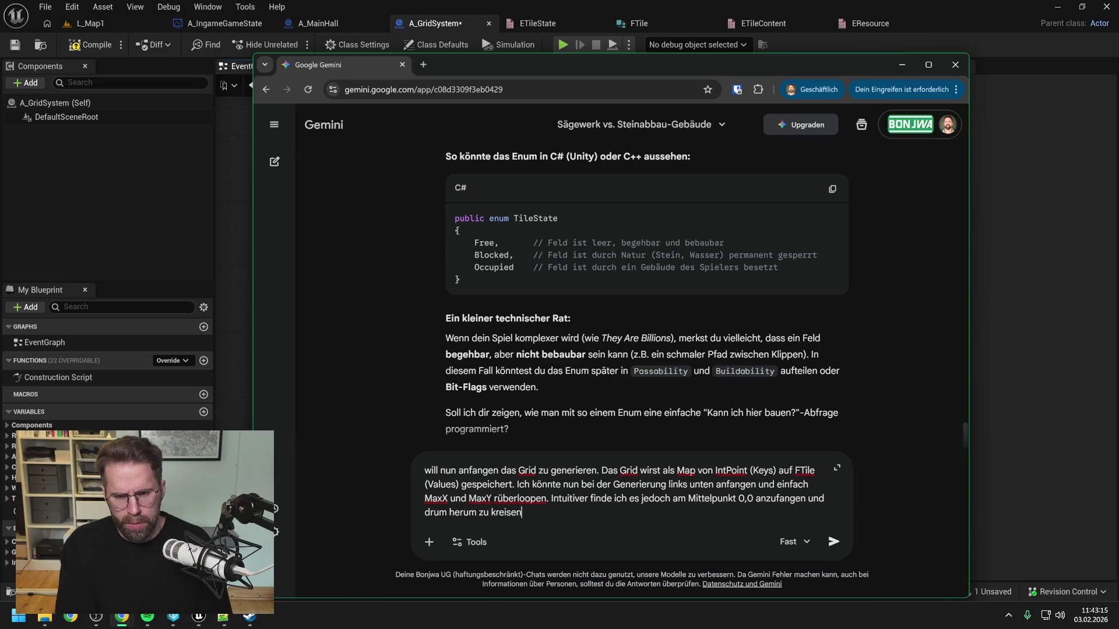
pyautogui.write('. Ma')
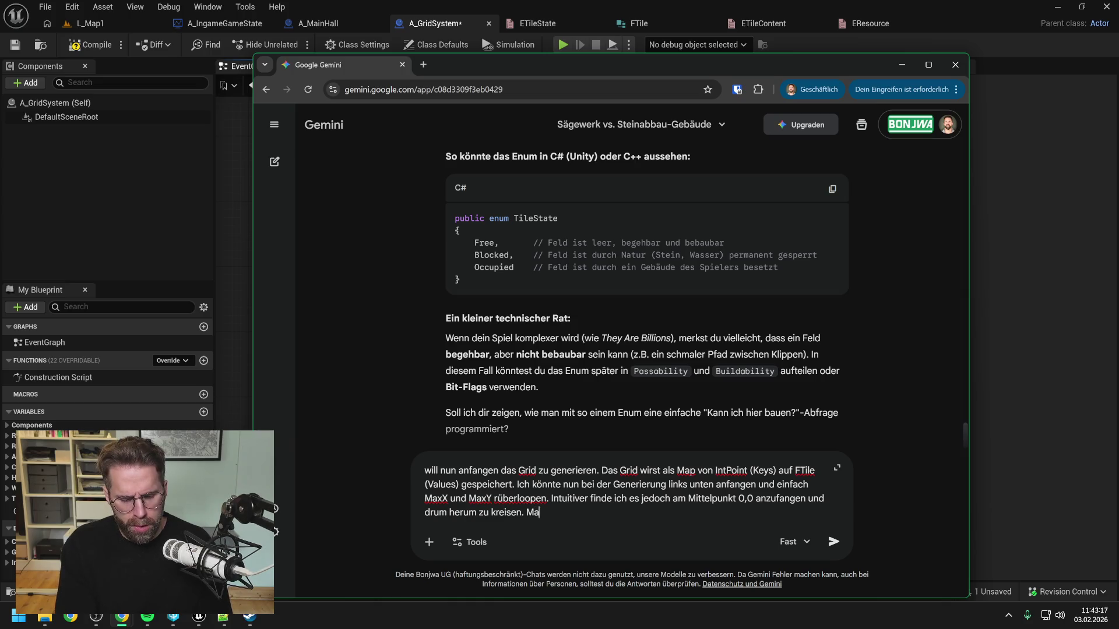
pyautogui.write('cht das deiner Mei')
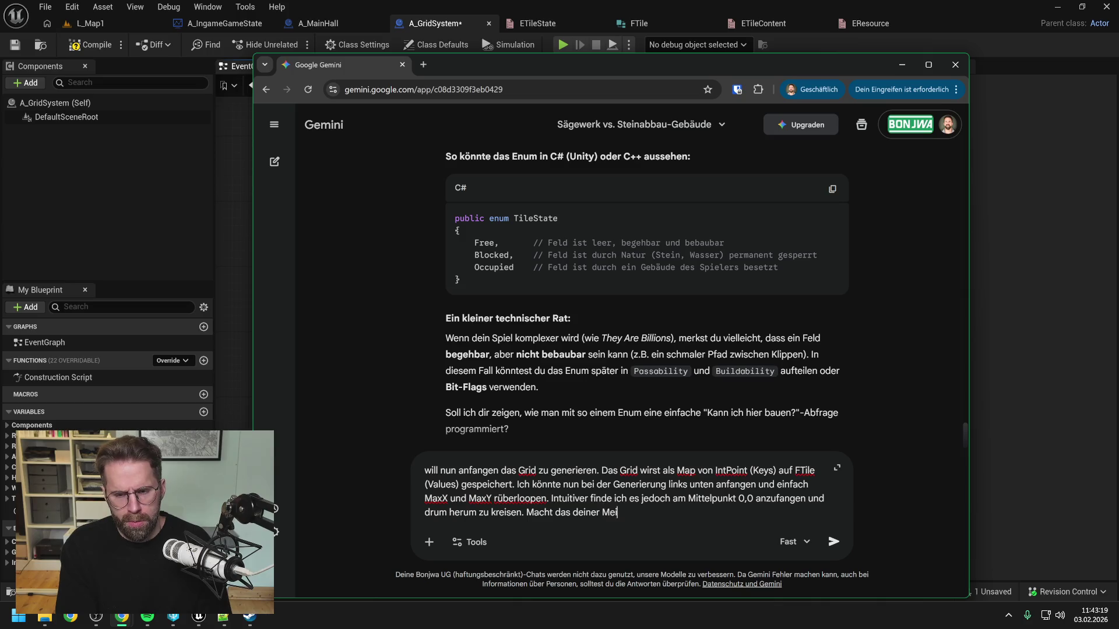
pyautogui.write('nung nach Sinn ')
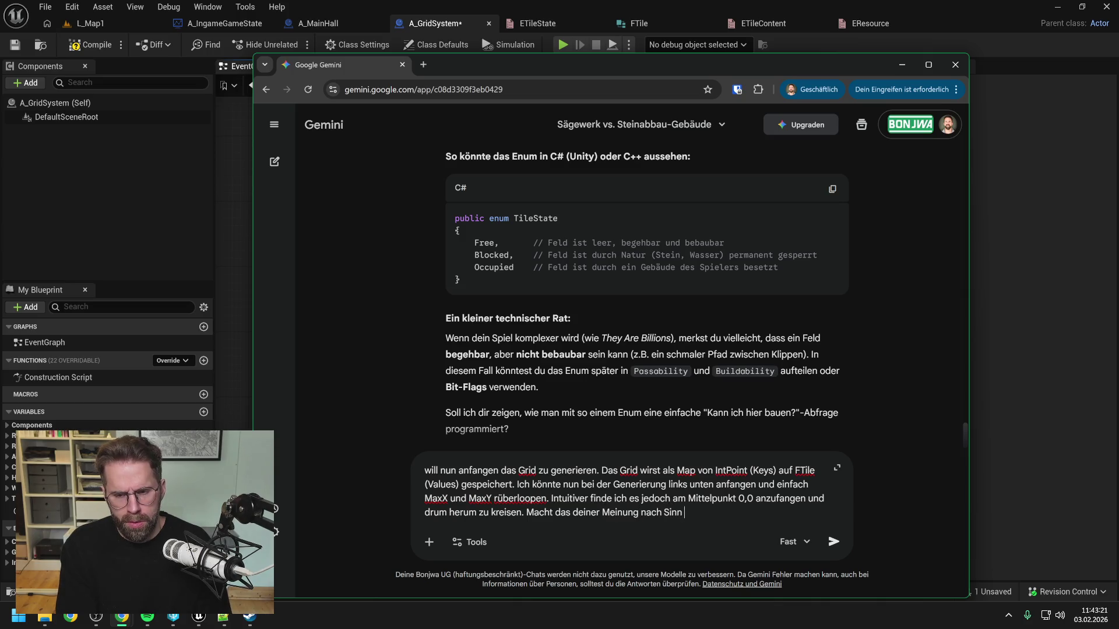
pyautogui.write(', wie würde d')
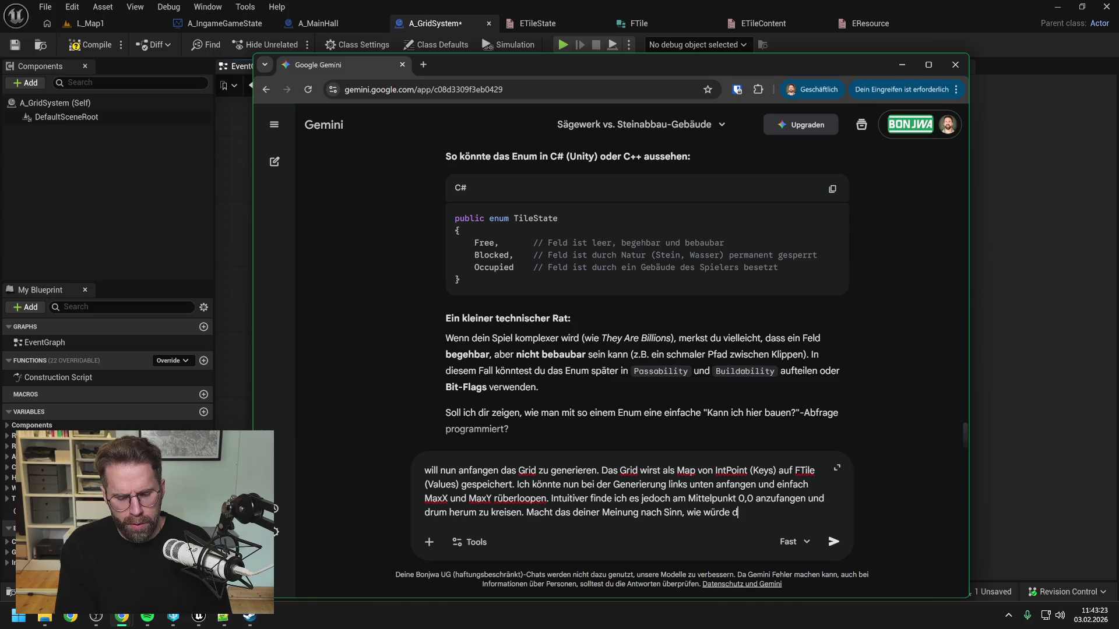
pyautogui.write('er Approach u')
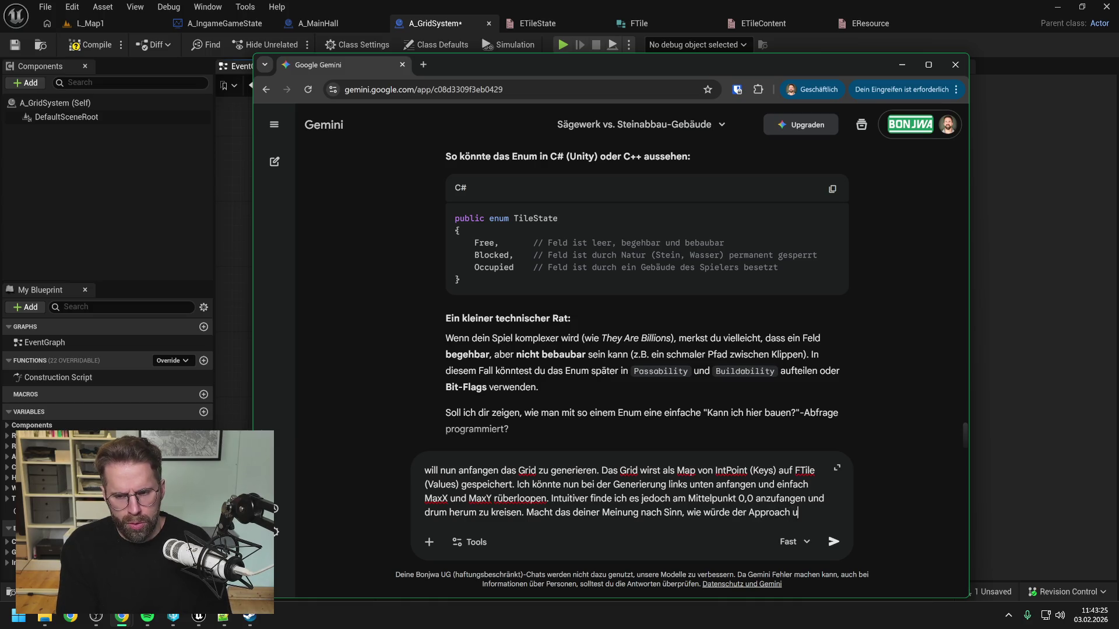
pyautogui.write('mgesetzt werde')
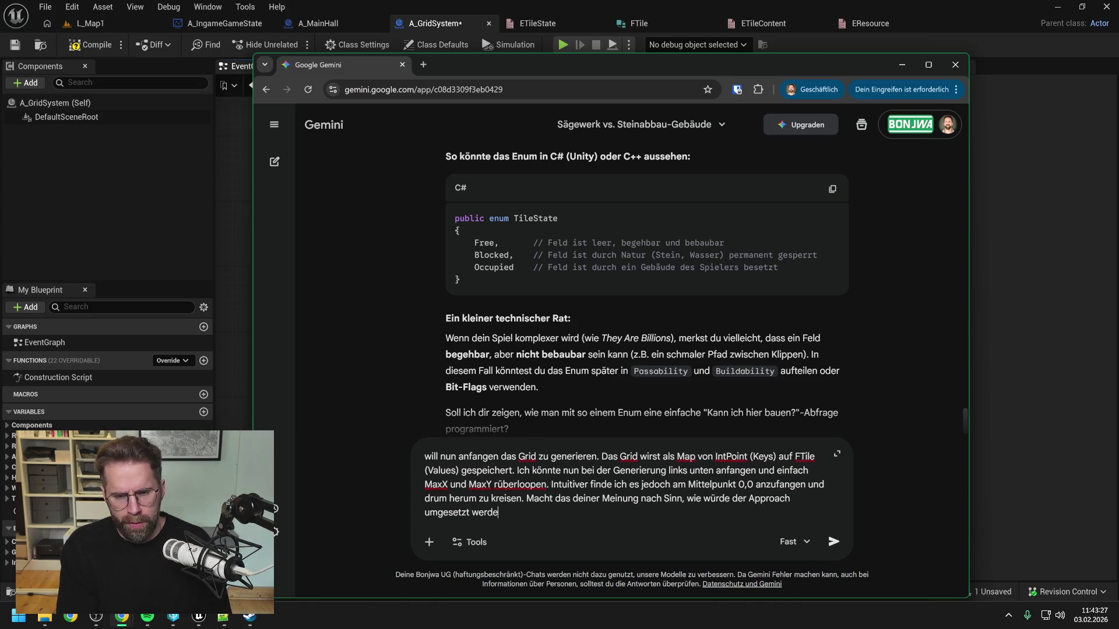
pyautogui.write('n opd')
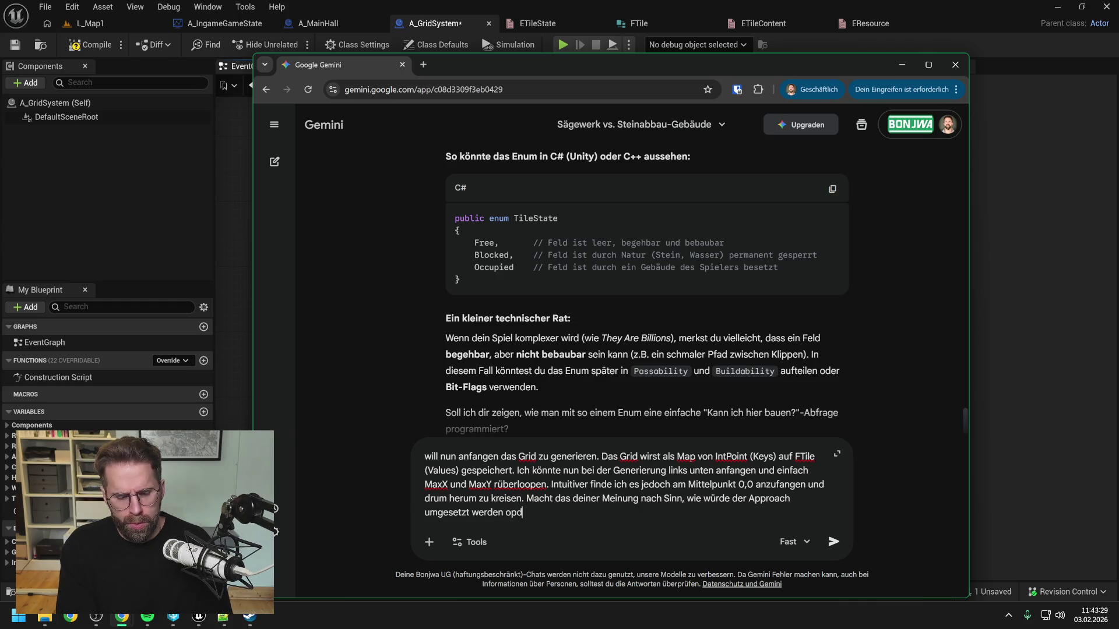
pyautogui.press('BackSpace')
pyautogui.press('BackSpace')
pyautogui.write('der l')
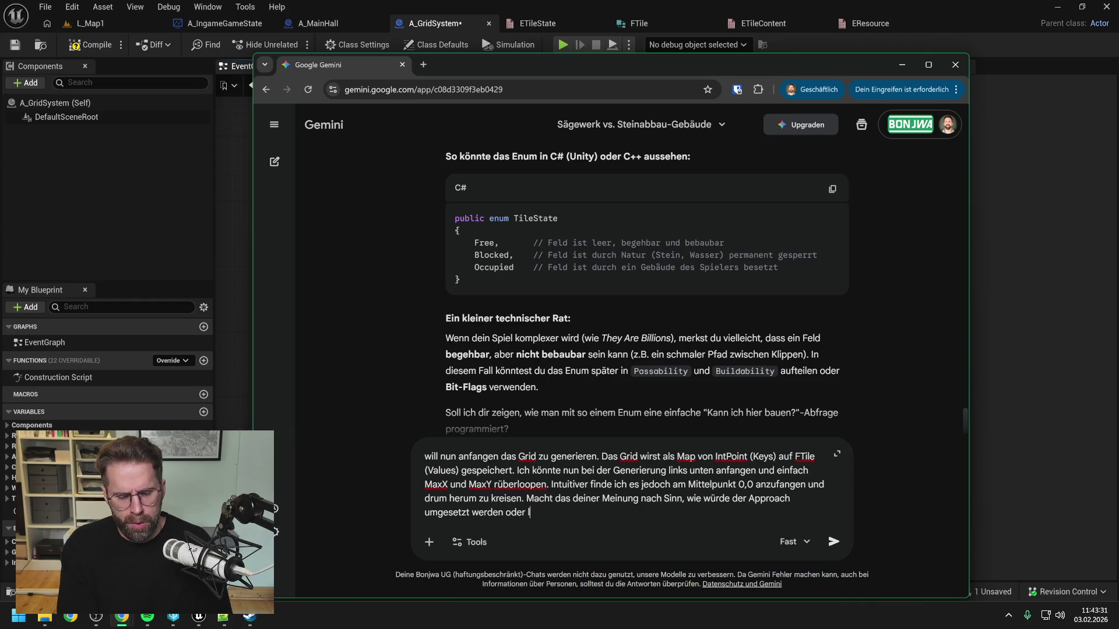
pyautogui.write('ieber wirklich ')
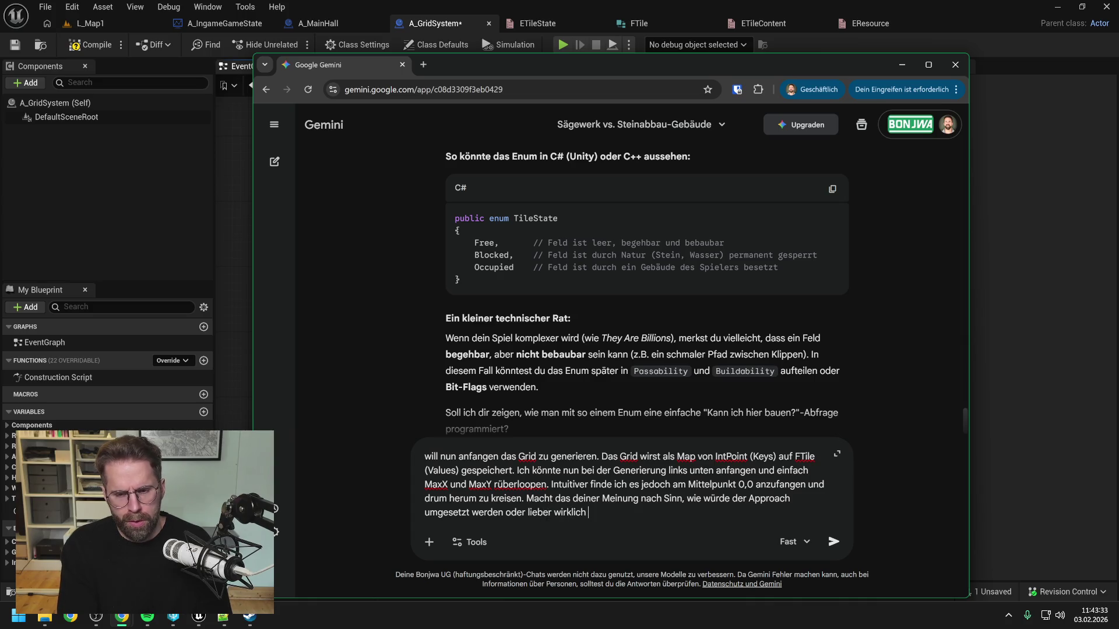
pyautogui.write('den simplen ')
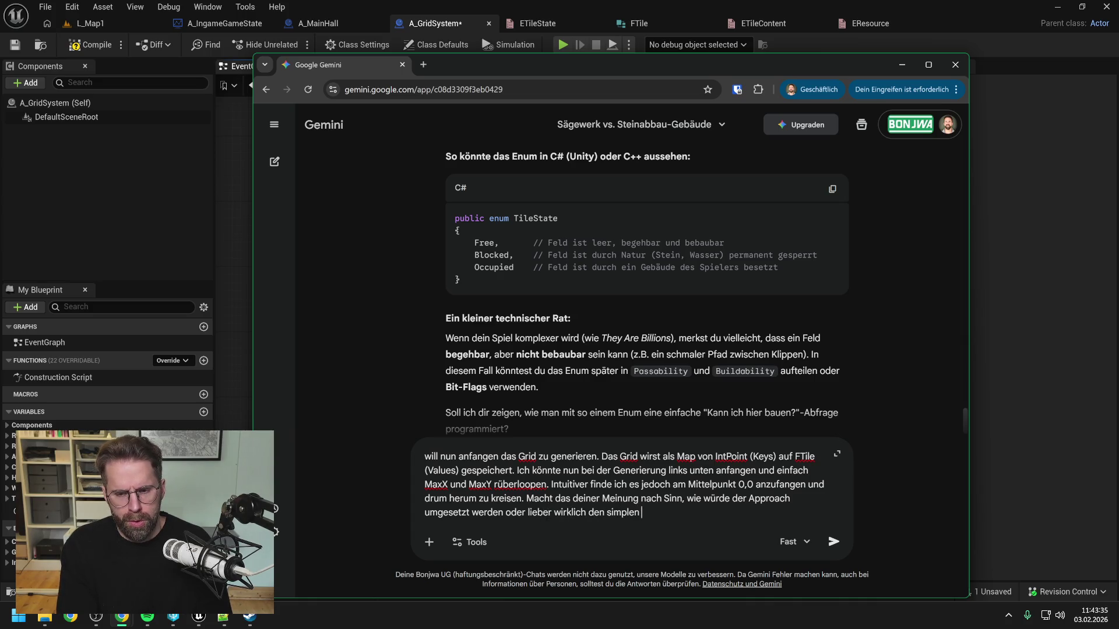
pyautogui.write('Loop von ')
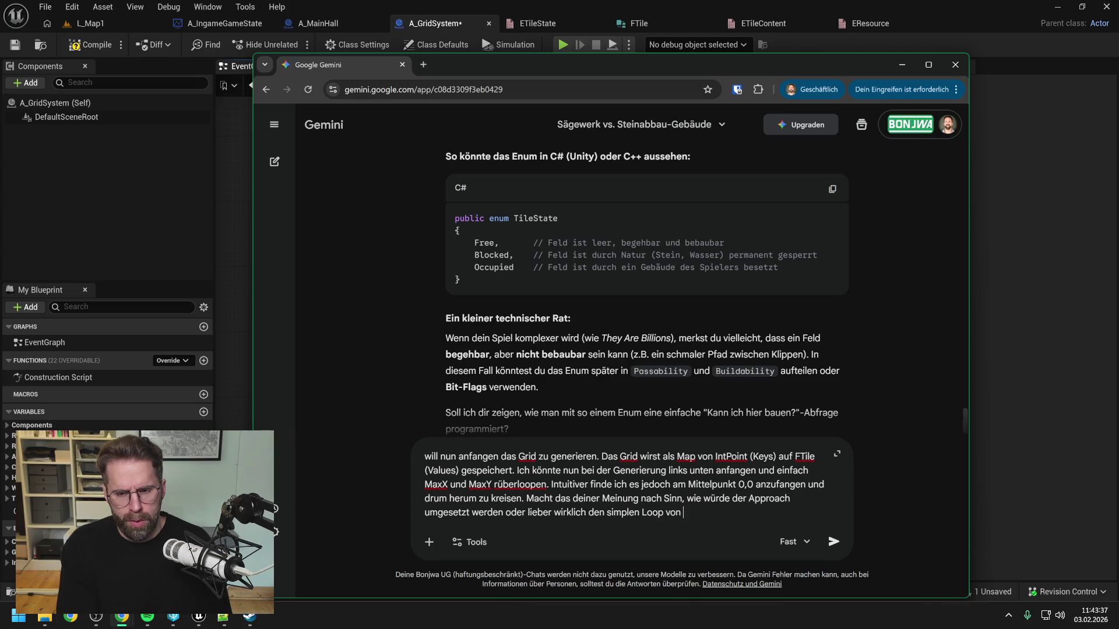
pyautogui.write('links unten anfangen?')
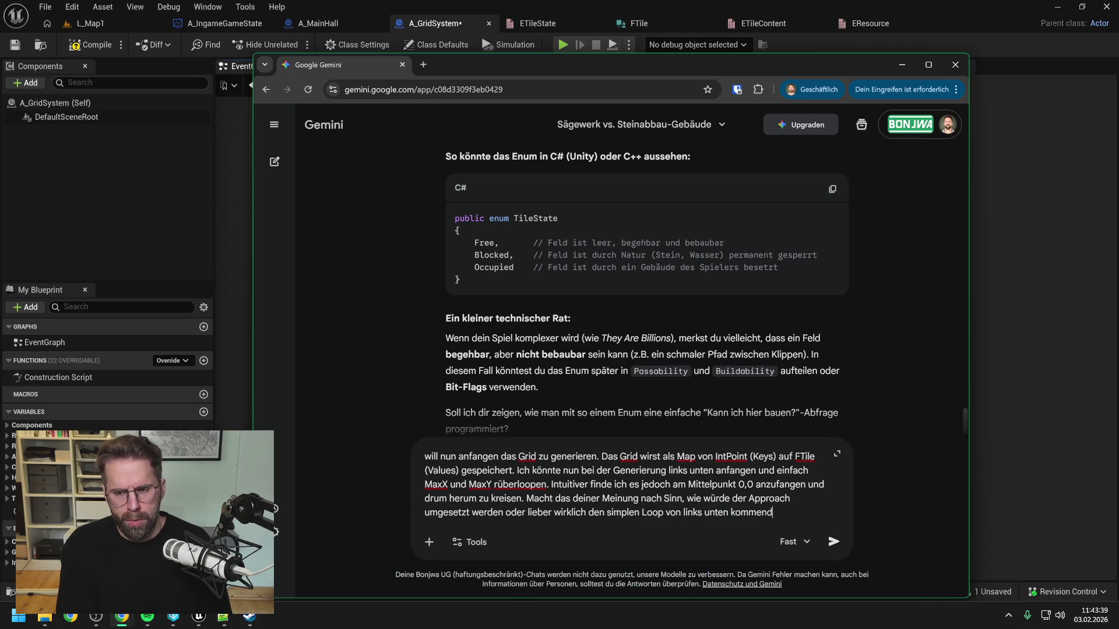
pyautogui.press('Return')
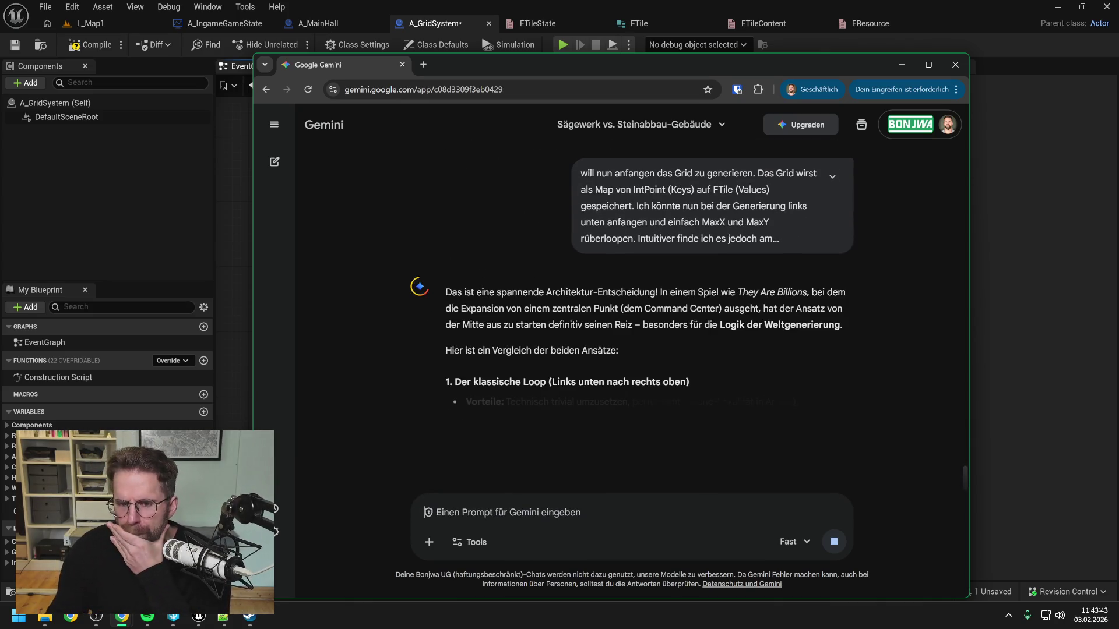
# Scroll through Gemini's reply comparing the bottom-left loop with the centre-out Ulam spiral.
pyautogui.scroll(-2, 679, 344)
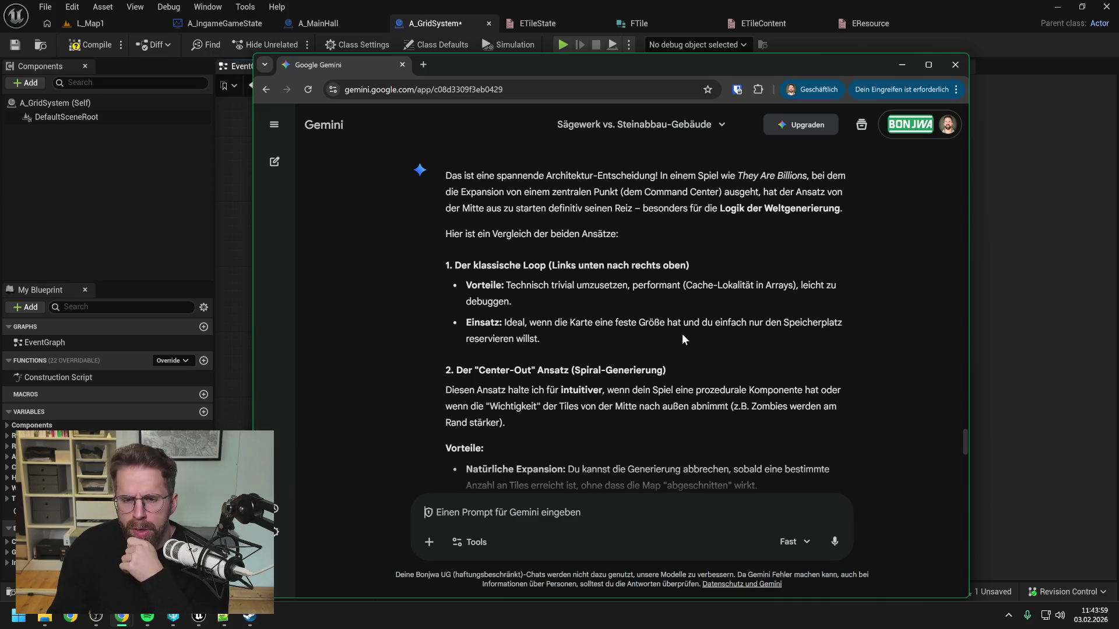
pyautogui.scroll(-1, 683, 356)
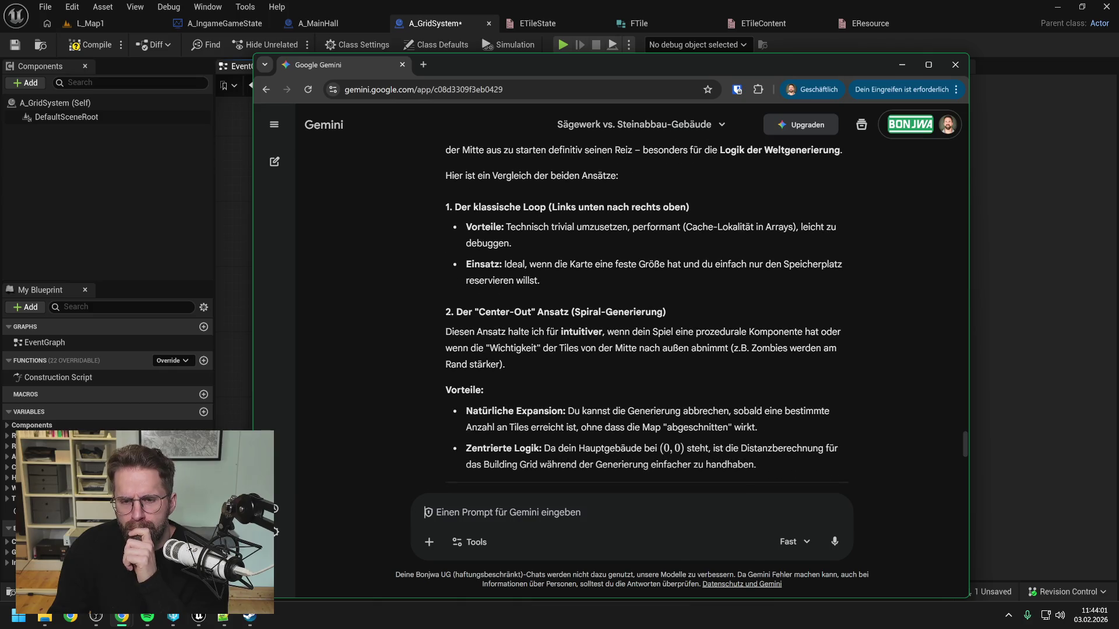
pyautogui.scroll(-1, 688, 355)
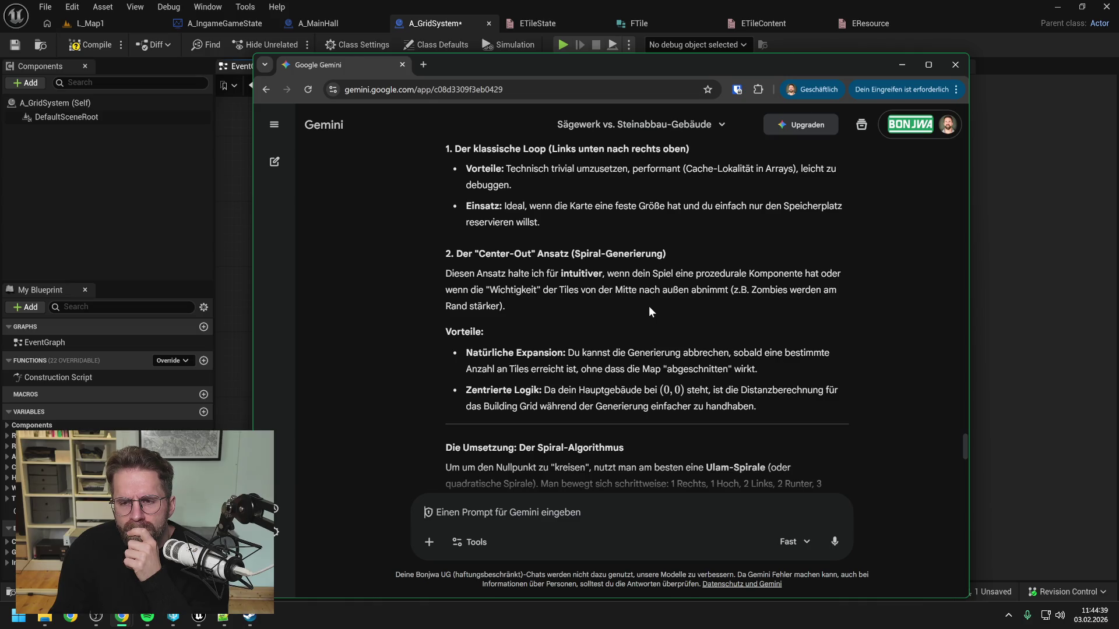
pyautogui.scroll(-1, 649, 306)
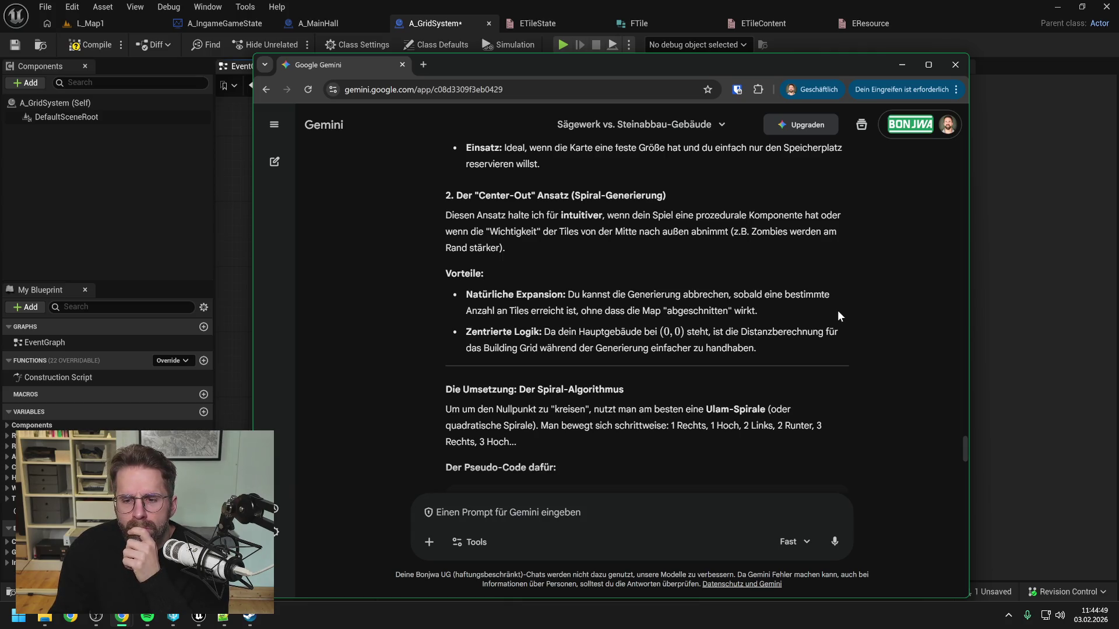
# Scroll Gemini's answer past the spiral pseudo-code to the 'Meine Empfehlung: Die Hybrid-Lösung' C# code block.
pyautogui.scroll(-2, 838, 312)
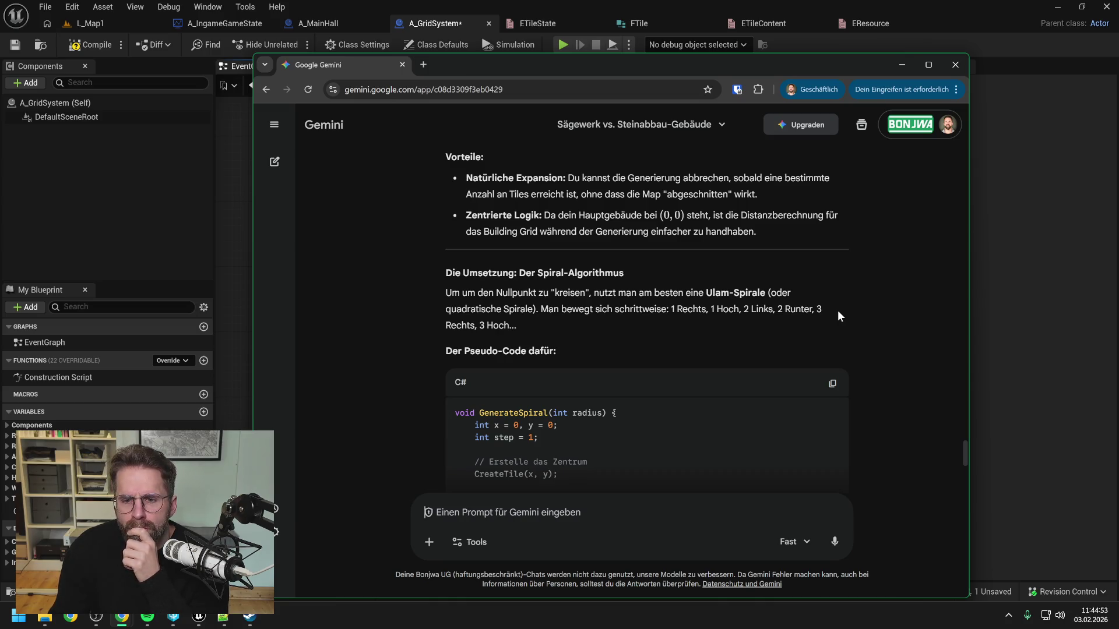
pyautogui.scroll(-2, 837, 316)
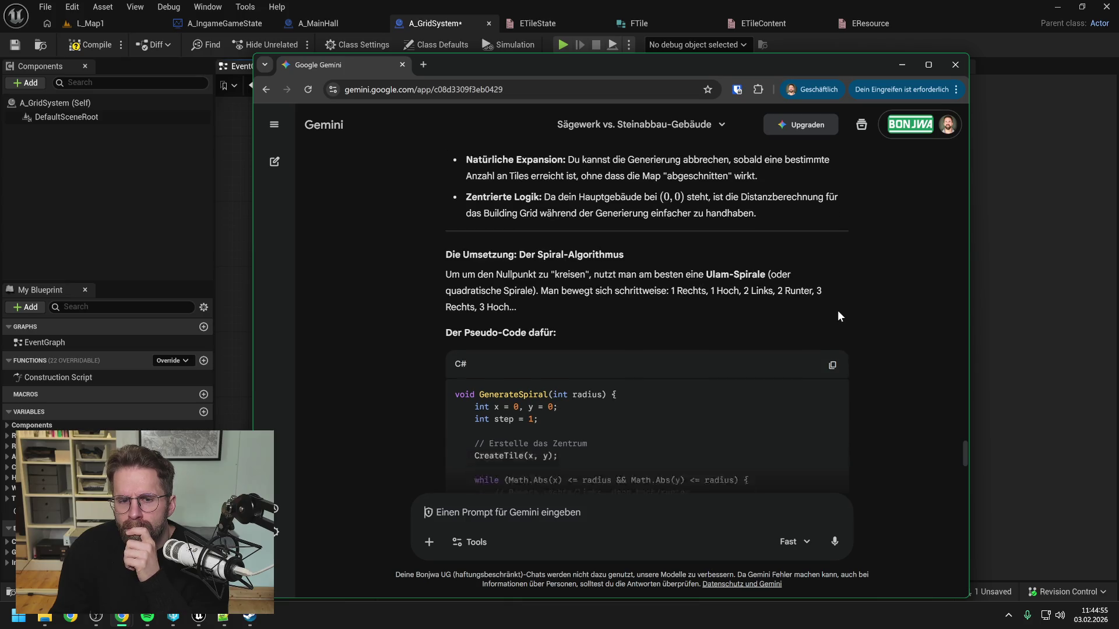
pyautogui.scroll(-1, 869, 306)
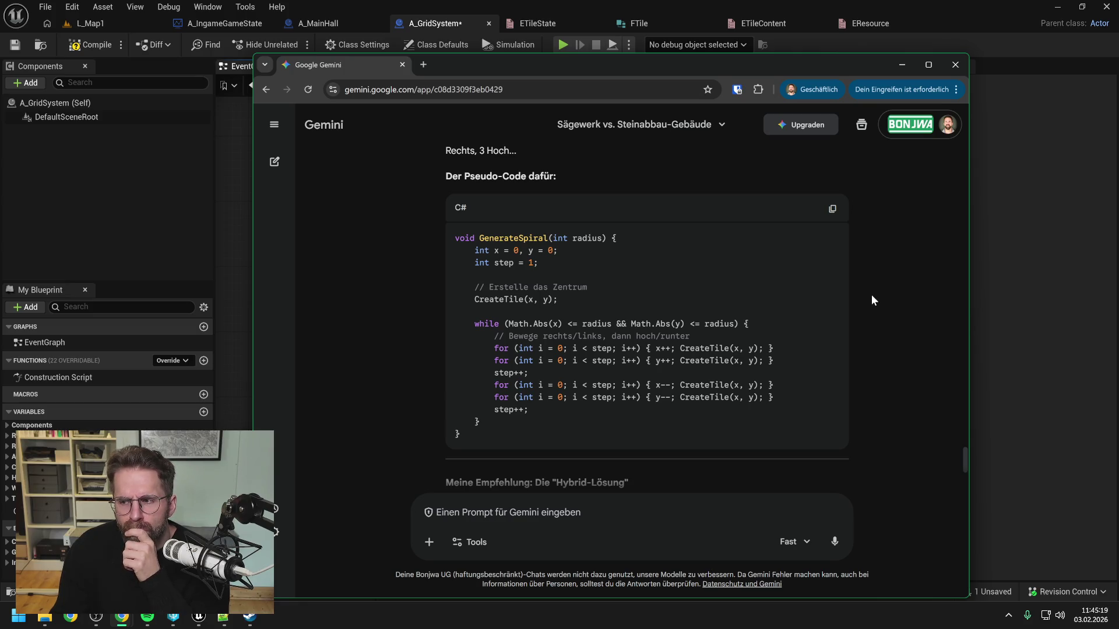
pyautogui.scroll(-2, 874, 289)
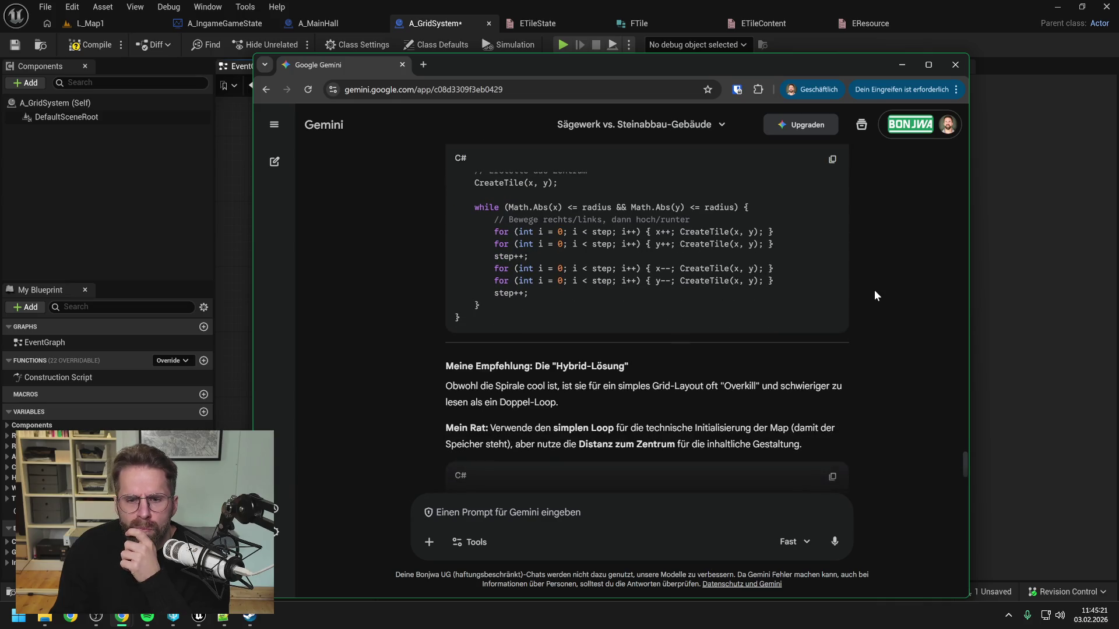
pyautogui.scroll(-2, 874, 289)
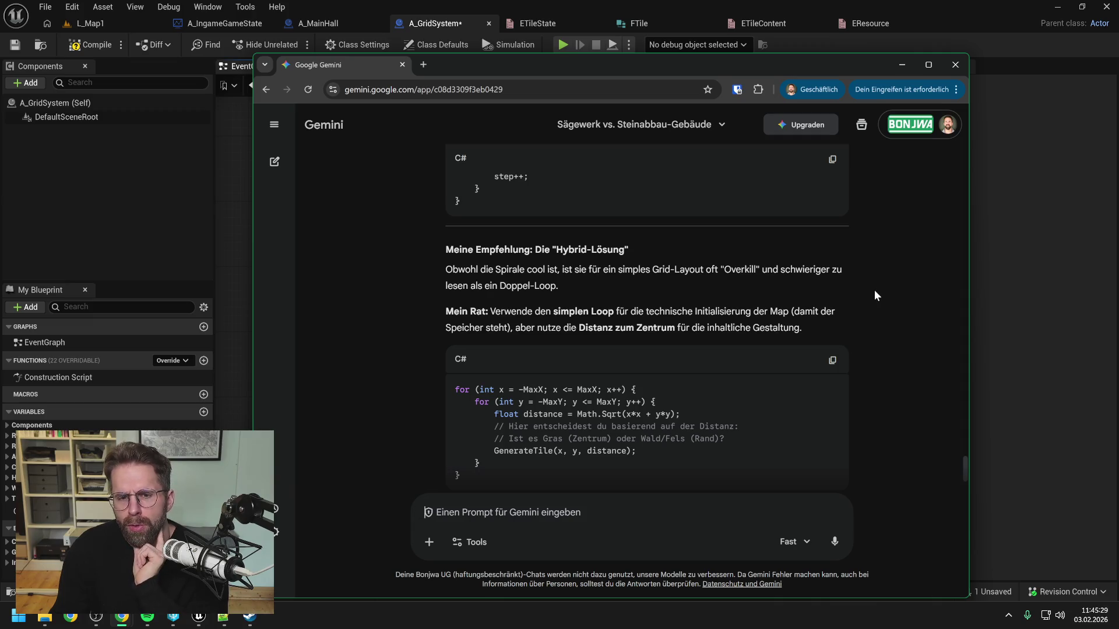
pyautogui.scroll(-1, 875, 289)
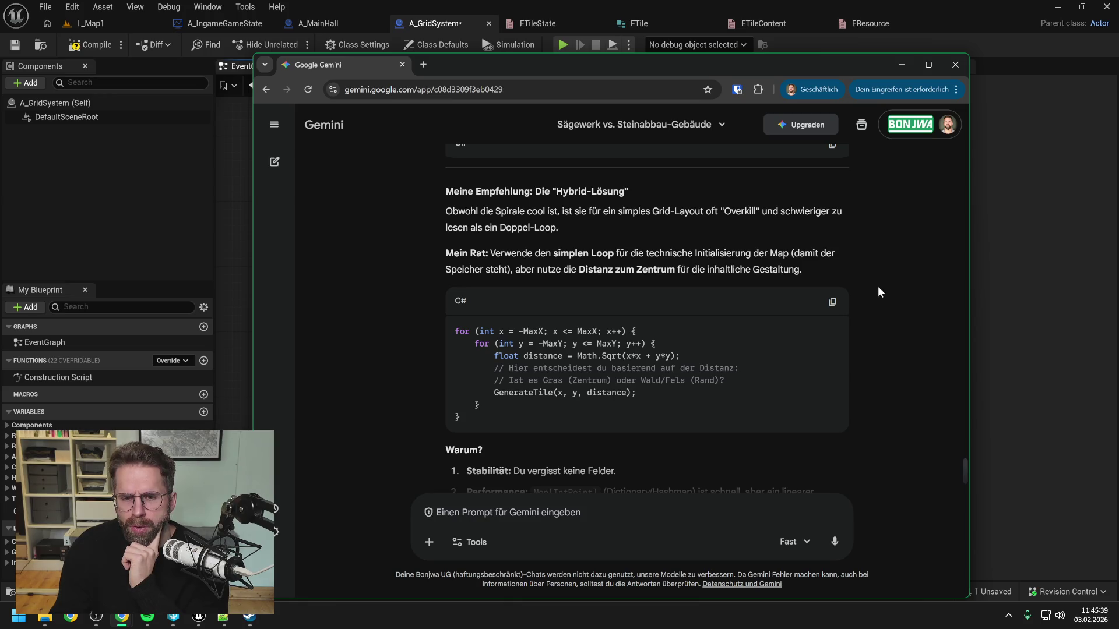
pyautogui.scroll(-1, 878, 287)
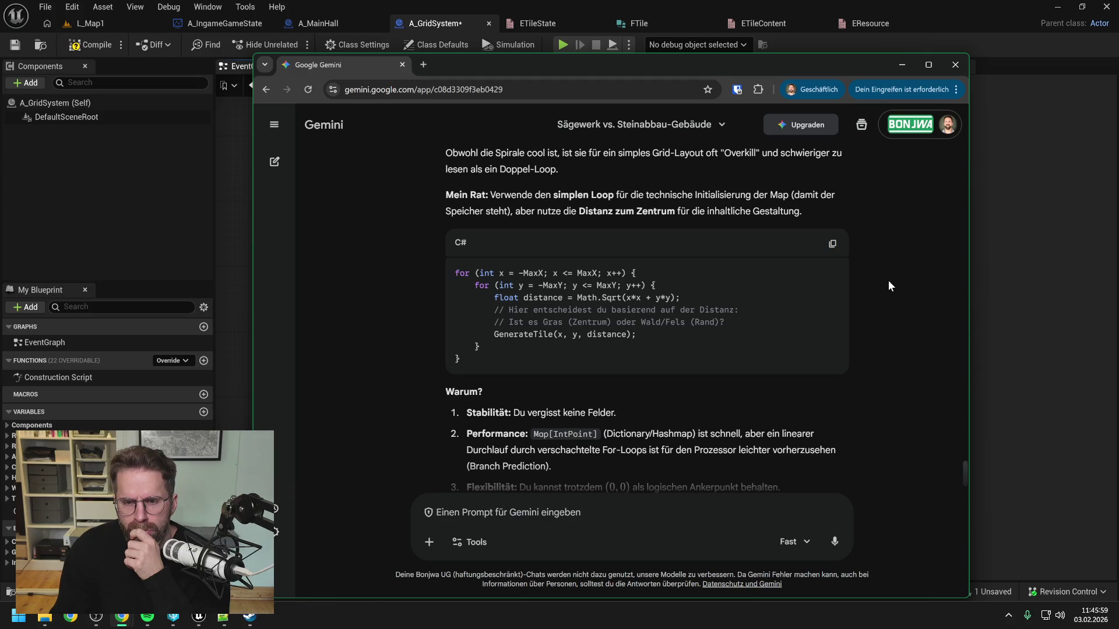
pyautogui.scroll(-2, 888, 286)
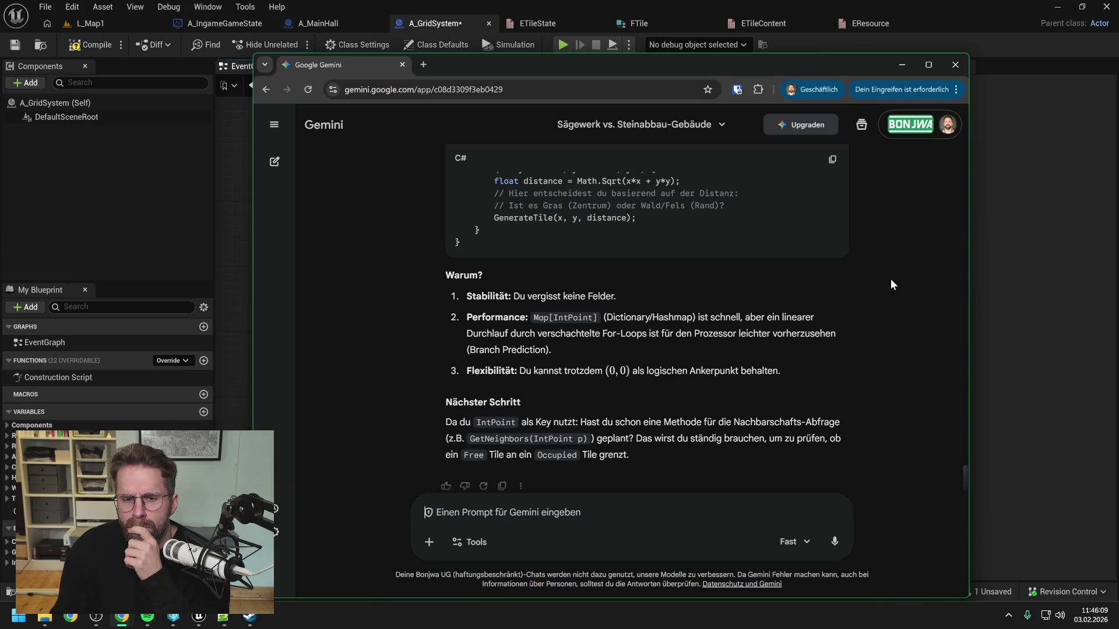
pyautogui.scroll(-1, 890, 279)
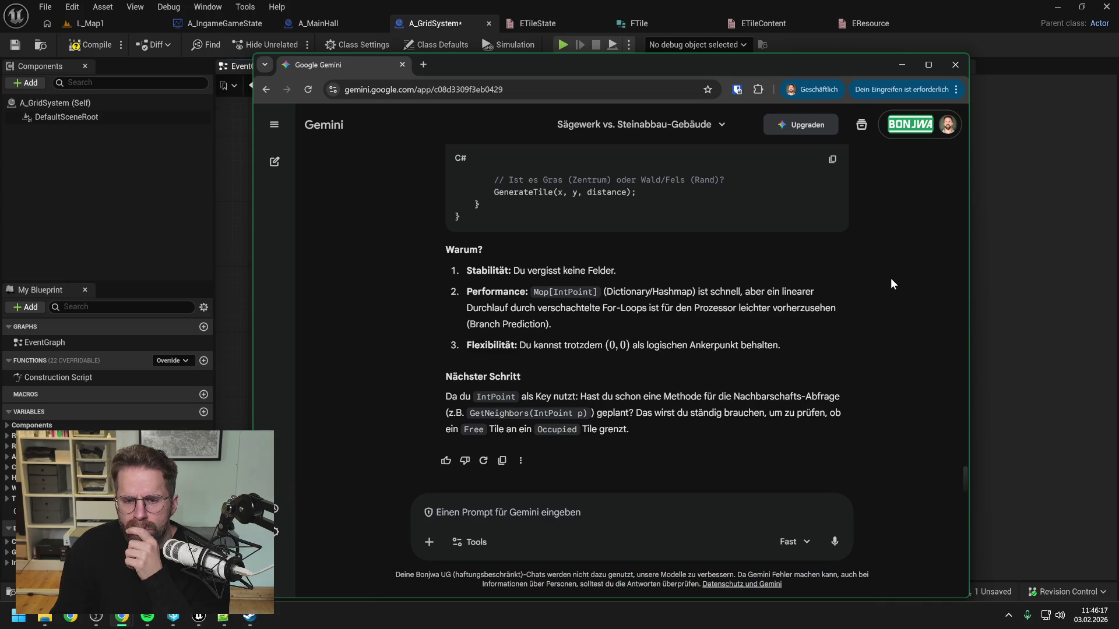
pyautogui.scroll(2, 891, 281)
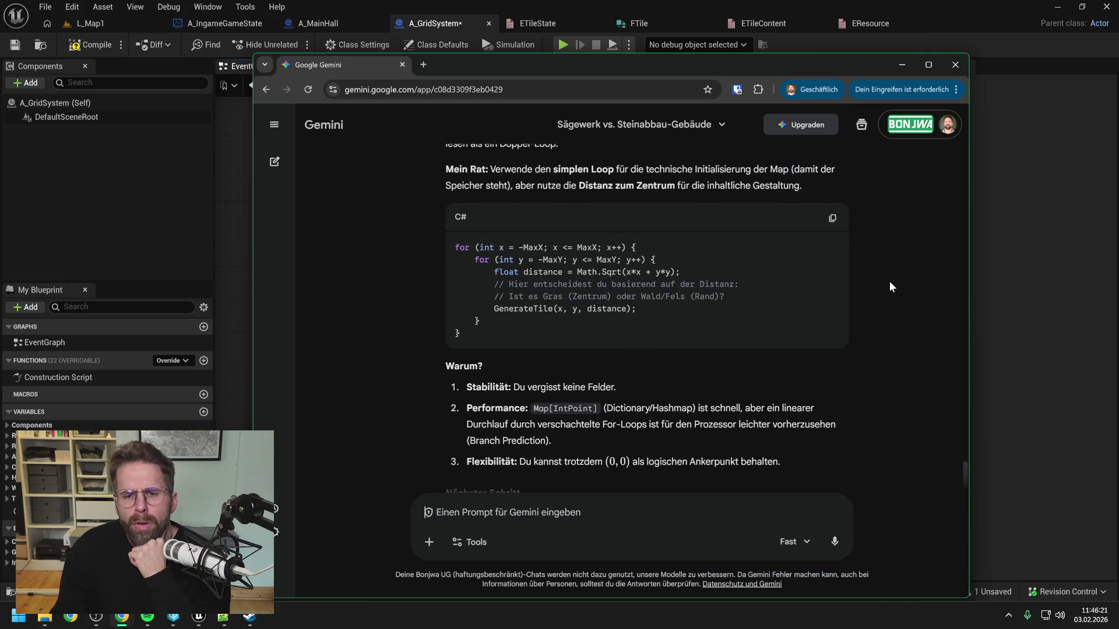
pyautogui.scroll(1, 890, 288)
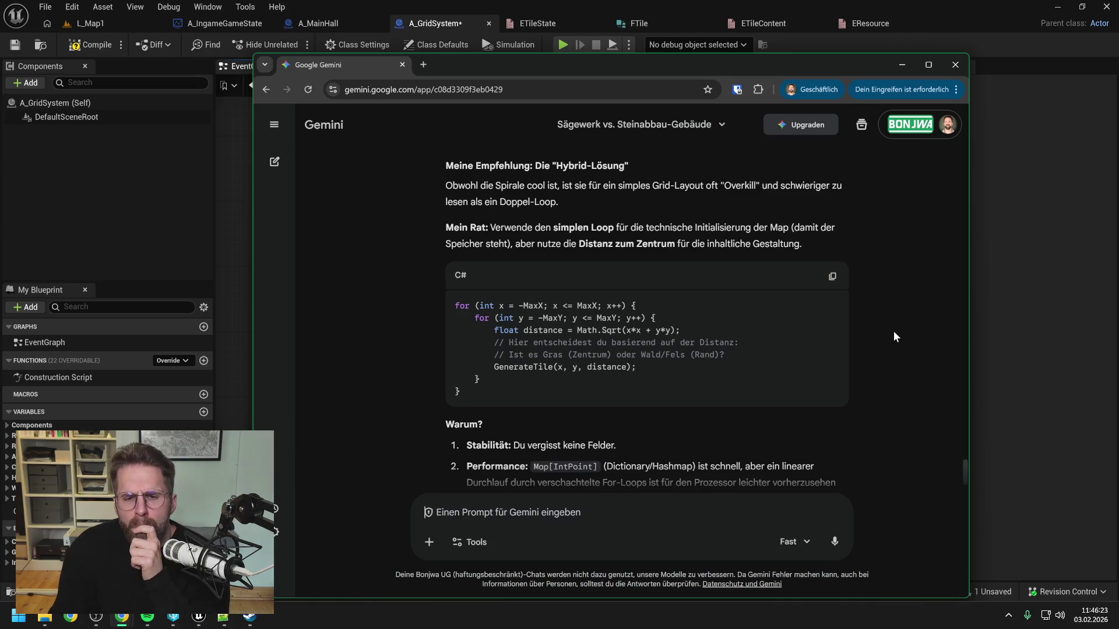
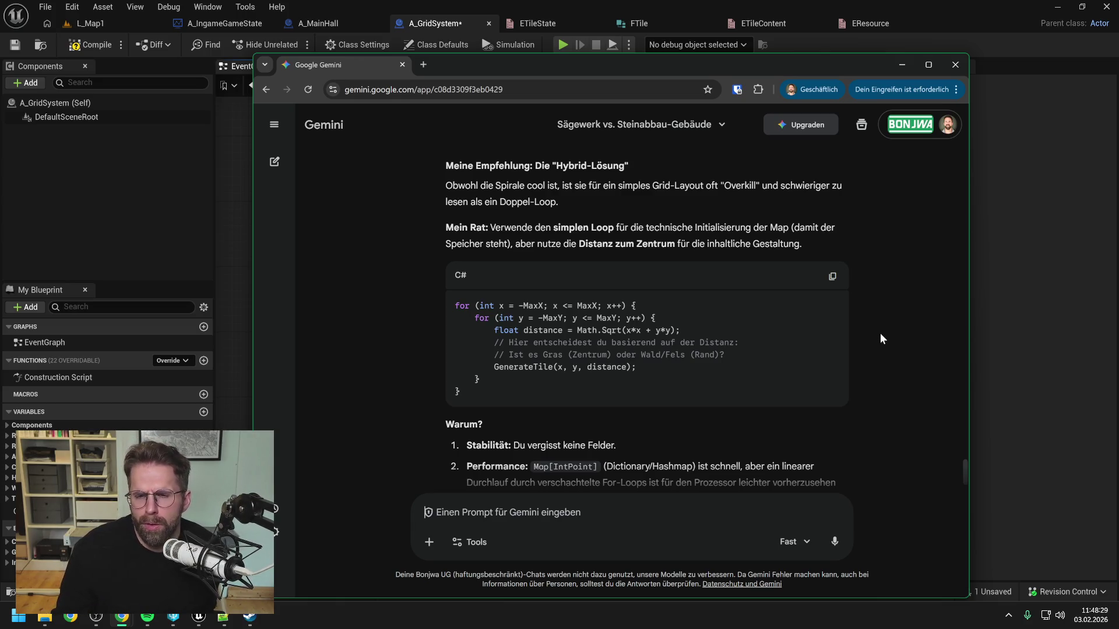
# Reread the GenerateSpiral code in the Gemini chat, then minimise Chrome to return to Unreal.
pyautogui.scroll(5, 882, 339)
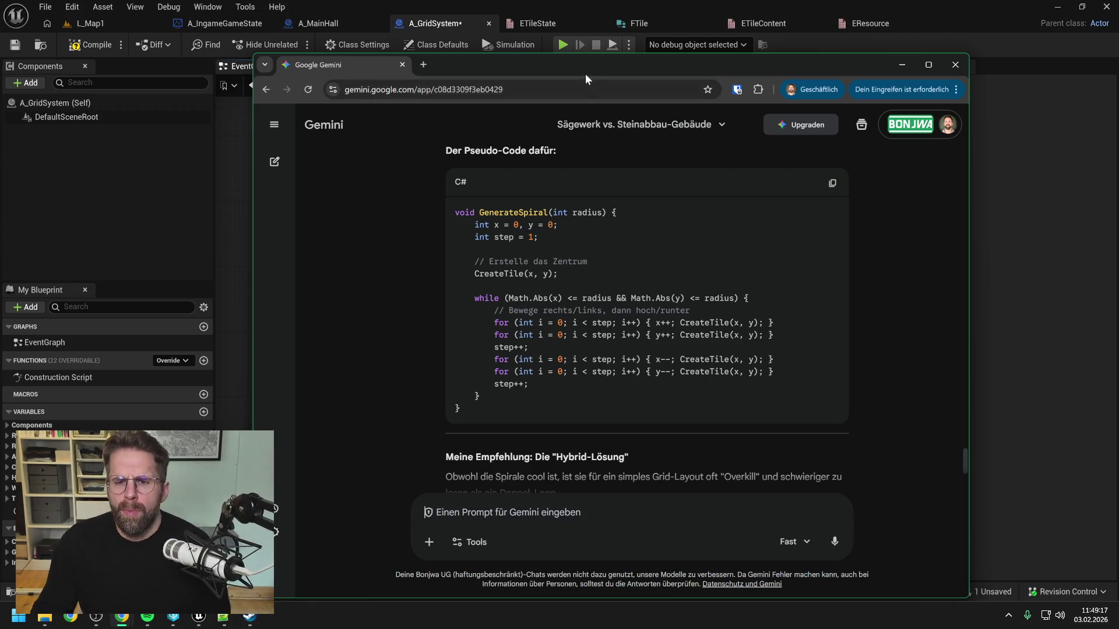
pyautogui.press('super+Down')
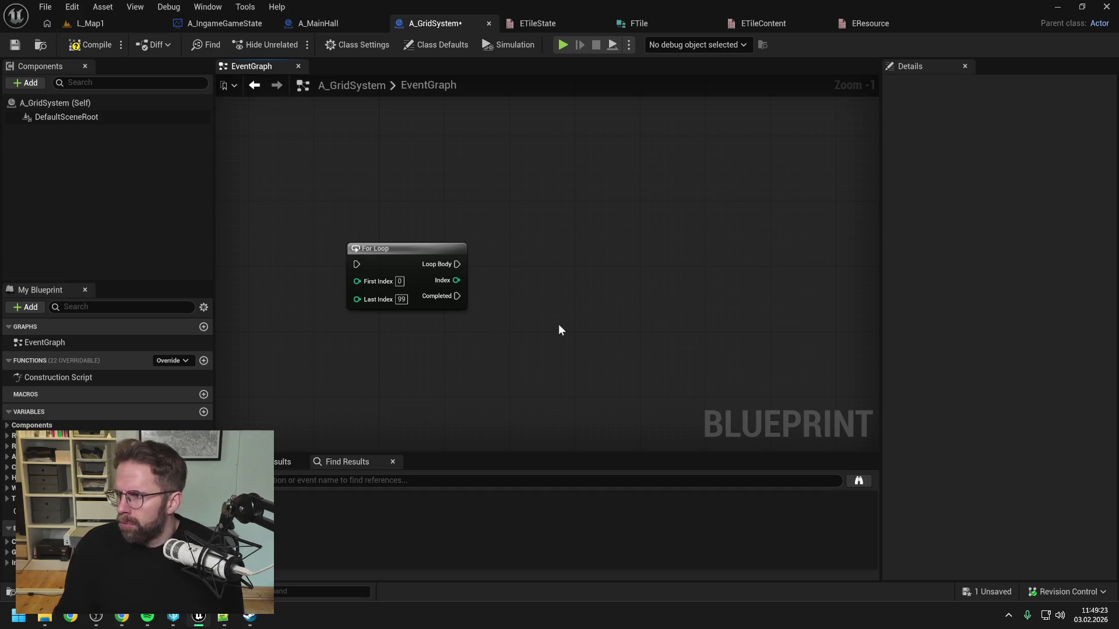
# Delete the leftover For Loop node from the event graph, then compile and save.
pyautogui.moveTo(524, 322); pyautogui.dragTo(637, 331)
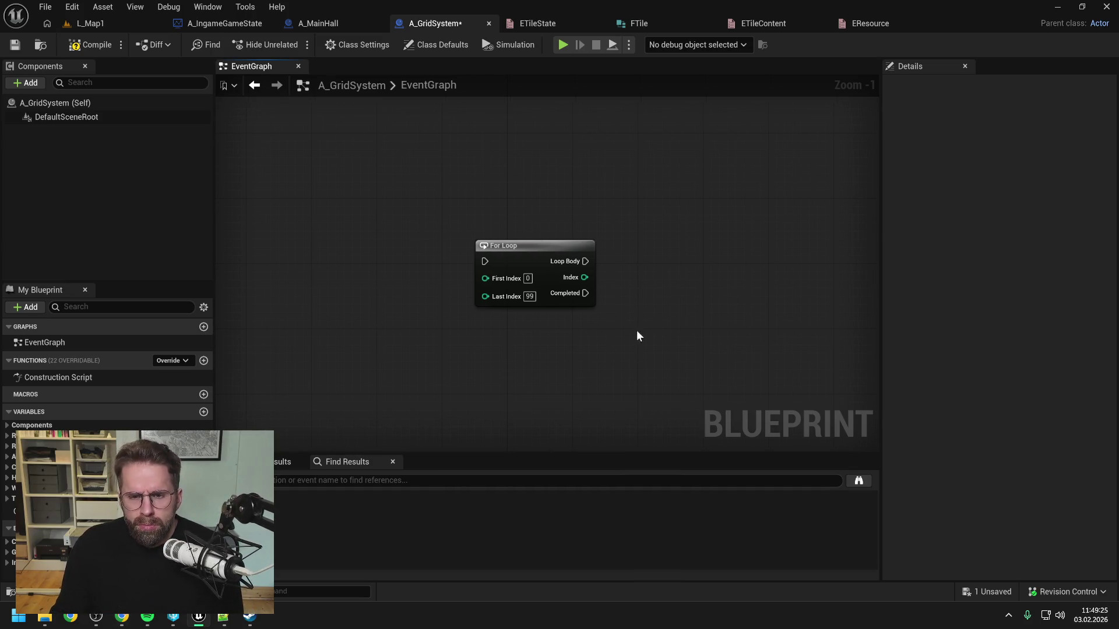
pyautogui.click(507, 294)
pyautogui.press('Delete')
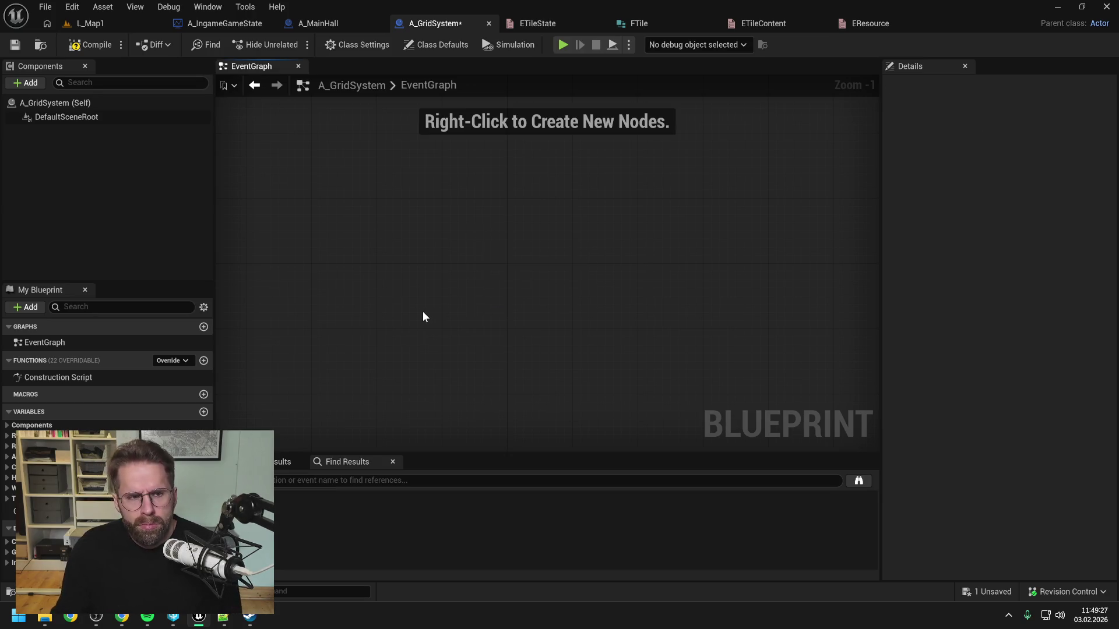
pyautogui.click(90, 45)
pyautogui.hotkey('ctrl', 's')
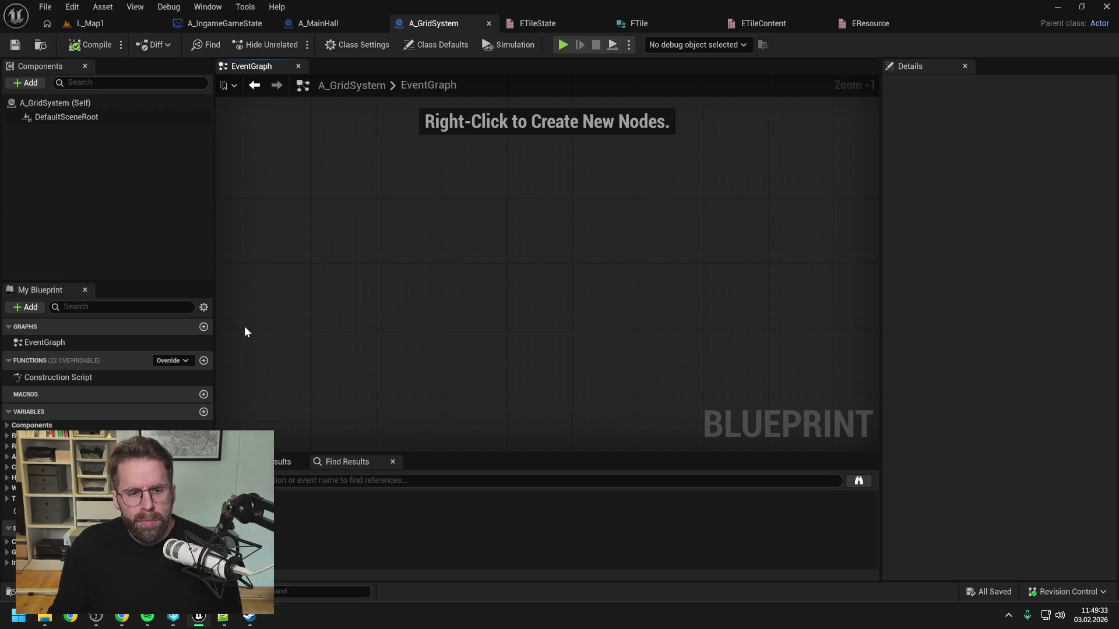
# Create a new function named GenerateGrid and save the blueprint.
pyautogui.click(203, 361)
pyautogui.write('GenerateGrid')
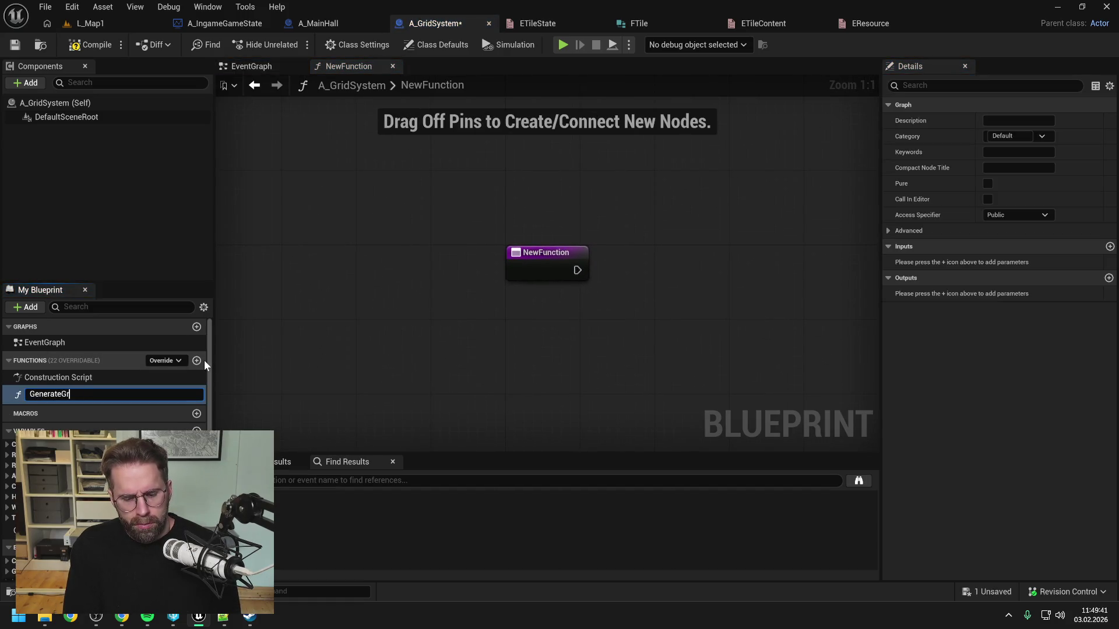
pyautogui.press('Return')
pyautogui.hotkey('ctrl', 's')
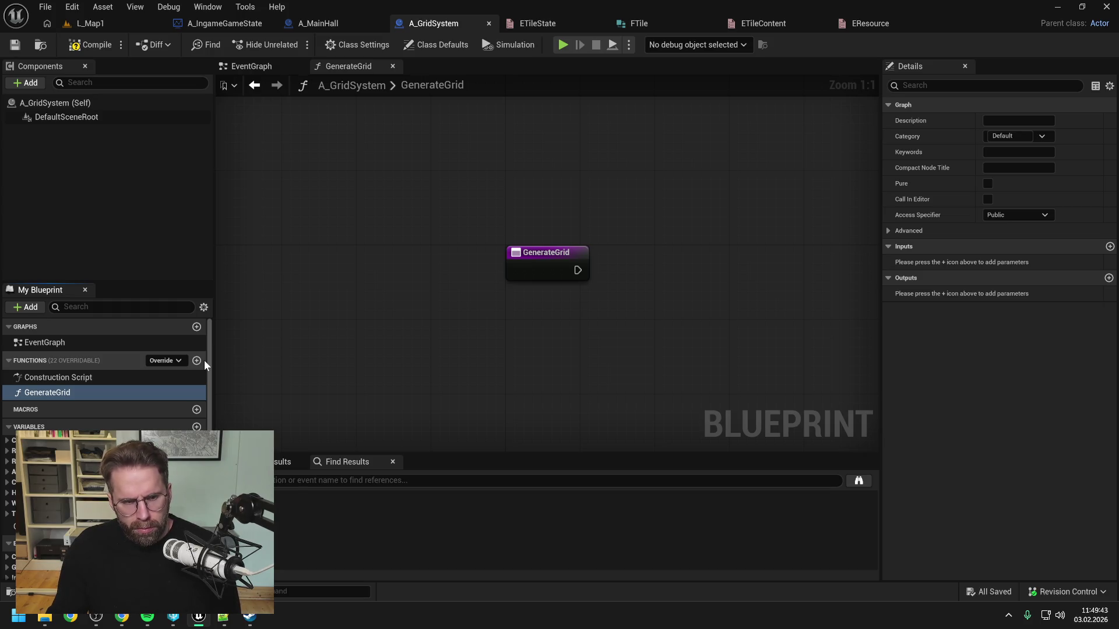
# Set GenerateGrid's access specifier to Private, file it under the Private category, and compile.
pyautogui.click(999, 215)
pyautogui.click(1000, 245)
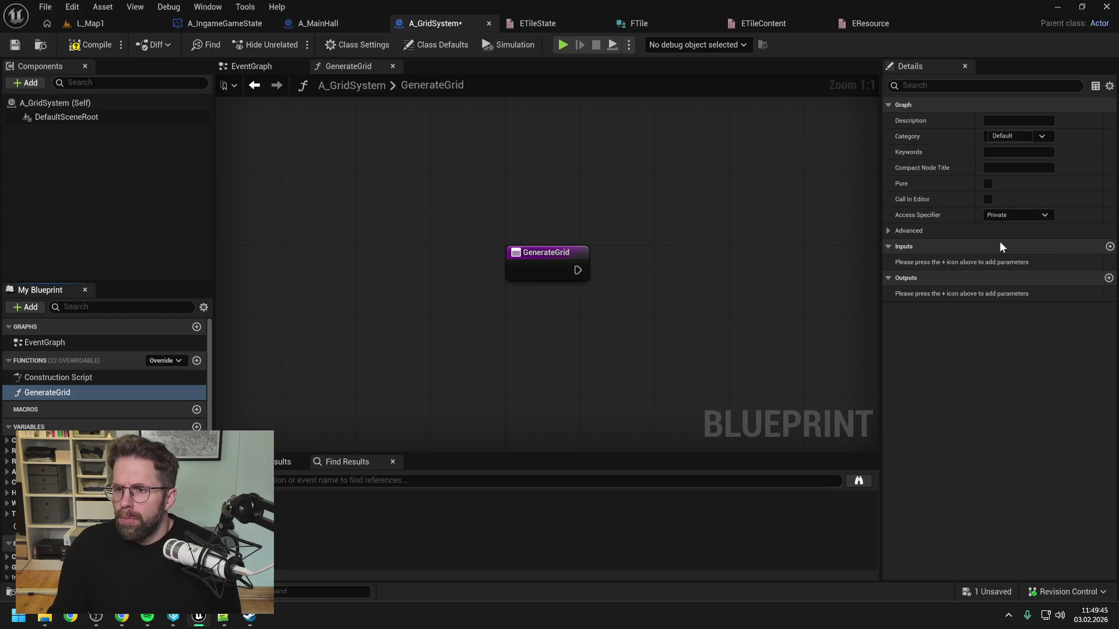
pyautogui.hotkey('ctrl', 's')
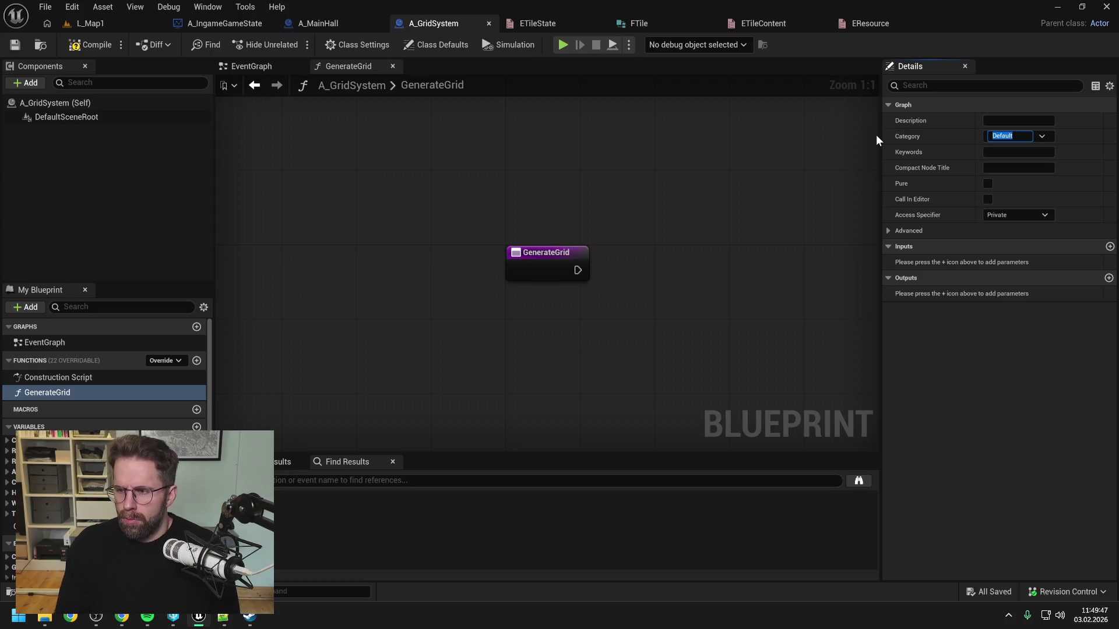
pyautogui.write('Private')
pyautogui.press('Return')
pyautogui.hotkey('ctrl', 's')
pyautogui.click(95, 44)
pyautogui.rightClick(408, 277)
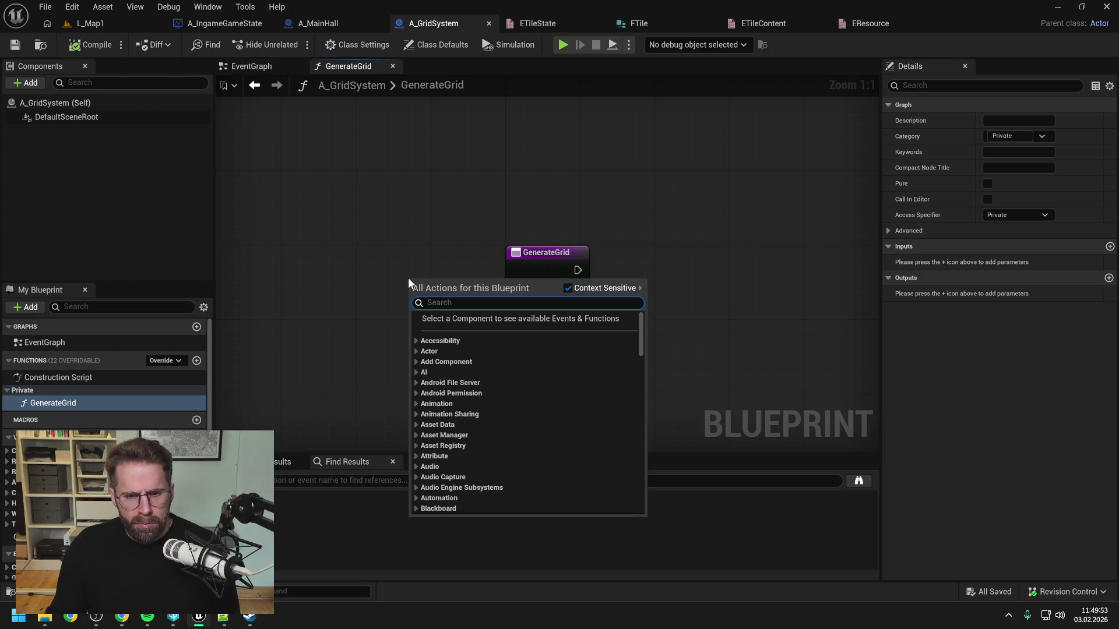
# Add Event BeginPlay to the EventGraph and wire its execution into a GenerateGrid call.
pyautogui.press('Escape')
pyautogui.click(243, 69)
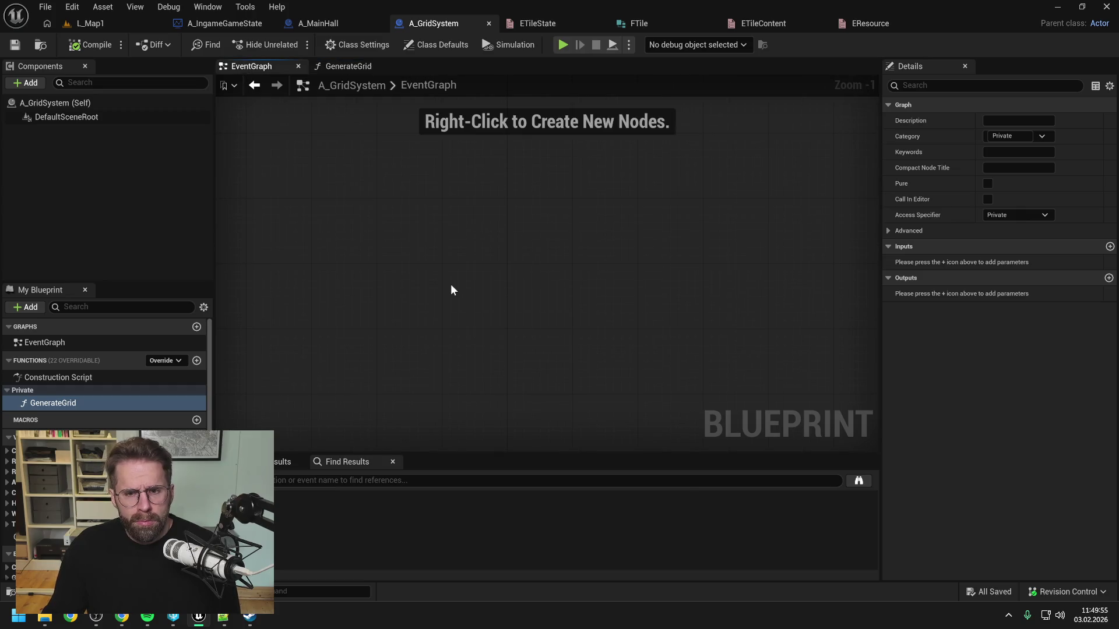
pyautogui.rightClick(450, 284)
pyautogui.write('begin pl')
pyautogui.press('Return')
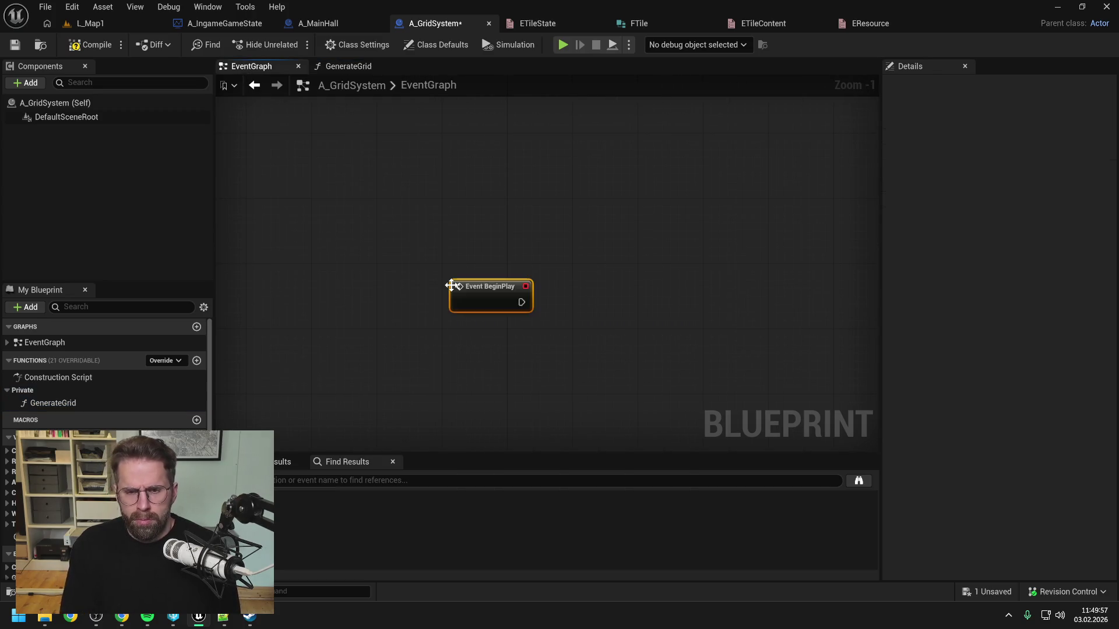
pyautogui.moveTo(462, 299); pyautogui.dragTo(453, 216)
pyautogui.moveTo(97, 402); pyautogui.dragTo(551, 202)
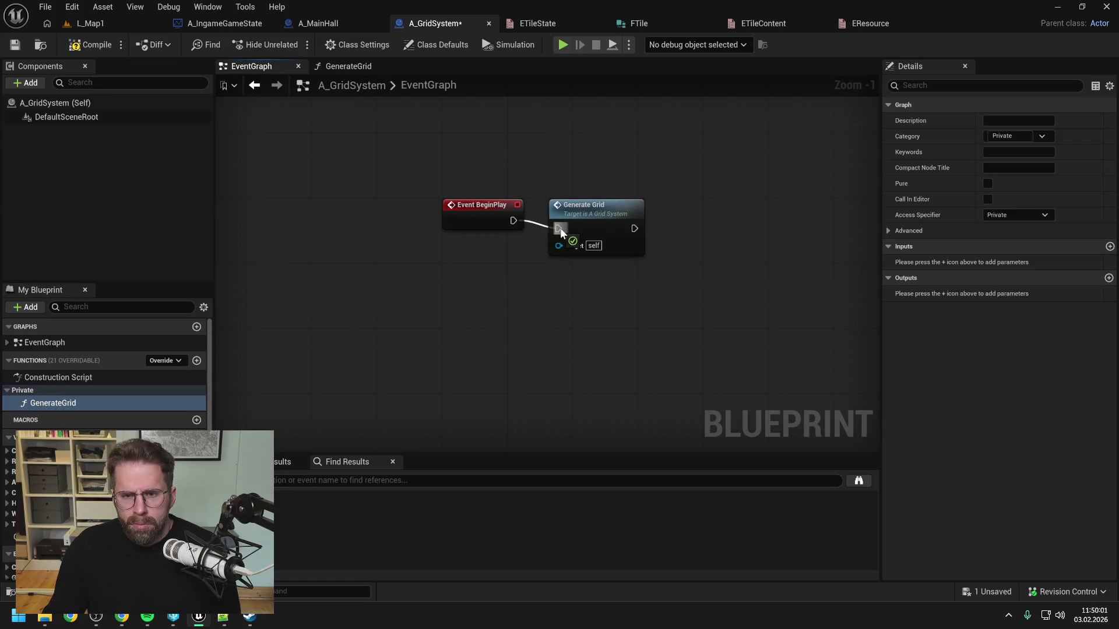
pyautogui.click(583, 210)
# Open the GenerateGrid function graph and save the blueprint.
pyautogui.doubleClick(614, 251)
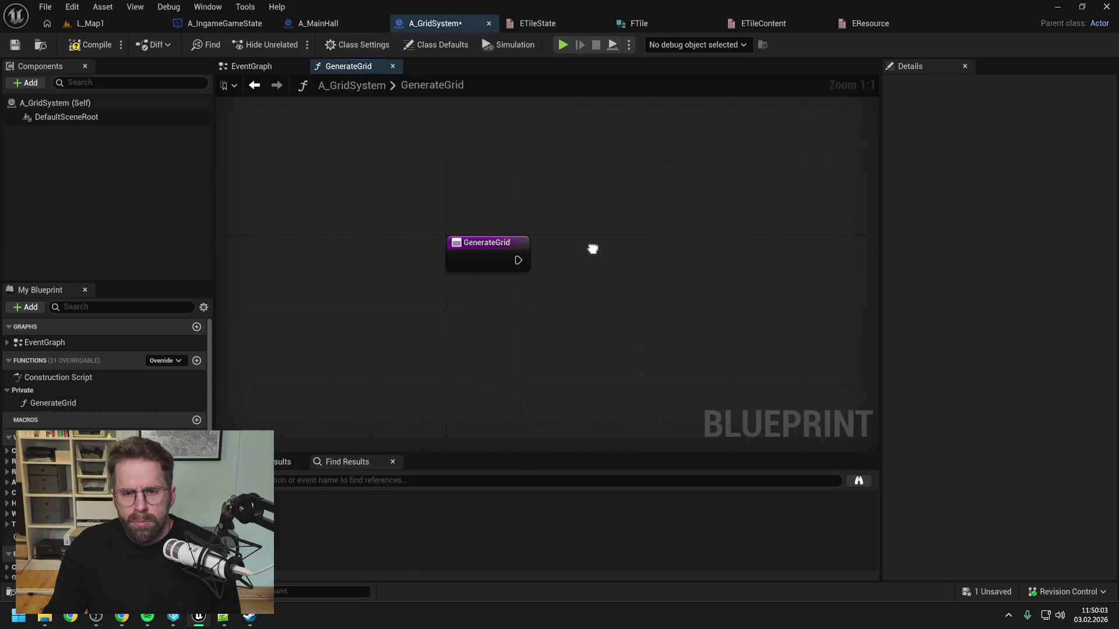
pyautogui.hotkey('ctrl', 's')
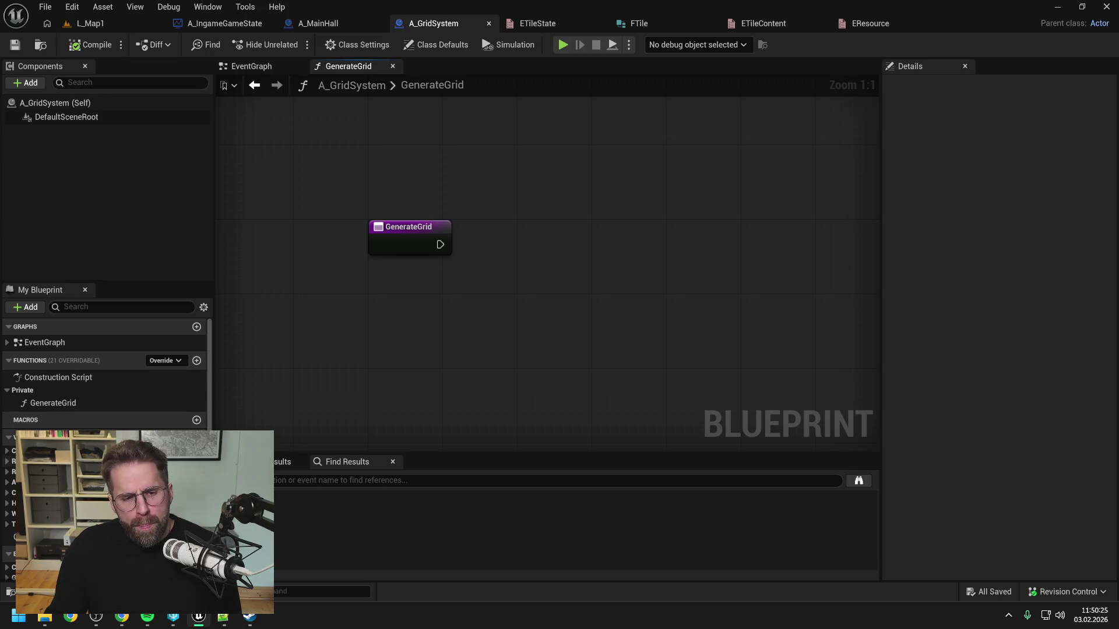
pyautogui.scroll(-1, 105, 373)
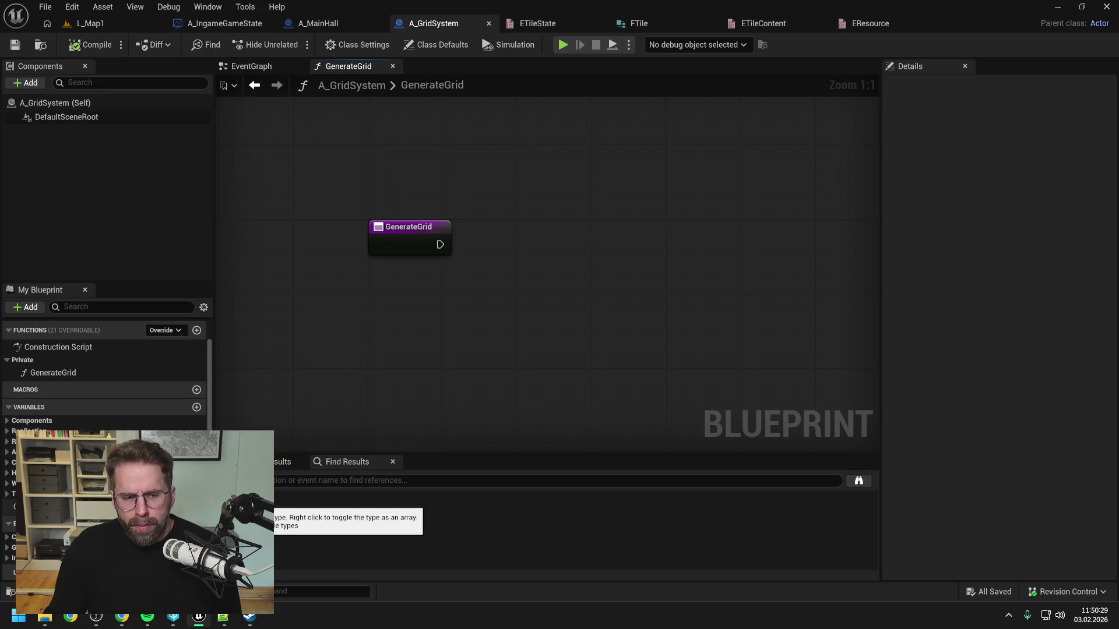
# Add a new variable of single (non-map) Integer type.
pyautogui.click(196, 408)
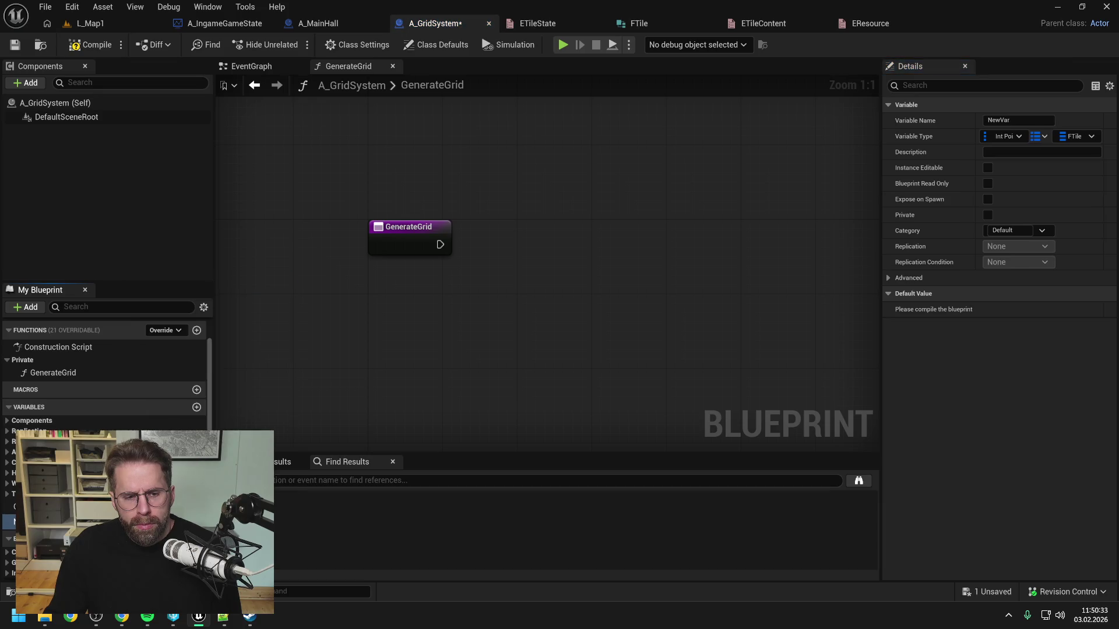
pyautogui.click(175, 522)
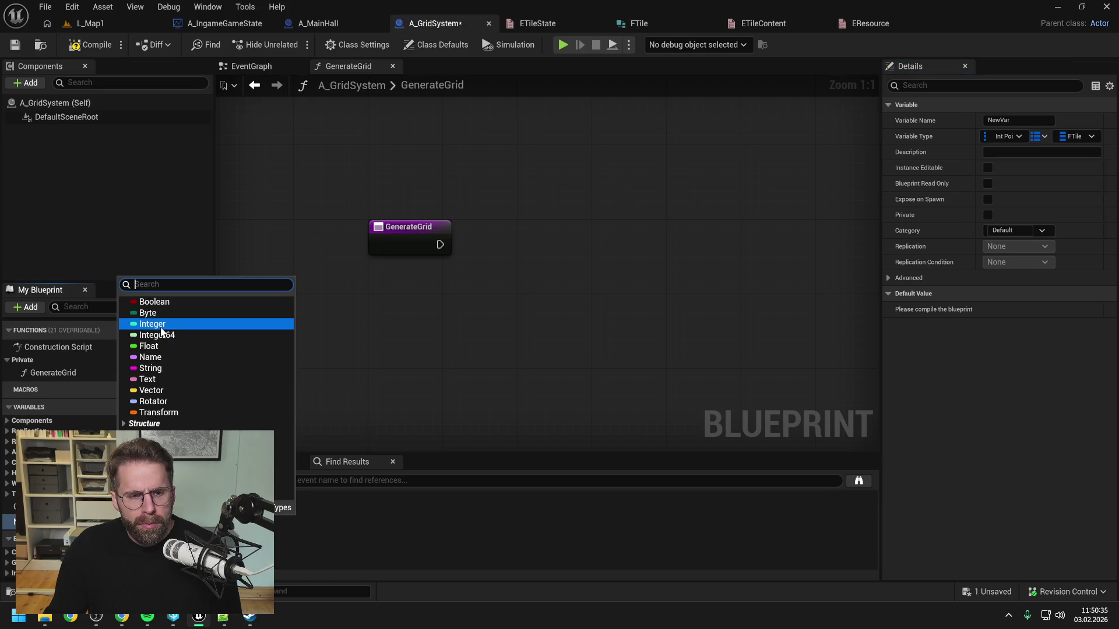
pyautogui.click(156, 324)
pyautogui.click(1041, 138)
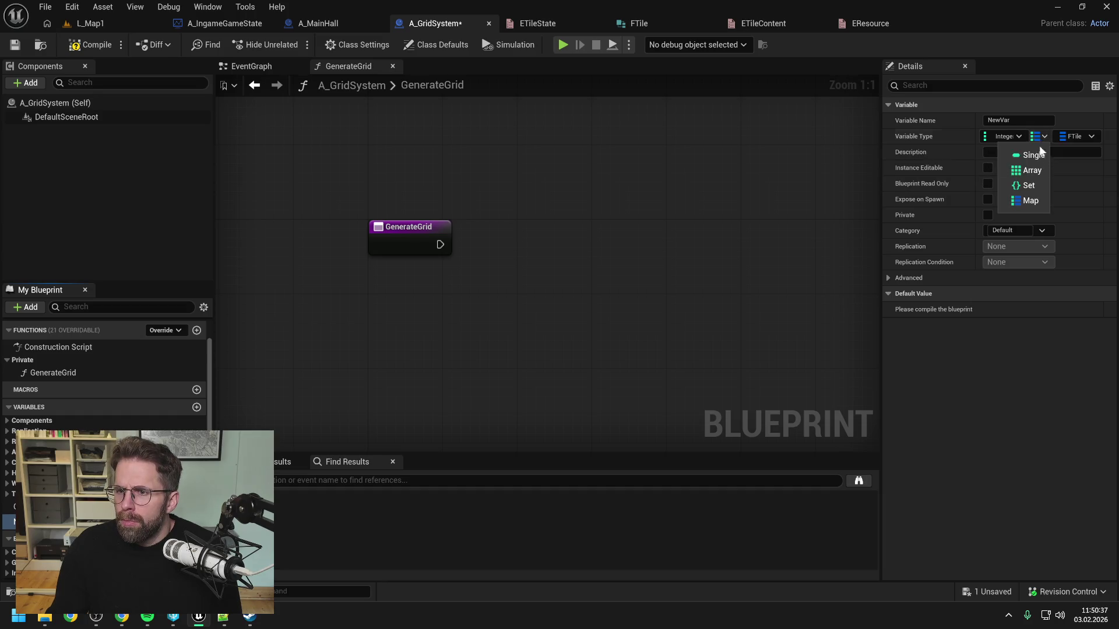
pyautogui.click(1038, 151)
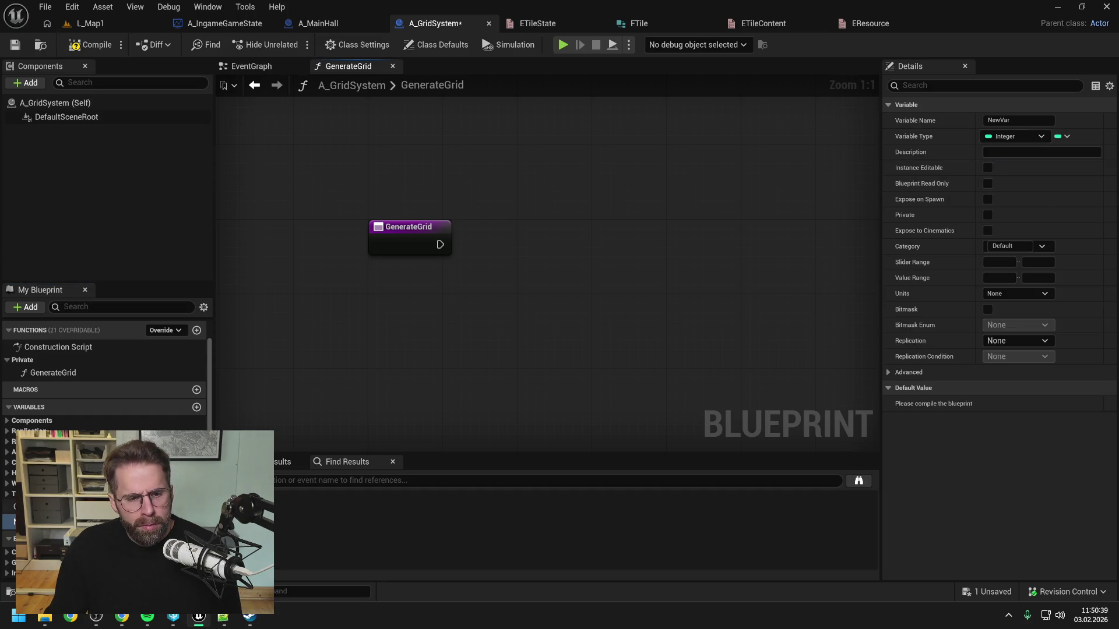
# Create a GetGridRadius function marked Pure with Private access, and save.
pyautogui.click(196, 330)
pyautogui.write('Get')
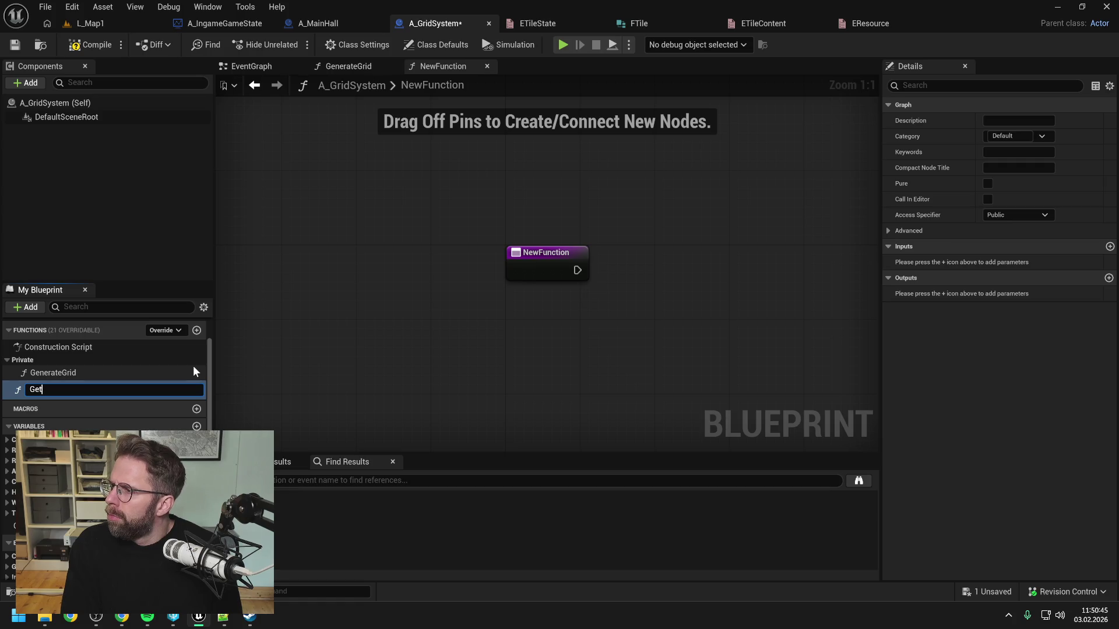
pyautogui.write('G')
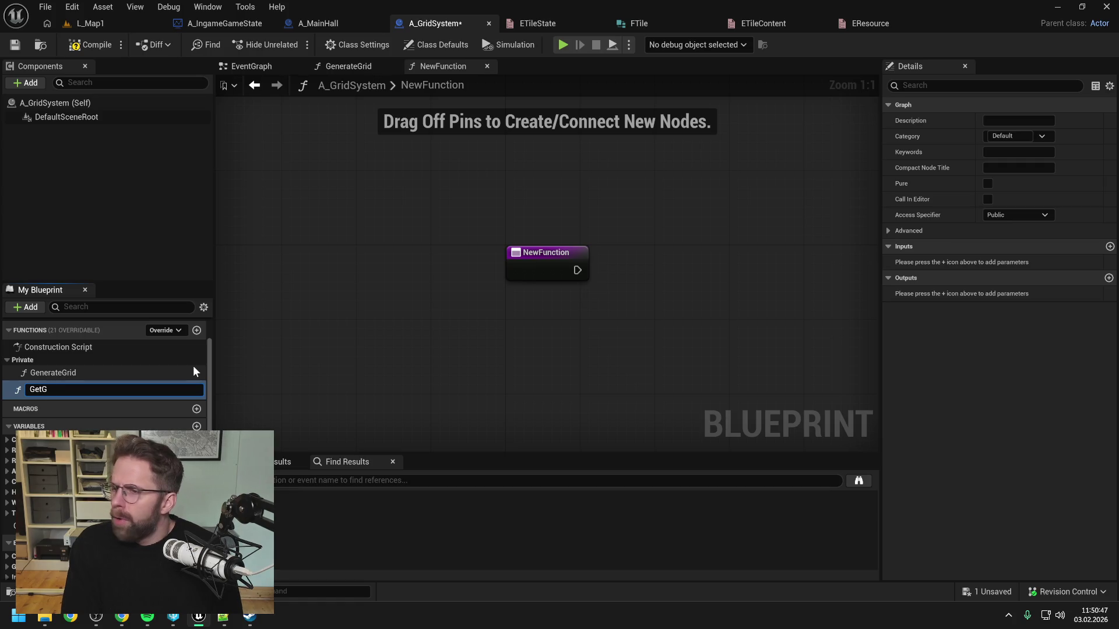
pyautogui.write('ridRadsi')
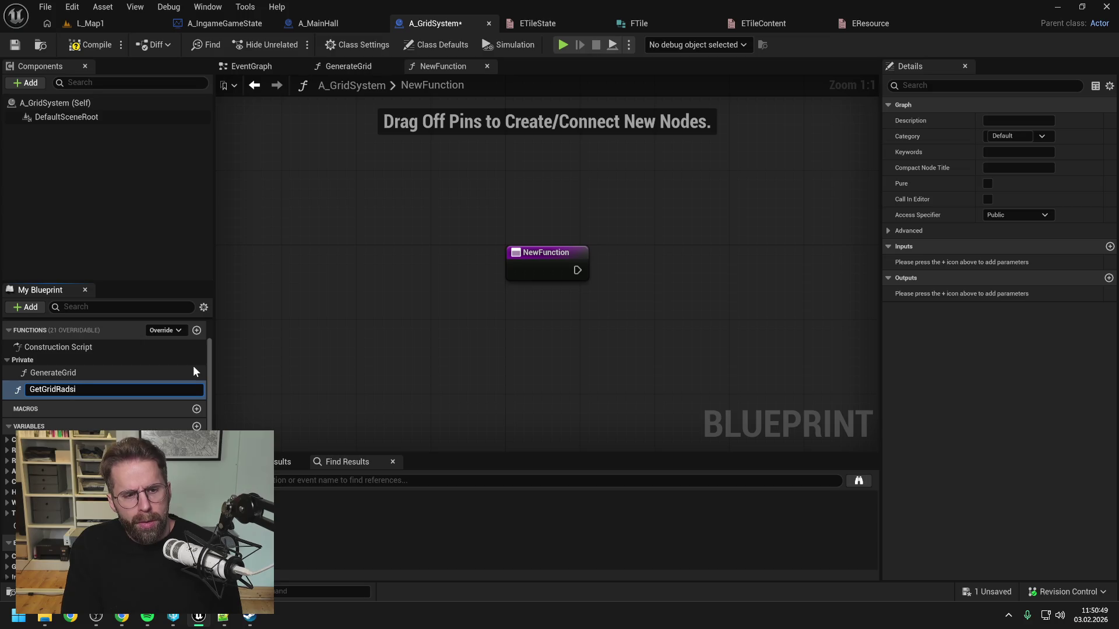
pyautogui.press('BackSpace')
pyautogui.press('BackSpace')
pyautogui.press('BackSpace')
pyautogui.write('dius')
pyautogui.press('Return')
pyautogui.hotkey('ctrl', 's')
pyautogui.click(988, 184)
pyautogui.click(998, 213)
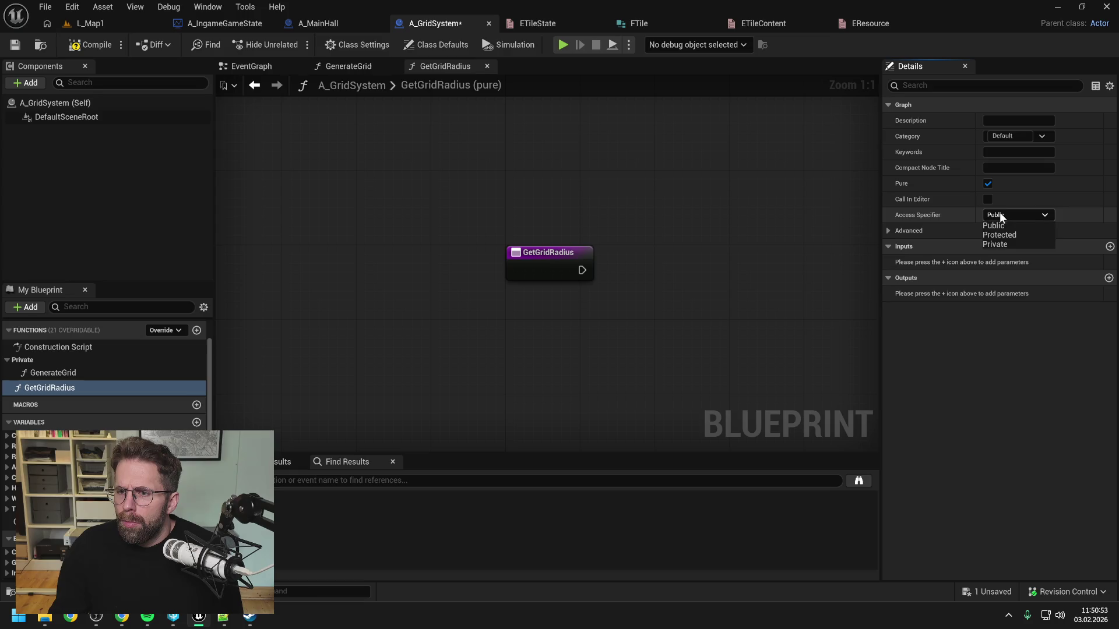
pyautogui.click(995, 244)
pyautogui.hotkey('ctrl', 's')
# Give GetGridRadius an Integer output named ReturnValue that returns 100.
pyautogui.moveTo(75, 385)
pyautogui.mouseDown()
pyautogui.moveTo(33, 371)
pyautogui.moveTo(36, 359)
pyautogui.mouseUp()
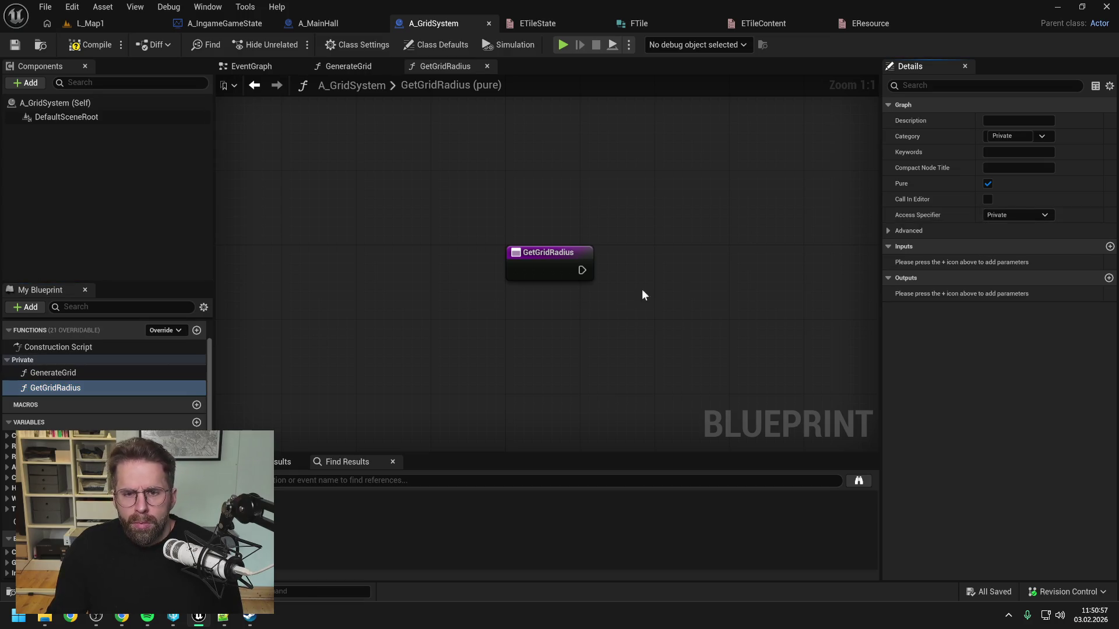
pyautogui.click(1109, 278)
pyautogui.click(1013, 294)
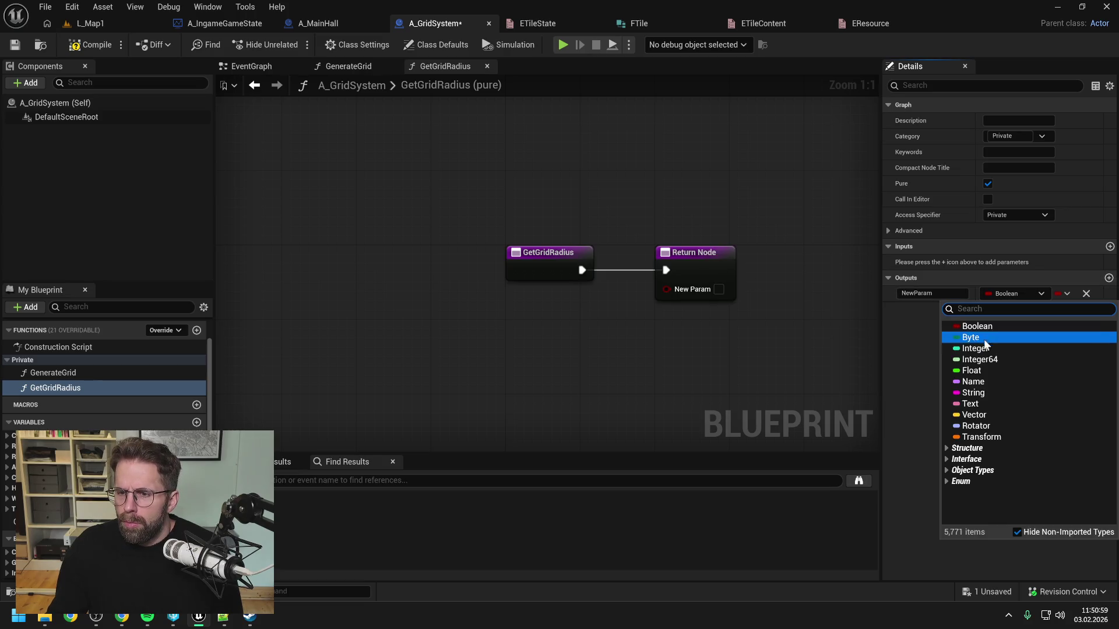
pyautogui.click(983, 356)
pyautogui.click(933, 294)
pyautogui.write('R')
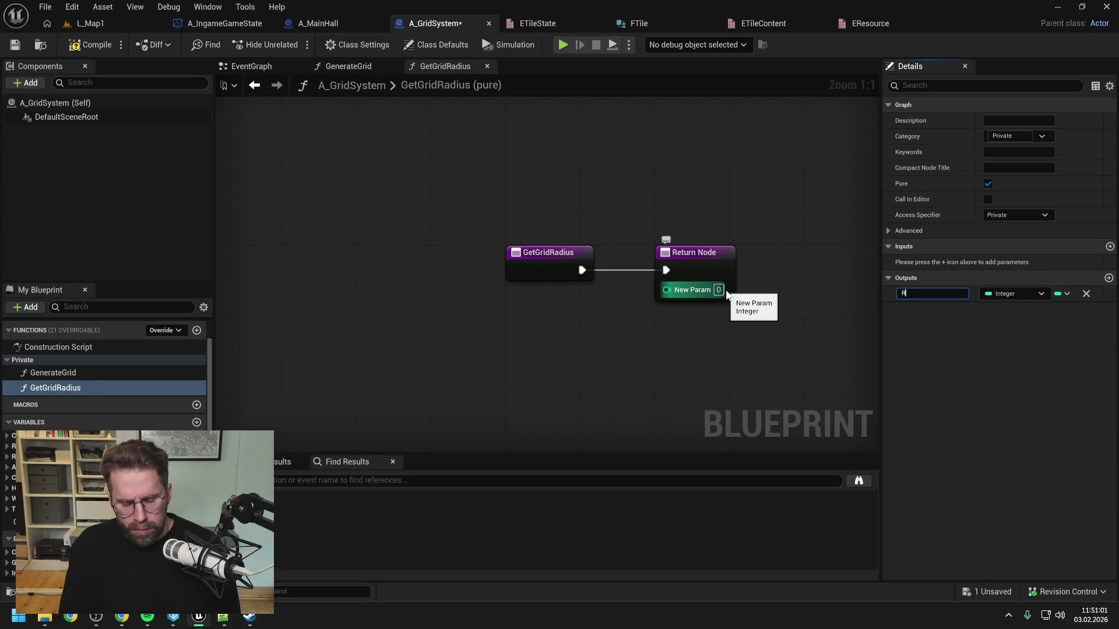
pyautogui.write('eturnValue')
pyautogui.press('Return')
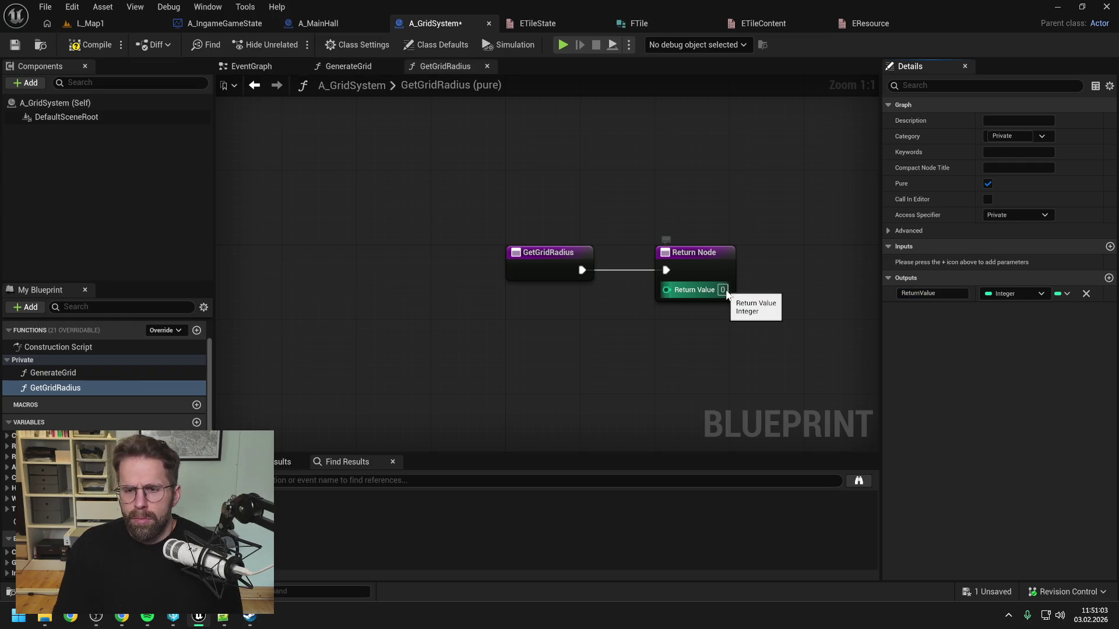
pyautogui.hotkey('ctrl', 's')
pyautogui.write('100')
pyautogui.press('Return')
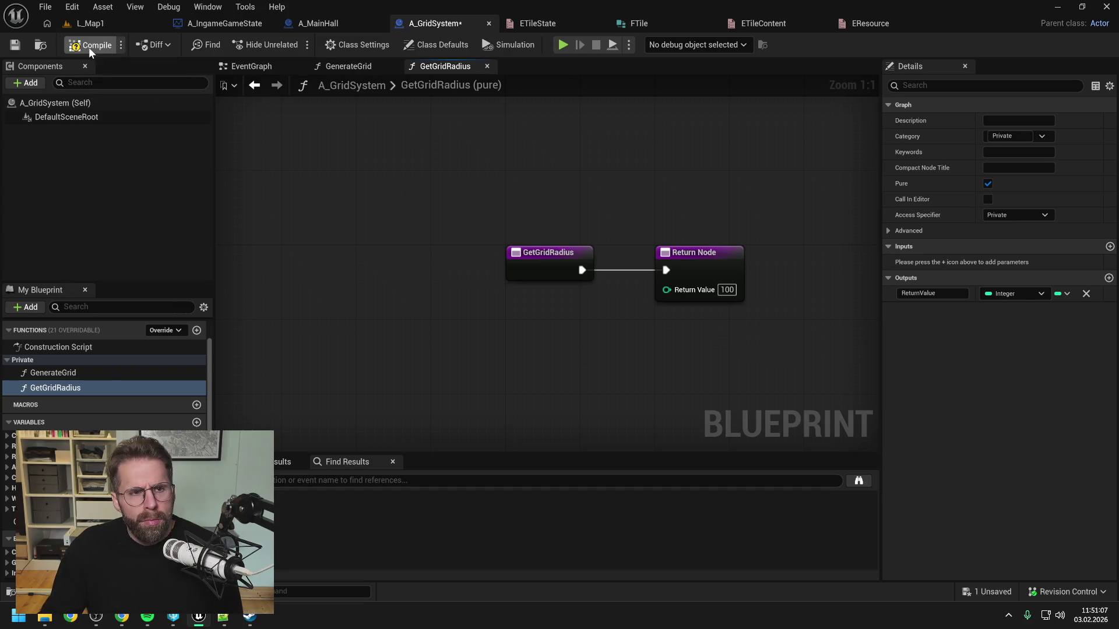
pyautogui.hotkey('ctrl', 's')
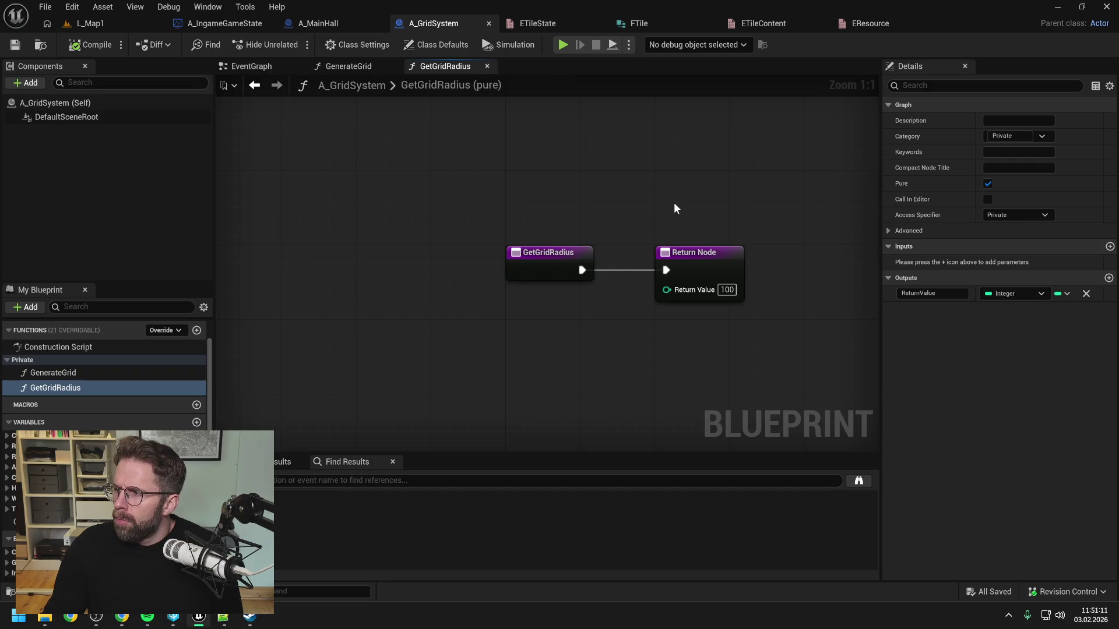
pyautogui.click(338, 64)
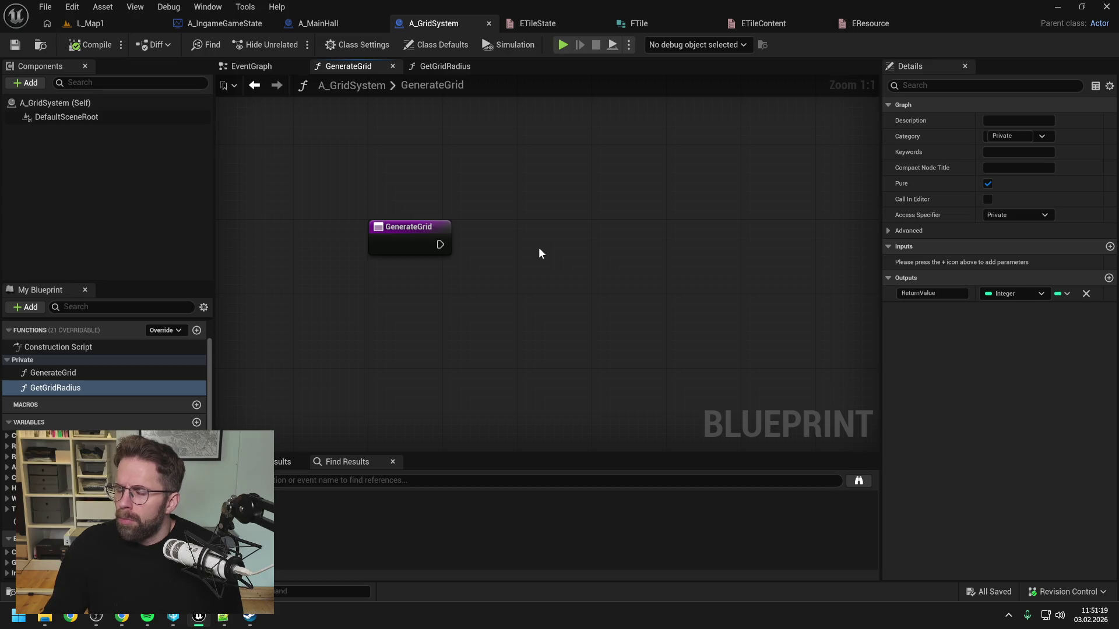
# Add Integer local variables XLocal, YLocal and StepLocal to GenerateGrid, saving after each.
pyautogui.scroll(-1, 105, 373)
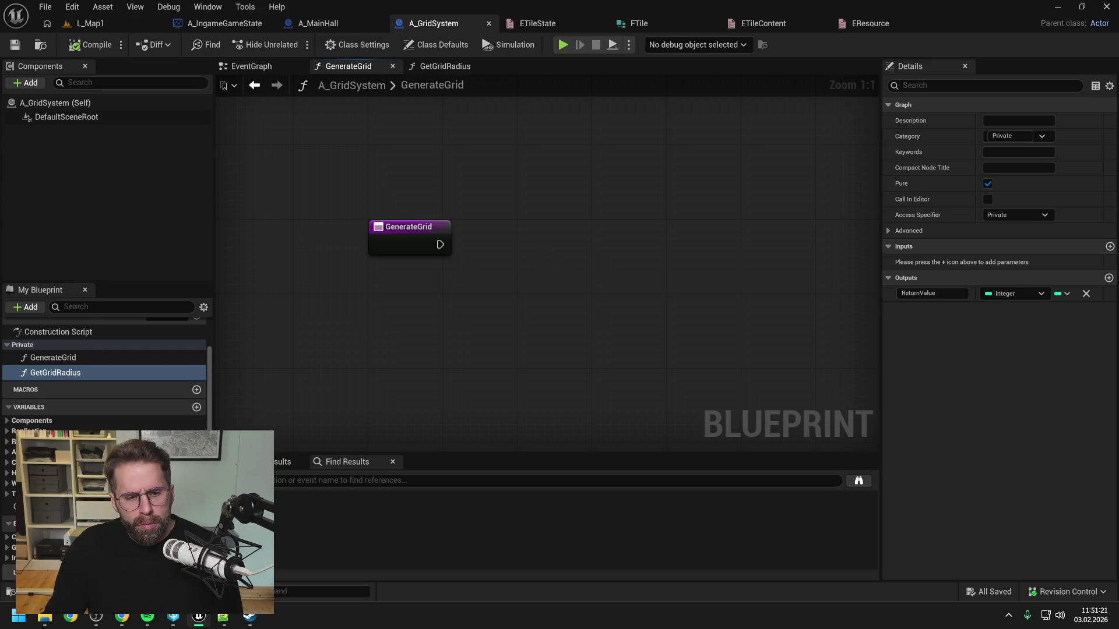
pyautogui.click(196, 573)
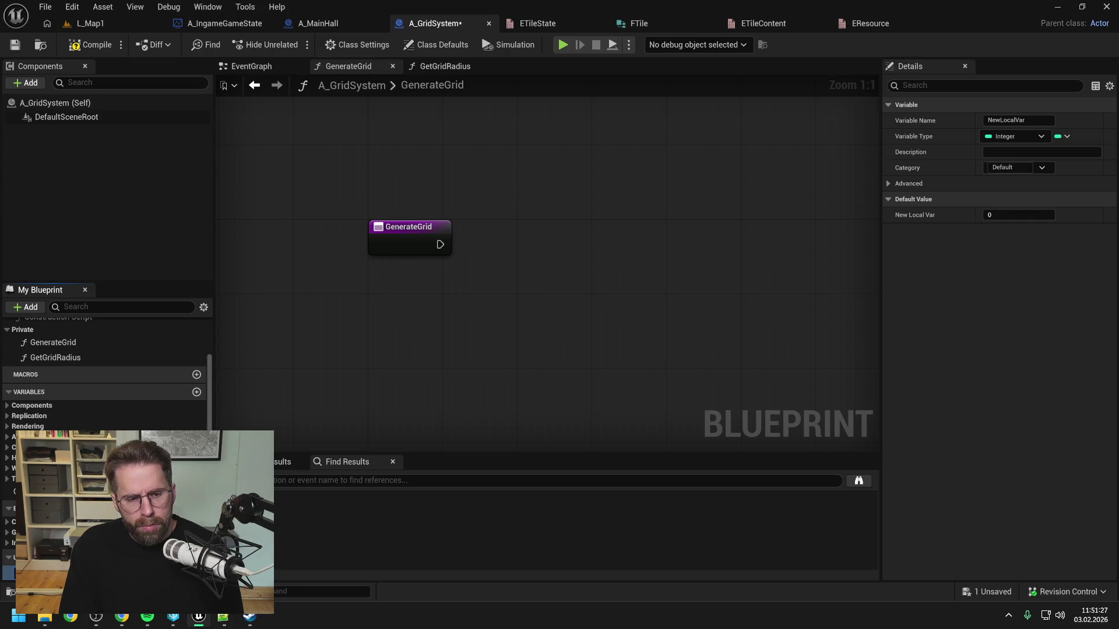
pyautogui.press('Return')
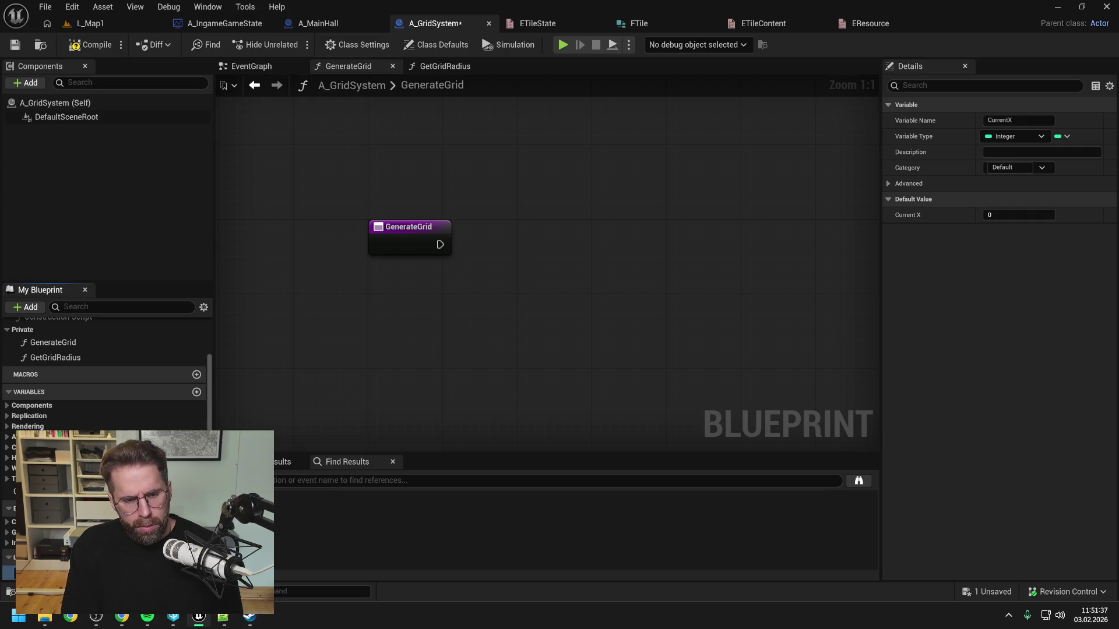
pyautogui.hotkey('ctrl', 's')
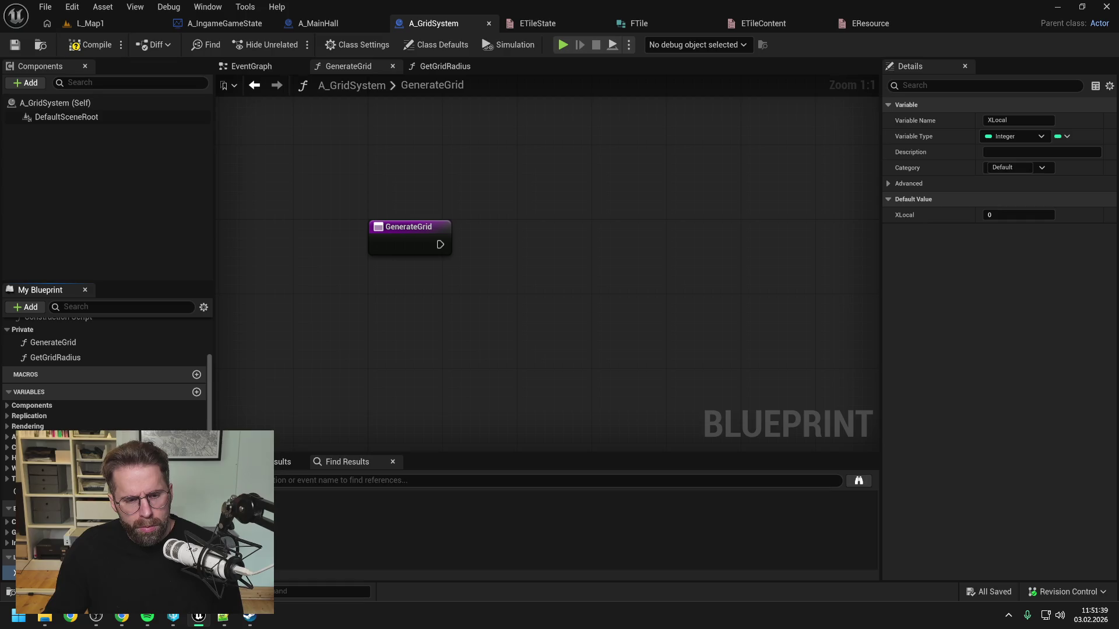
pyautogui.click(196, 556)
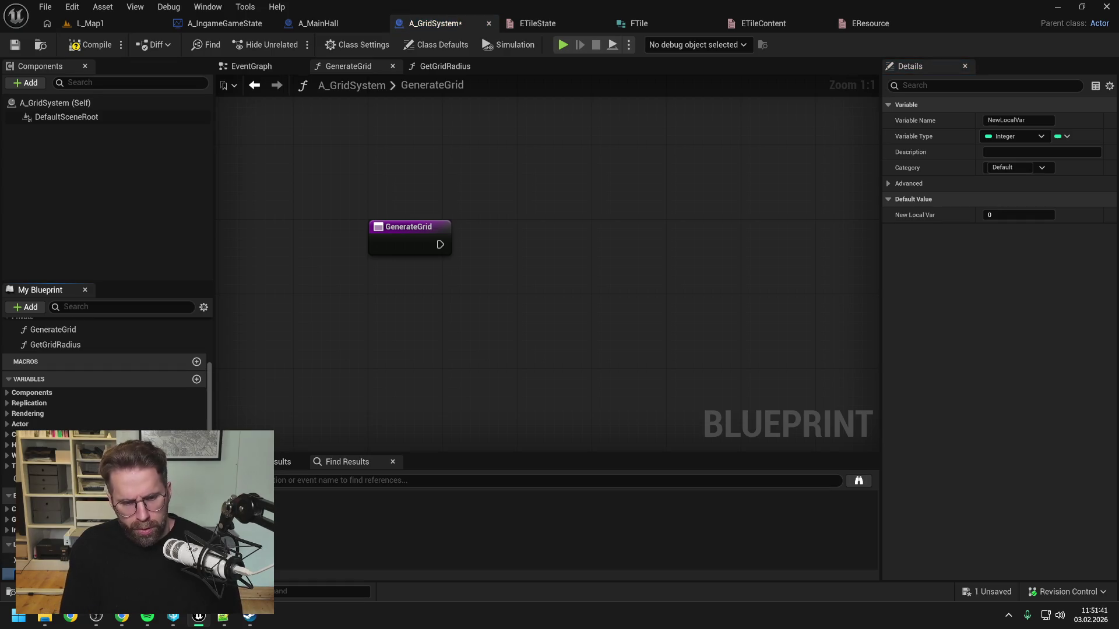
pyautogui.press('Return')
pyautogui.hotkey('ctrl', 's')
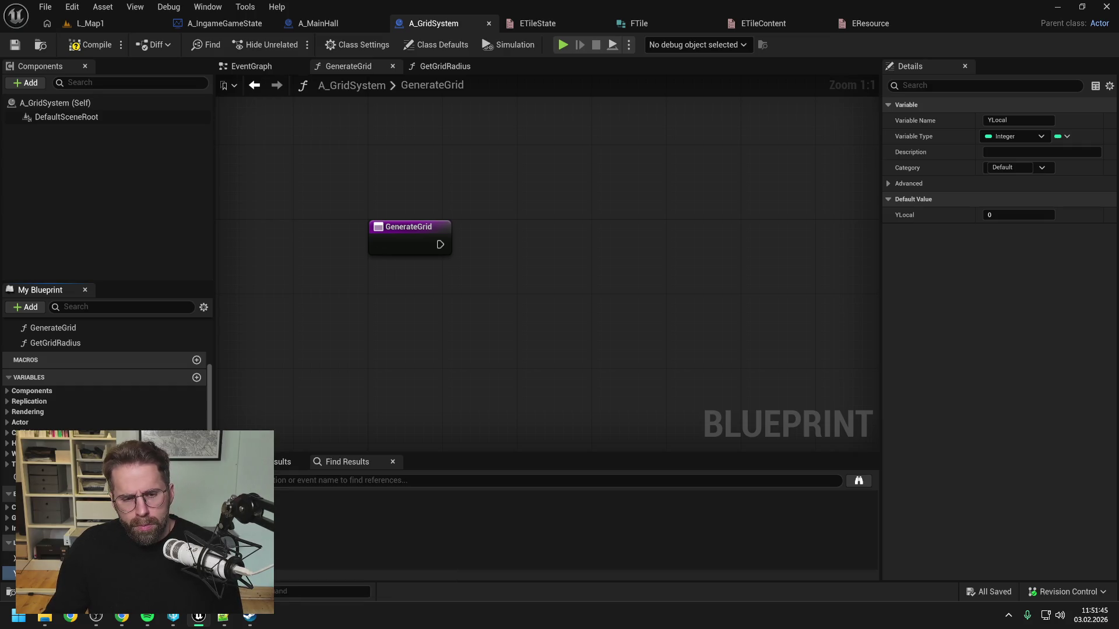
pyautogui.click(196, 543)
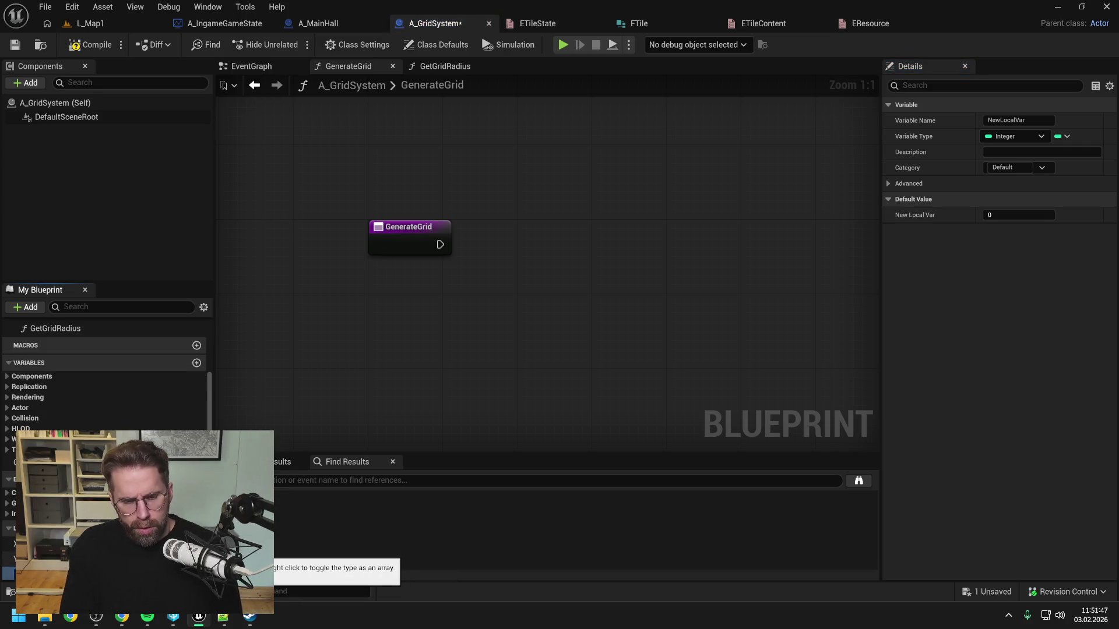
pyautogui.press('Return')
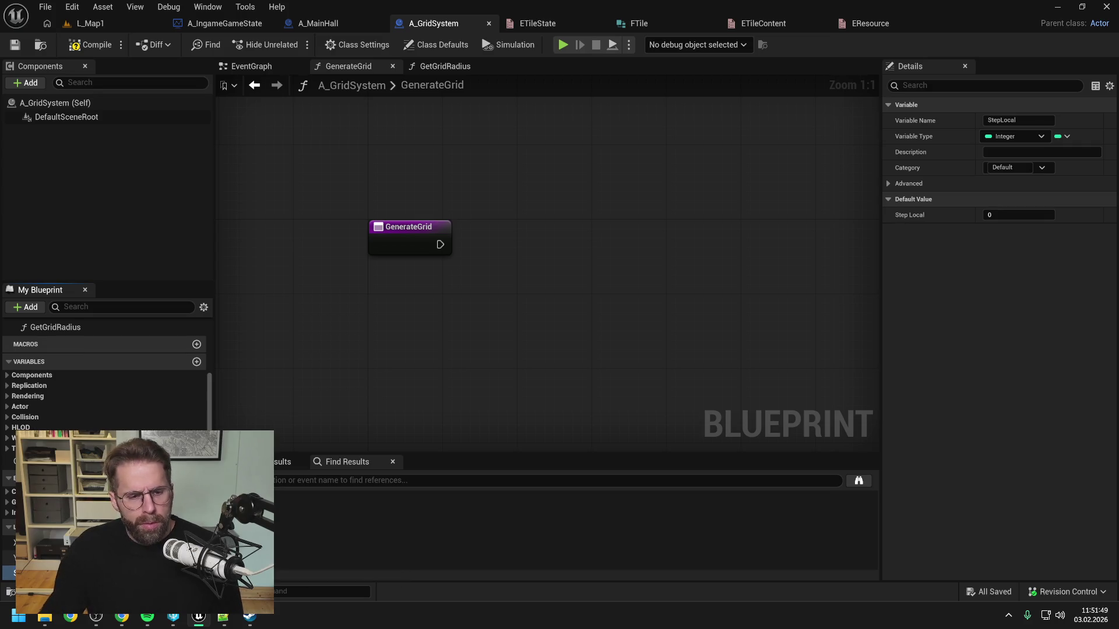
pyautogui.click(90, 44)
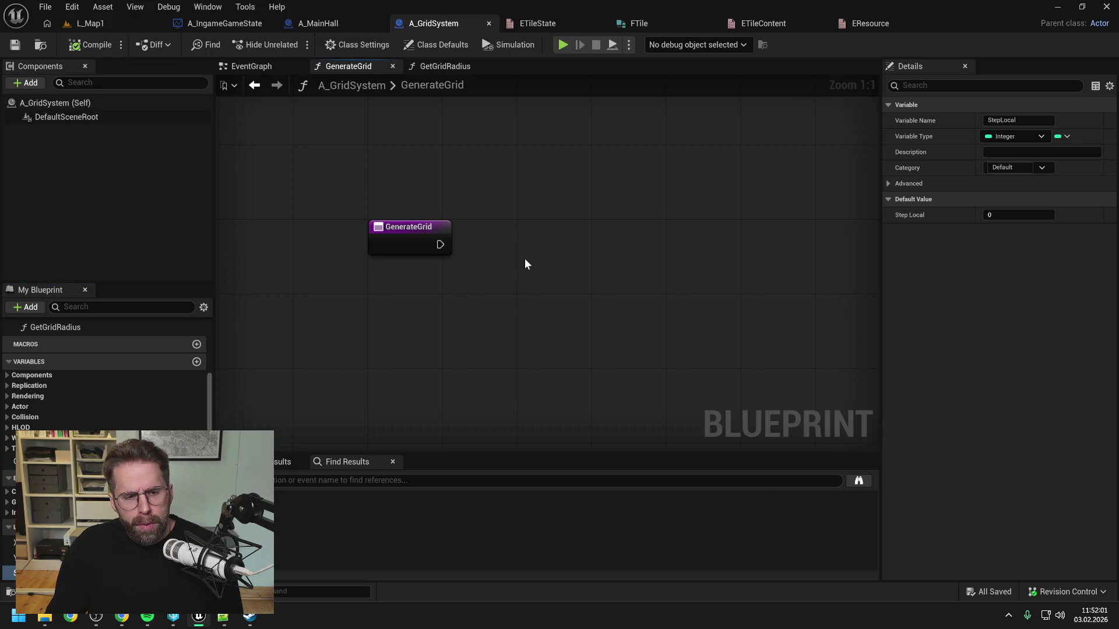
pyautogui.rightClick(525, 260)
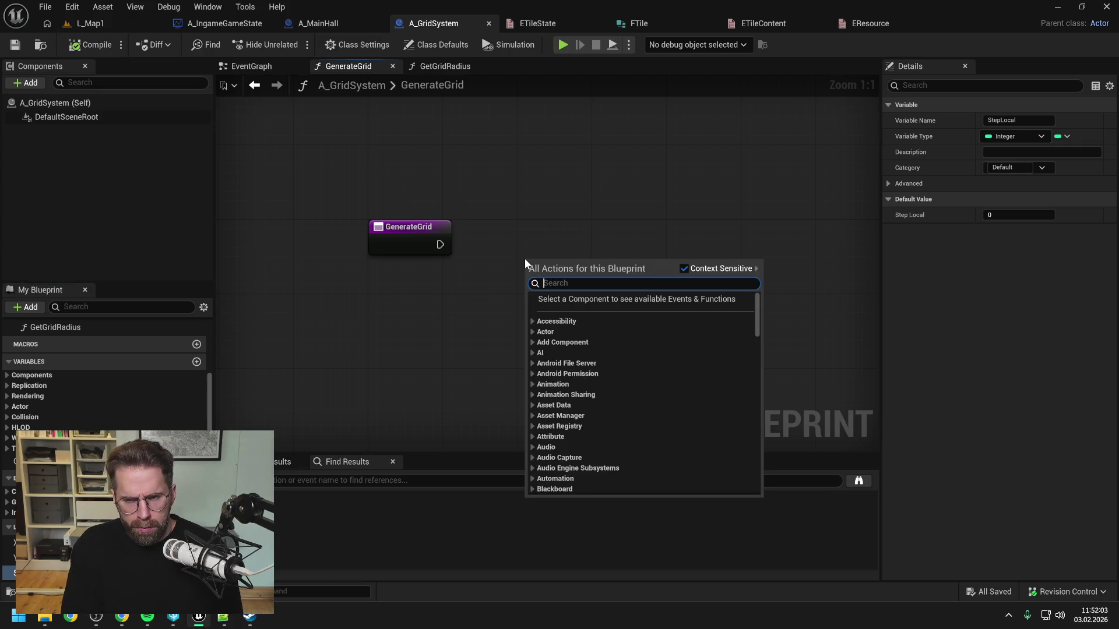
# Place a Grid map getter with an Add node wired to GenerateGrid's execution.
pyautogui.click(426, 347)
pyautogui.moveTo(23, 461)
pyautogui.mouseDown()
pyautogui.moveTo(523, 208)
pyautogui.moveTo(616, 236)
pyautogui.moveTo(680, 237)
pyautogui.mouseUp()
pyautogui.click(551, 232)
pyautogui.write('add')
pyautogui.click(665, 313)
pyautogui.click(452, 242)
pyautogui.moveTo(442, 245)
pyautogui.mouseDown()
pyautogui.moveTo(650, 226)
pyautogui.moveTo(665, 246)
pyautogui.mouseUp()
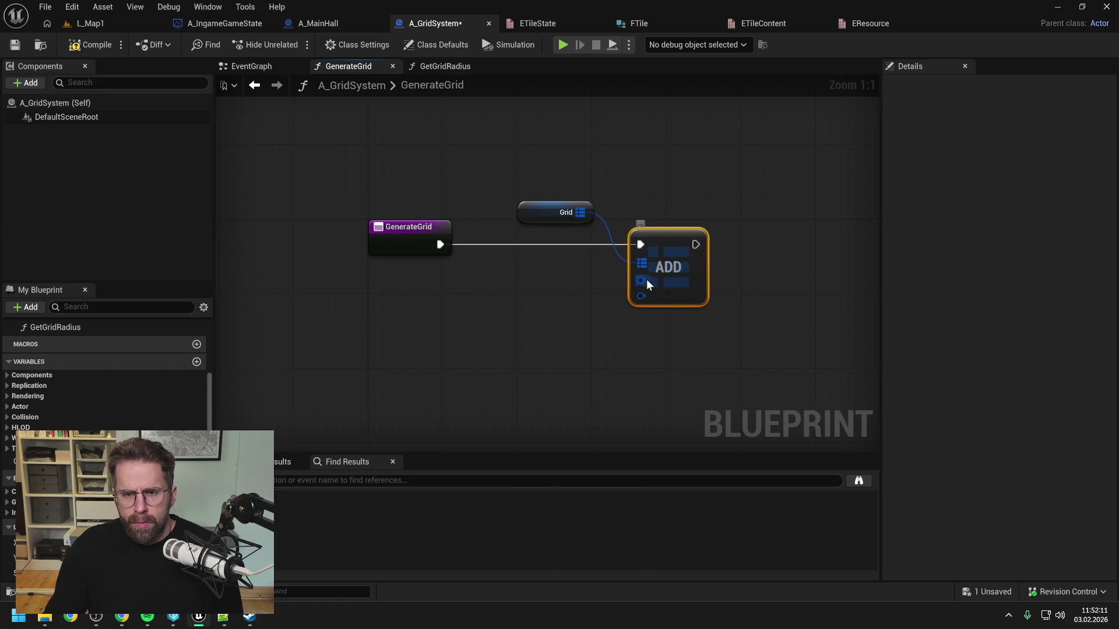
# Feed a Make Int Point node into the Add node's key input.
pyautogui.moveTo(648, 285); pyautogui.dragTo(583, 292)
pyautogui.write('make int')
pyautogui.press('Return')
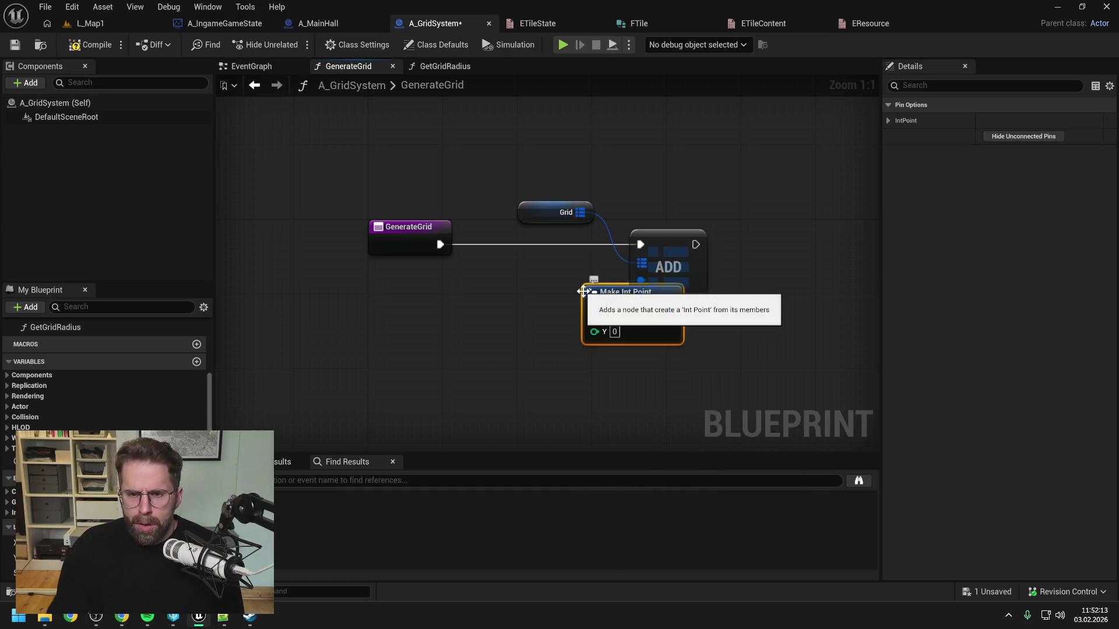
pyautogui.moveTo(609, 297); pyautogui.dragTo(535, 269)
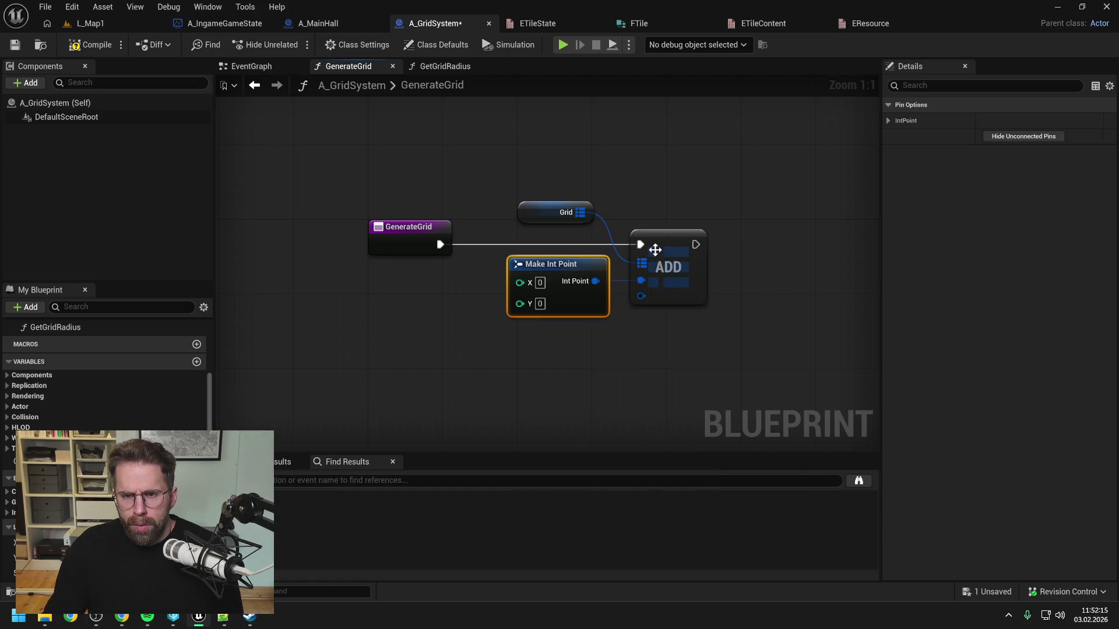
# Feed a Make FTile node into the Add node's value input and compile.
pyautogui.click(642, 297)
pyautogui.moveTo(642, 296); pyautogui.dragTo(600, 356)
pyautogui.write('make ftile')
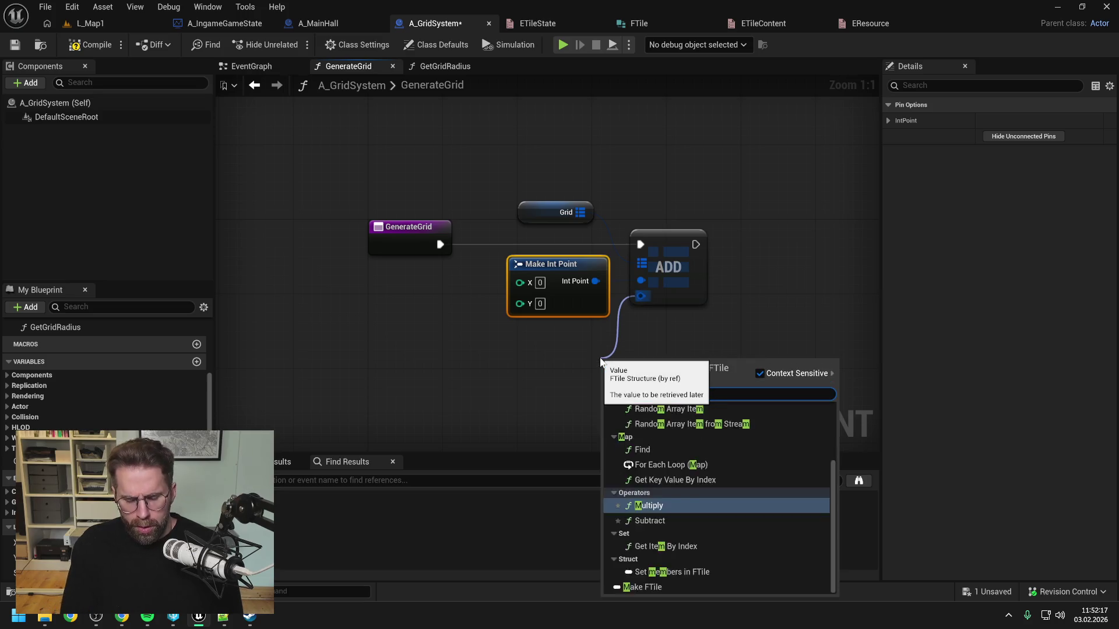
pyautogui.press('Return')
pyautogui.moveTo(712, 300)
pyautogui.mouseDown()
pyautogui.moveTo(582, 296)
pyautogui.moveTo(550, 282)
pyautogui.mouseUp()
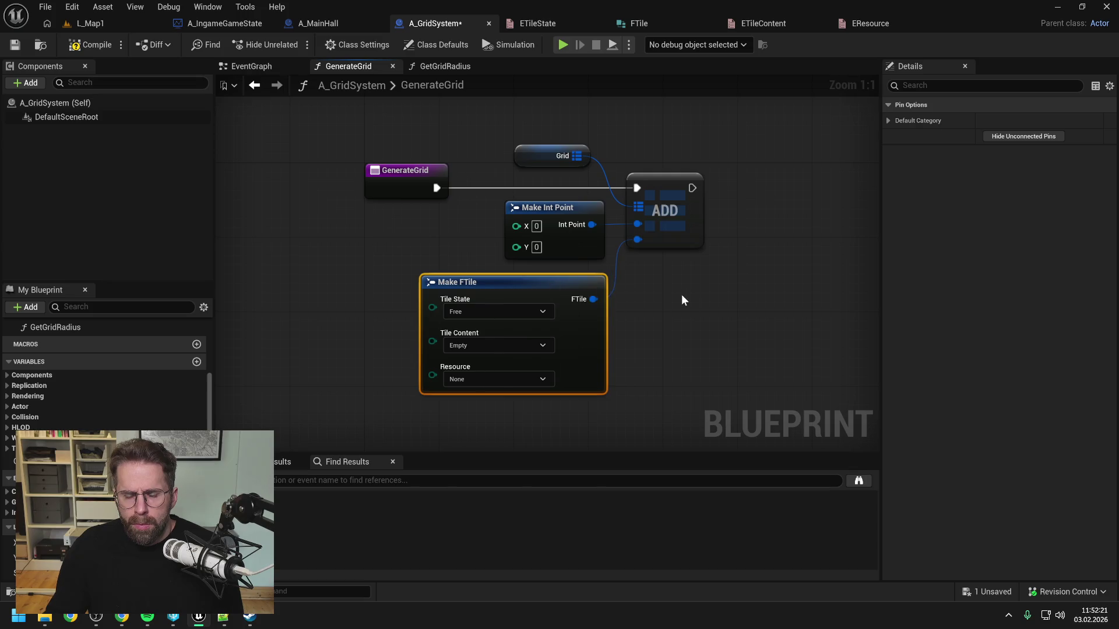
pyautogui.scroll(-1, 680, 295)
pyautogui.click(664, 309)
pyautogui.moveTo(664, 309); pyautogui.dragTo(600, 302)
pyautogui.click(99, 45)
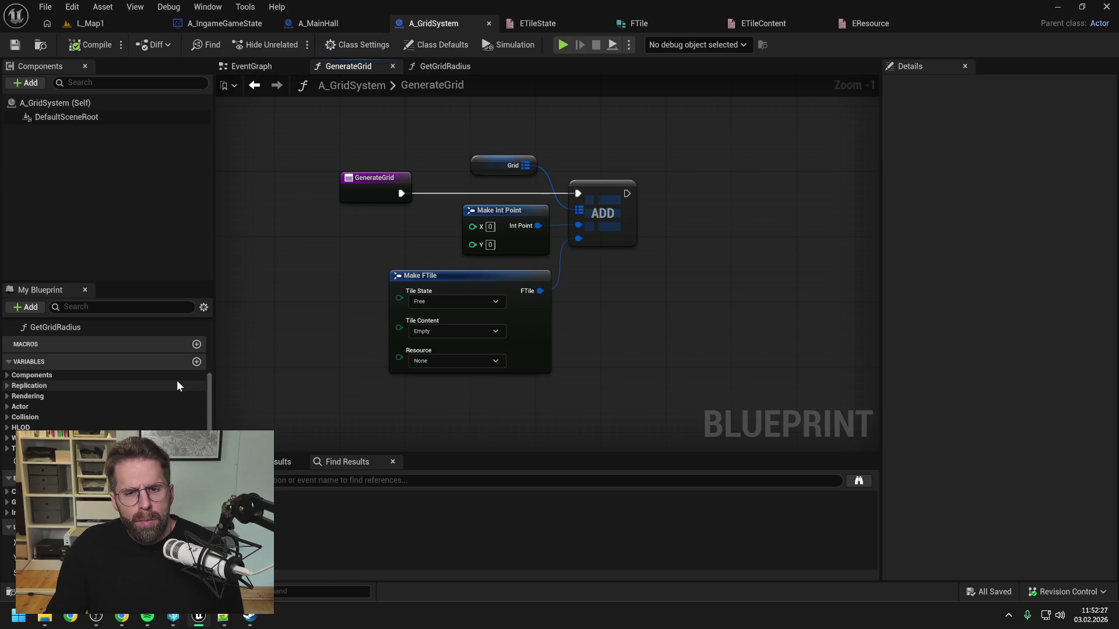
pyautogui.scroll(3, 177, 386)
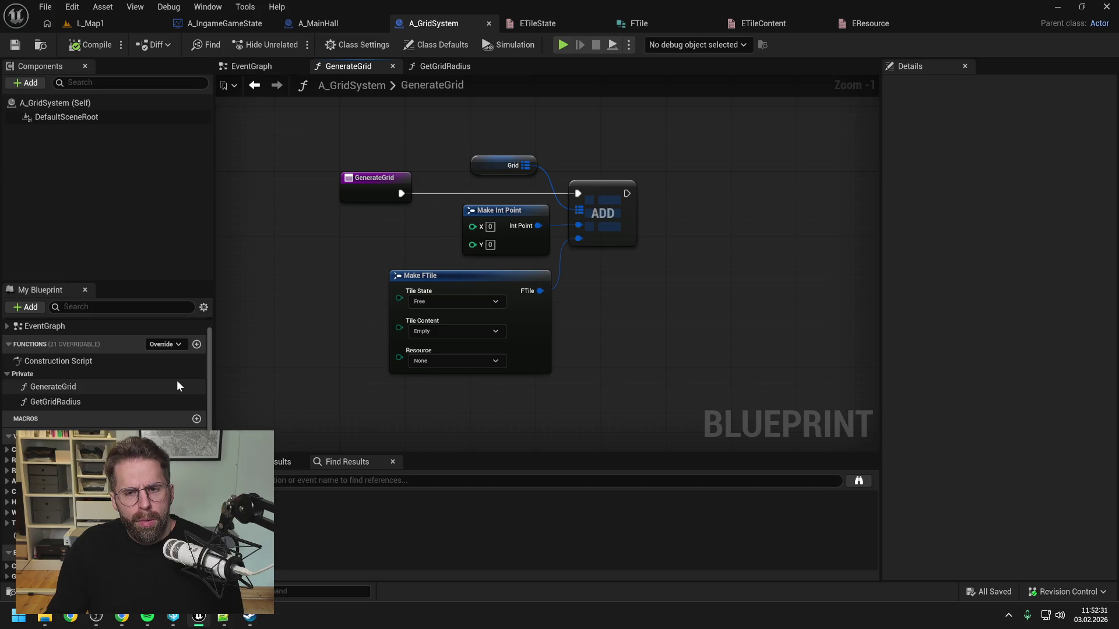
pyautogui.click(197, 344)
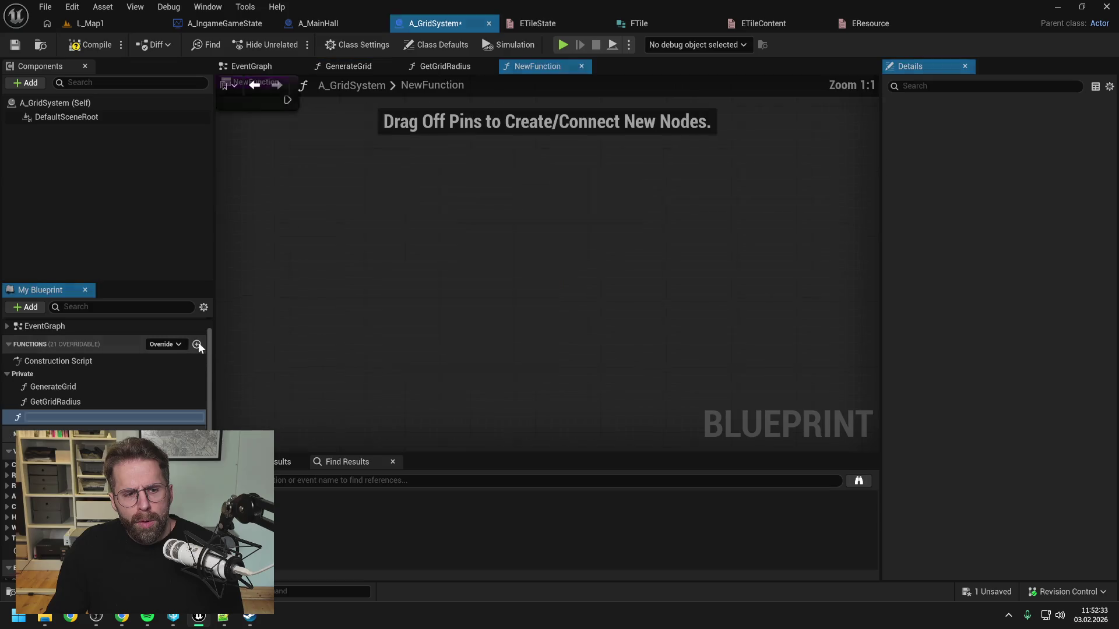
# Create a GenerateTile function in the Private category with Private access.
pyautogui.write('GenerateTile')
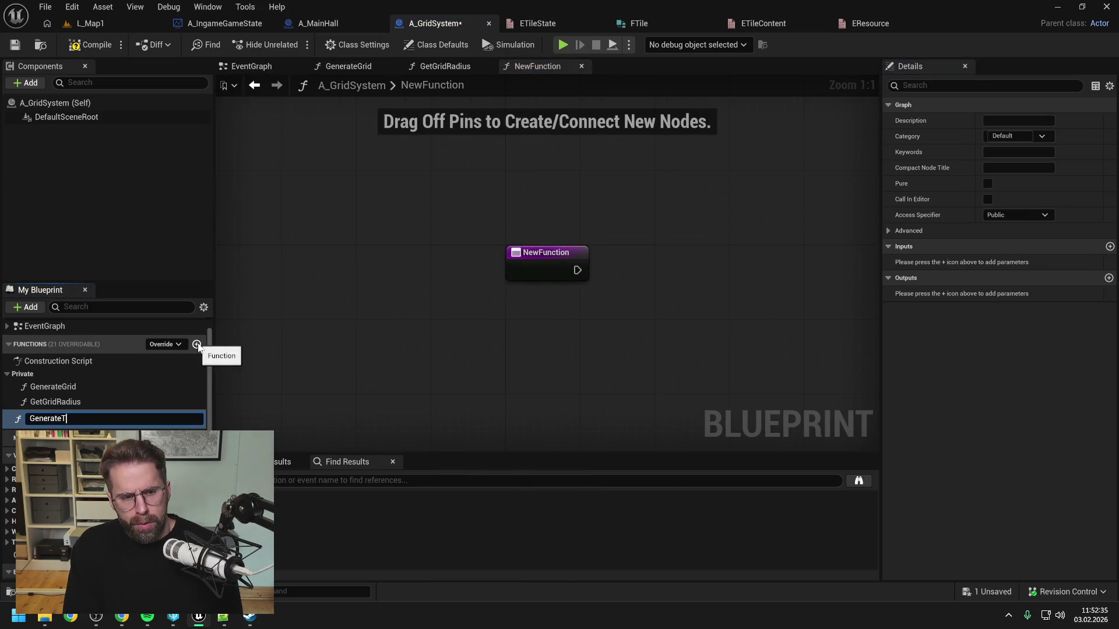
pyautogui.press('Return')
pyautogui.moveTo(93, 415)
pyautogui.mouseDown()
pyautogui.moveTo(68, 401)
pyautogui.moveTo(64, 374)
pyautogui.mouseUp()
pyautogui.click(92, 45)
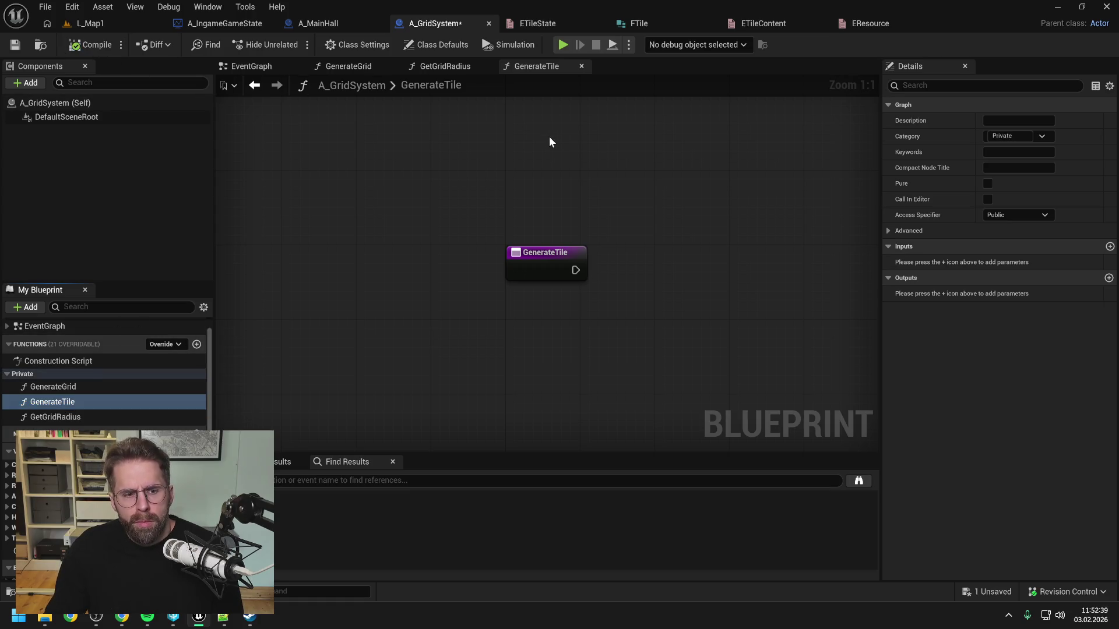
pyautogui.click(1026, 216)
pyautogui.click(1005, 245)
pyautogui.hotkey('ctrl', 's')
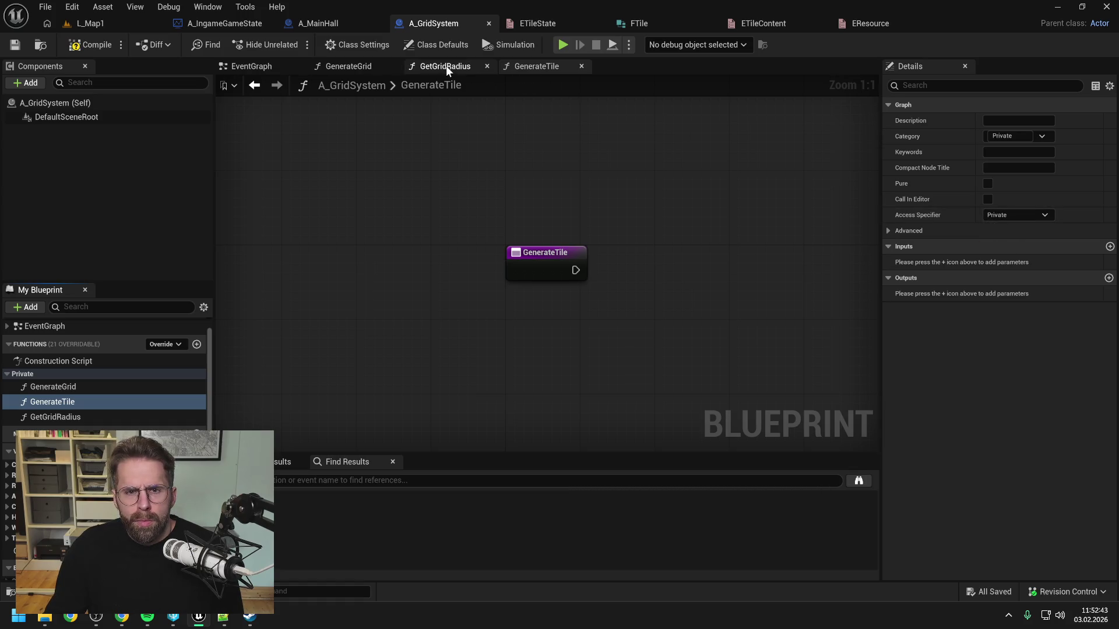
# Place a GenerateTile call in the GenerateGrid graph and add an input parameter to it.
pyautogui.click(445, 65)
pyautogui.click(360, 67)
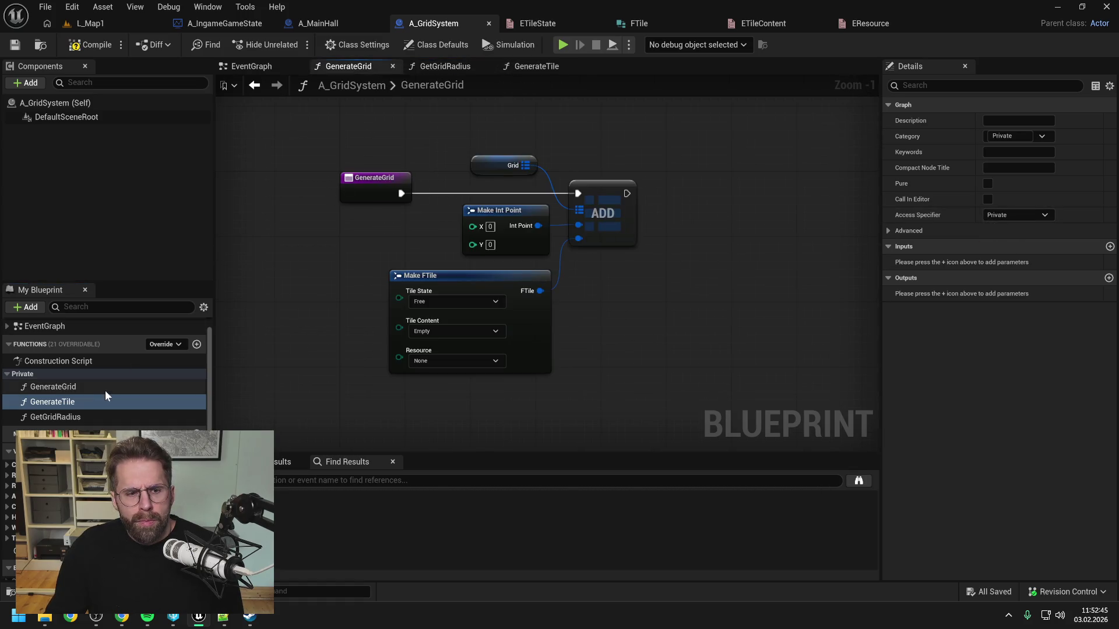
pyautogui.moveTo(67, 401); pyautogui.dragTo(325, 268)
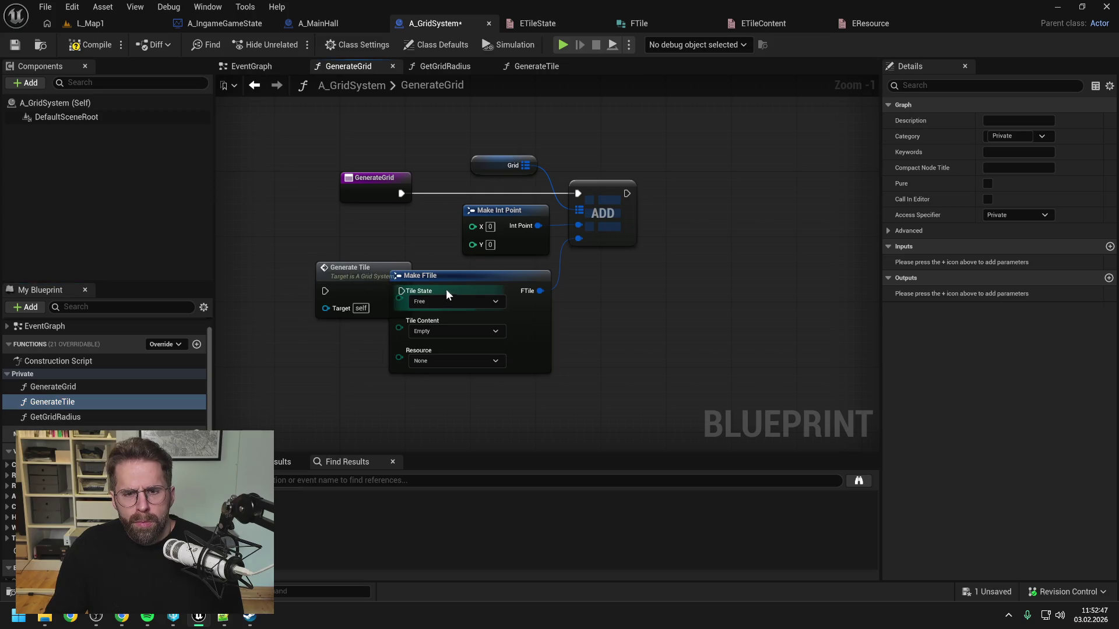
pyautogui.moveTo(467, 283); pyautogui.dragTo(561, 306)
pyautogui.click(375, 287)
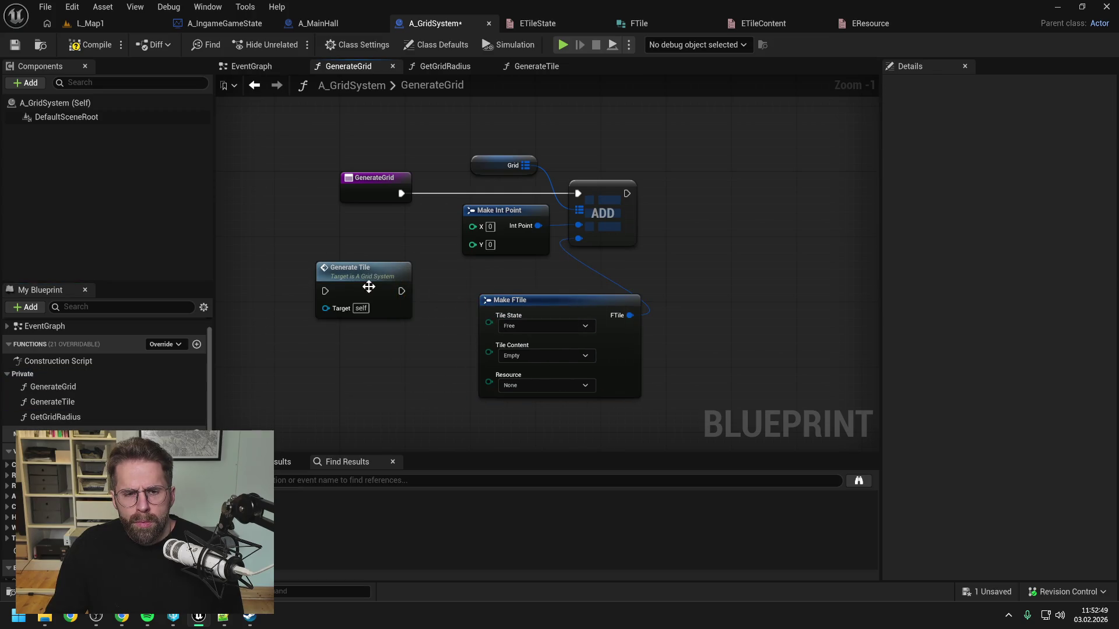
pyautogui.click(1110, 247)
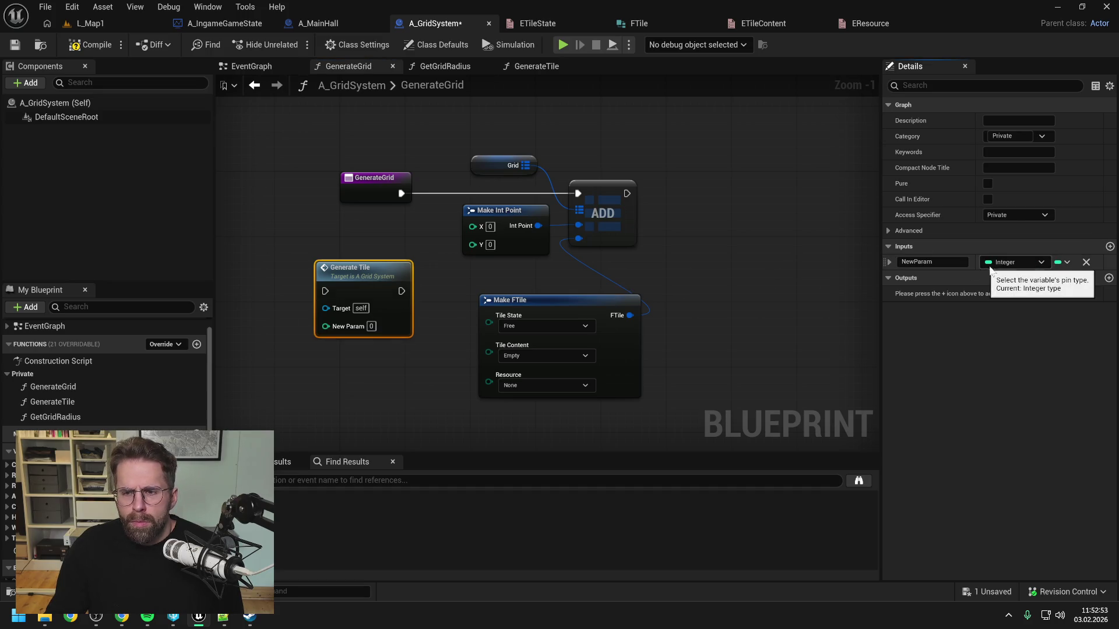
# Make GenerateTile's new input an Int Point named Coordinate and save.
pyautogui.click(1007, 264)
pyautogui.write('int poin')
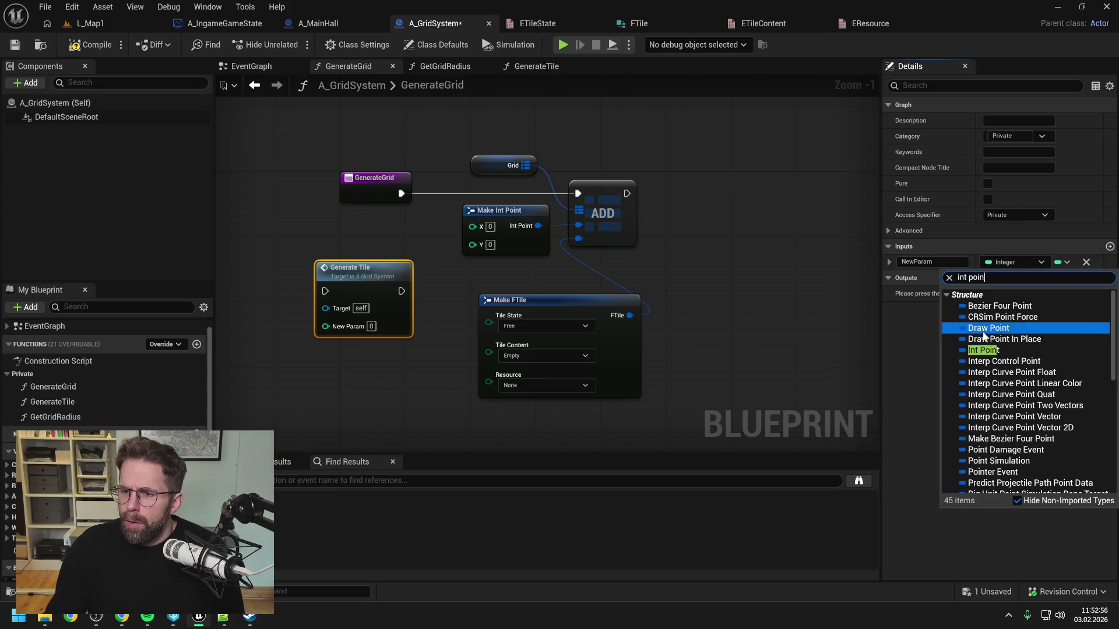
pyautogui.click(984, 350)
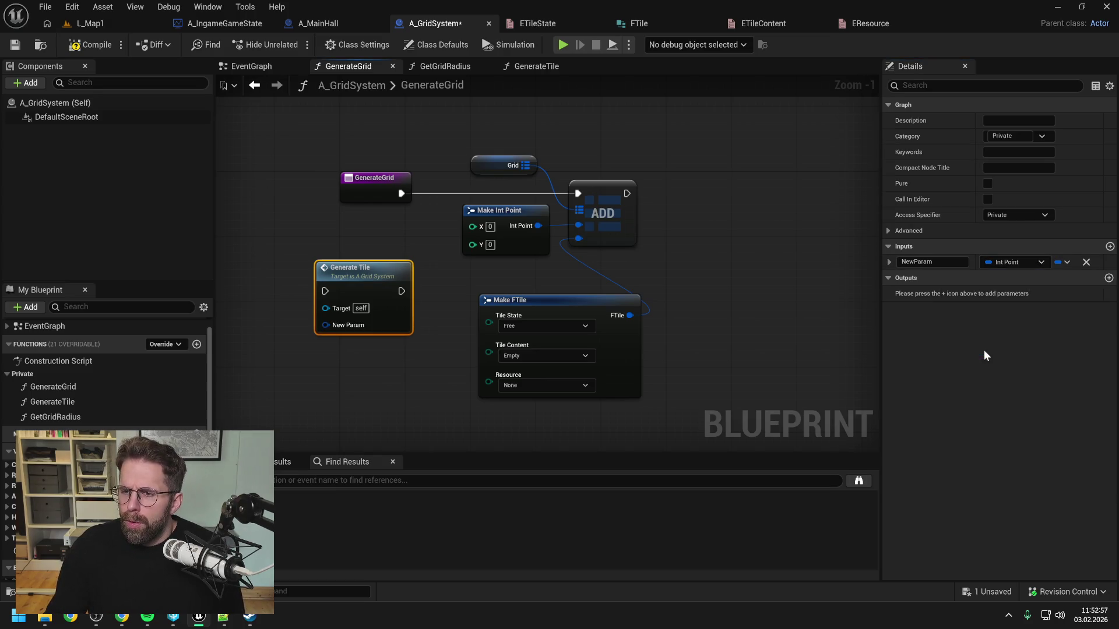
pyautogui.click(933, 262)
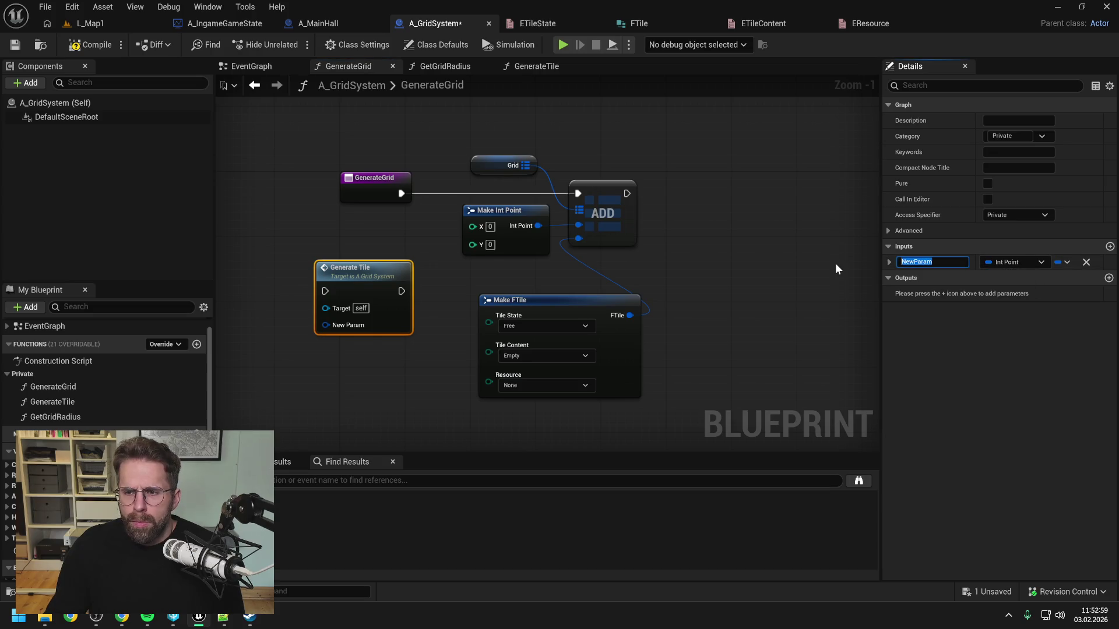
pyautogui.write('C')
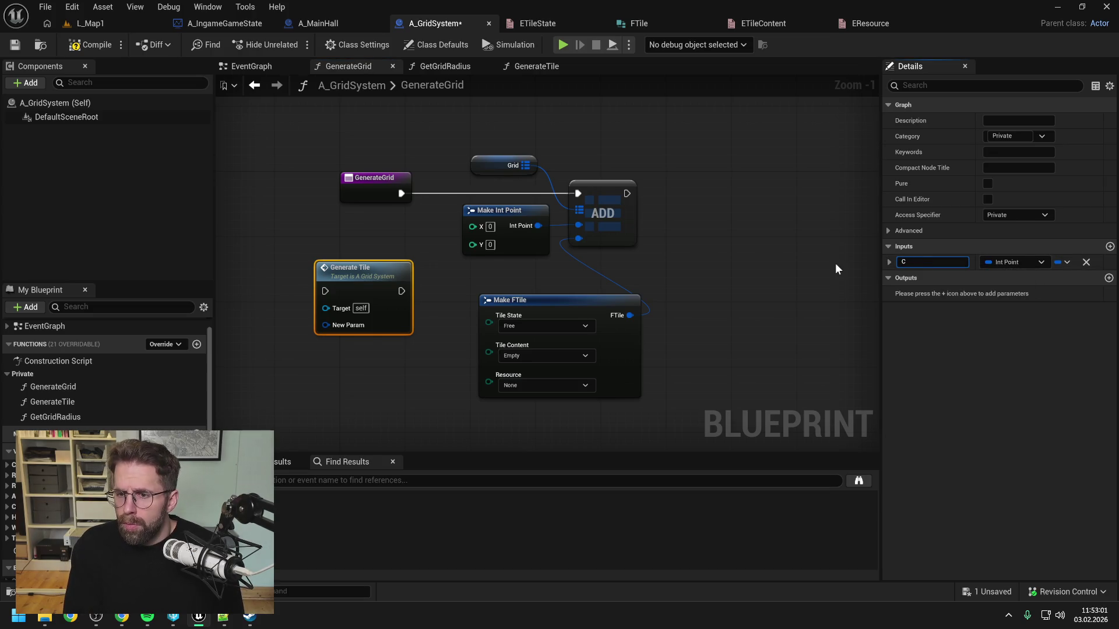
pyautogui.write('oordinate')
pyautogui.press('Return')
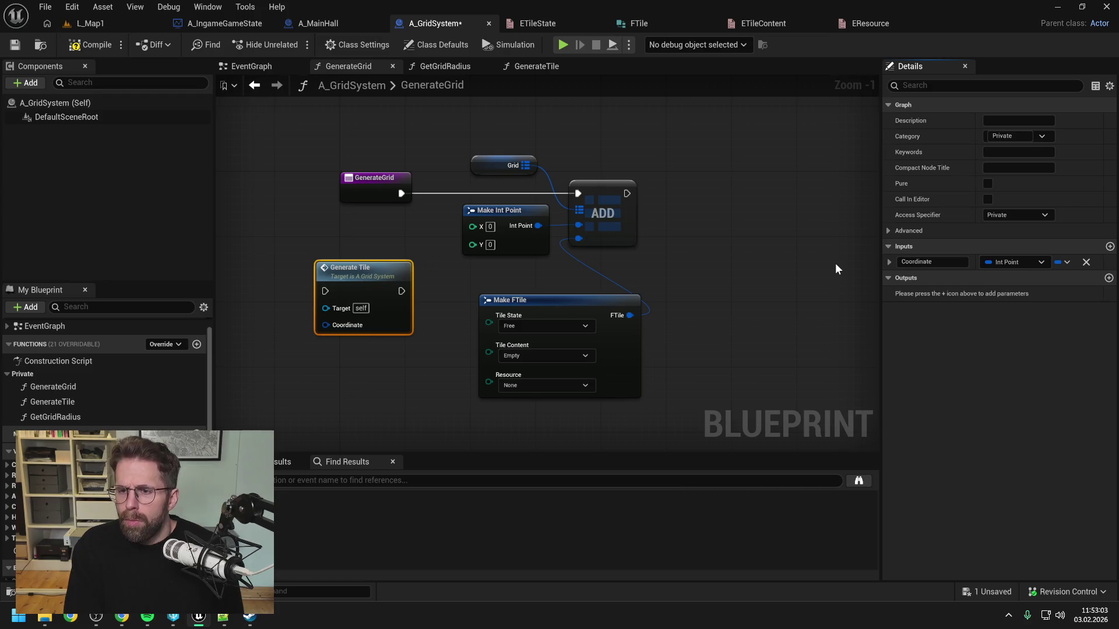
pyautogui.hotkey('ctrl', 's')
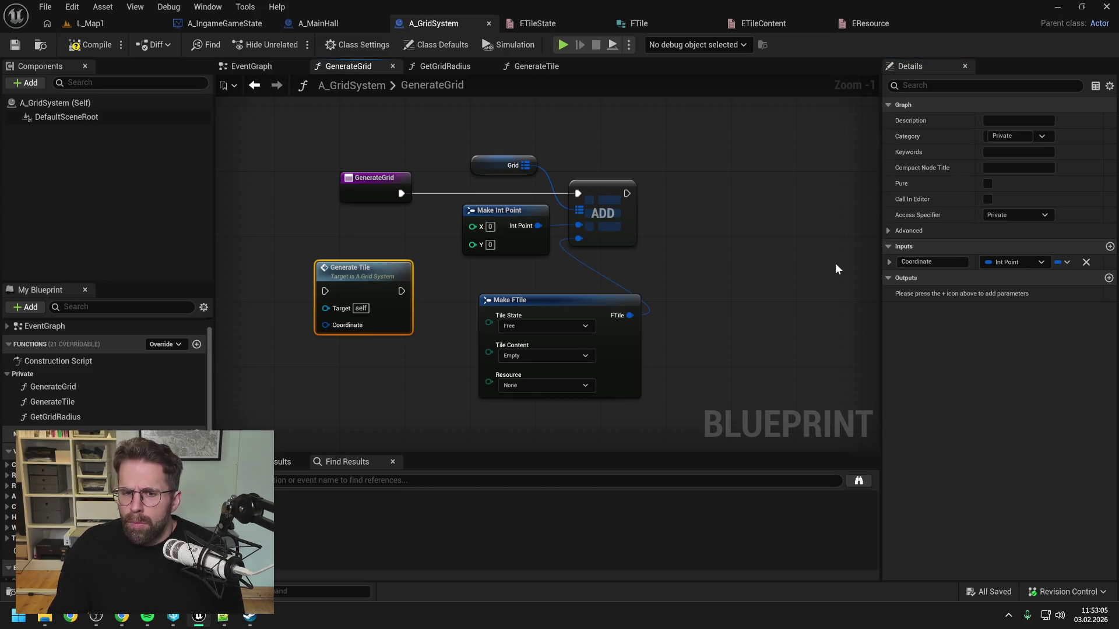
# Toggle Pass-by-Reference on the Coordinate input and compile.
pyautogui.click(772, 264)
pyautogui.click(378, 333)
pyautogui.click(889, 262)
pyautogui.click(985, 278)
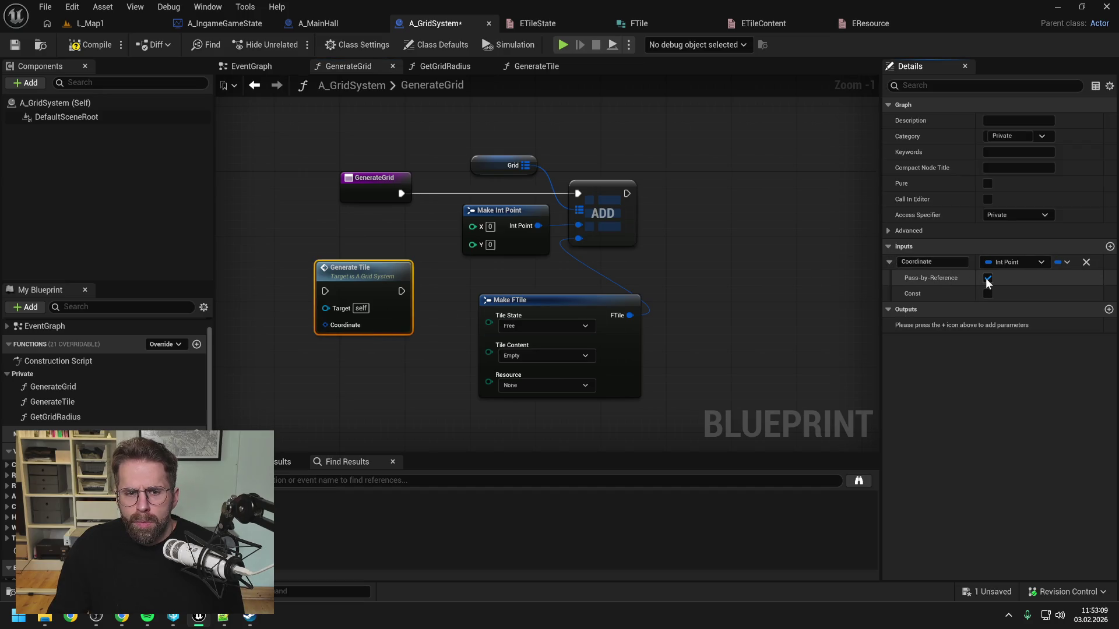
pyautogui.click(762, 268)
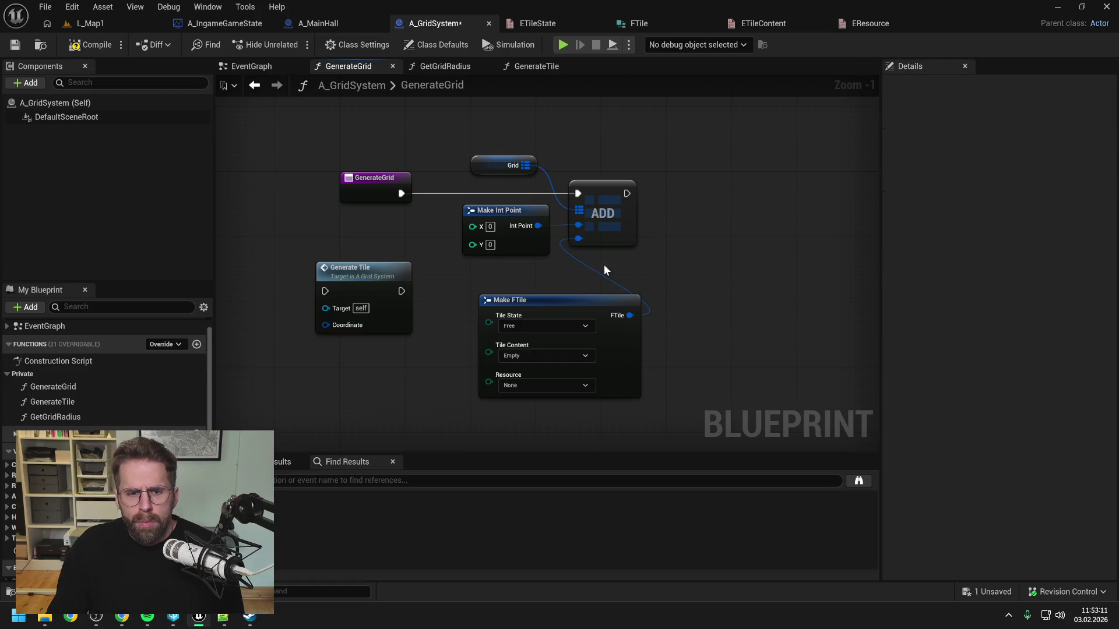
pyautogui.click(90, 44)
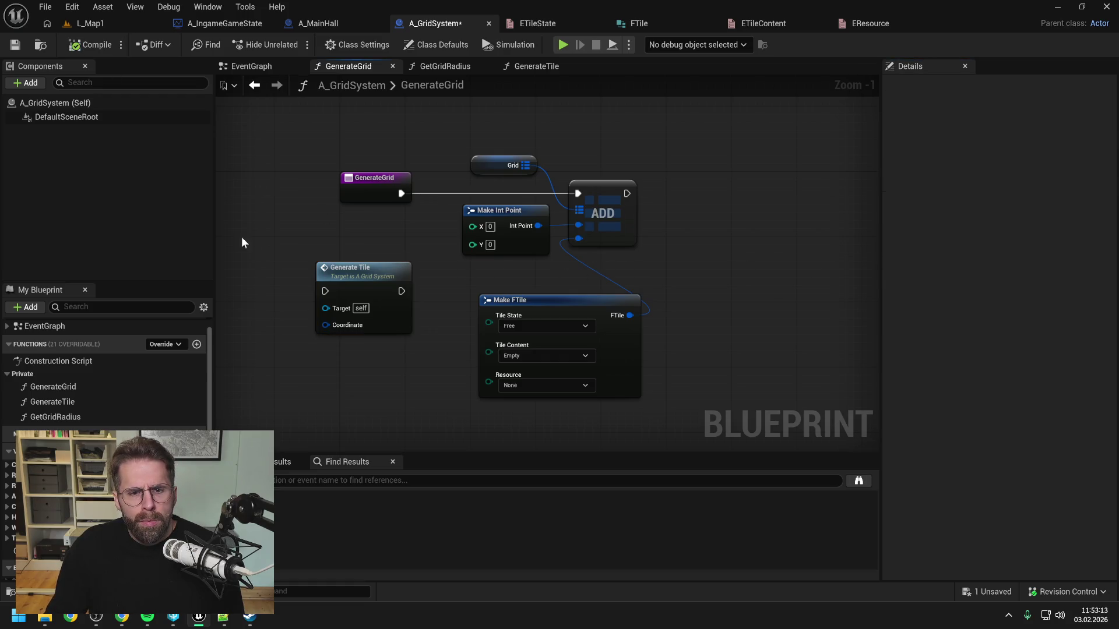
# Route the GenerateGrid entry's execution into the Generate Tile call.
pyautogui.rightClick(326, 325)
pyautogui.click(366, 389)
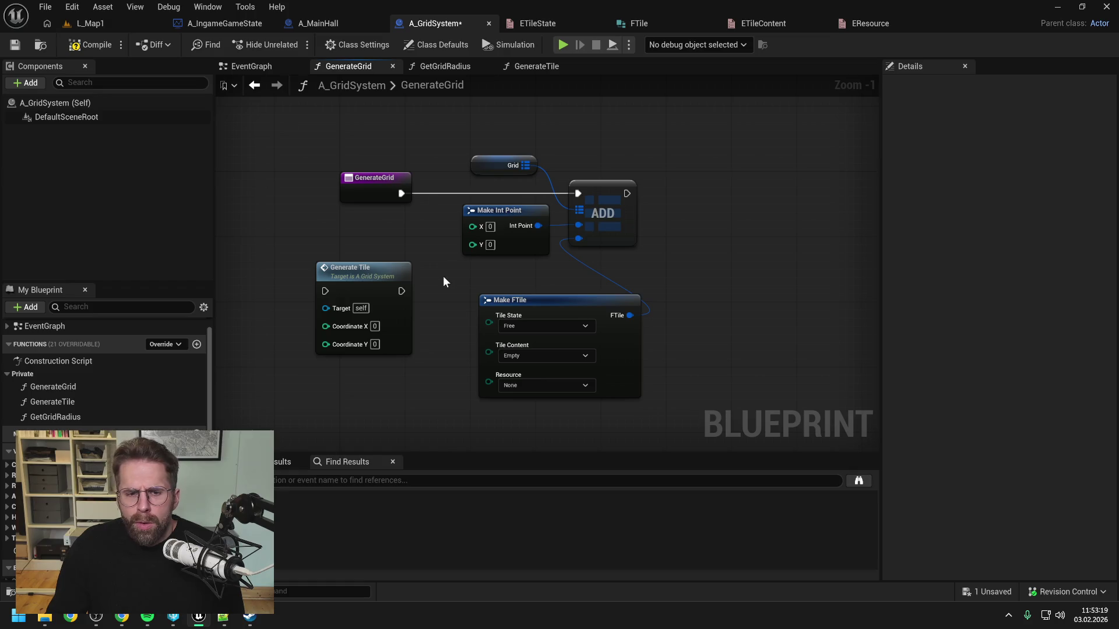
pyautogui.moveTo(382, 189); pyautogui.dragTo(250, 186)
pyautogui.moveTo(361, 265); pyautogui.dragTo(363, 183)
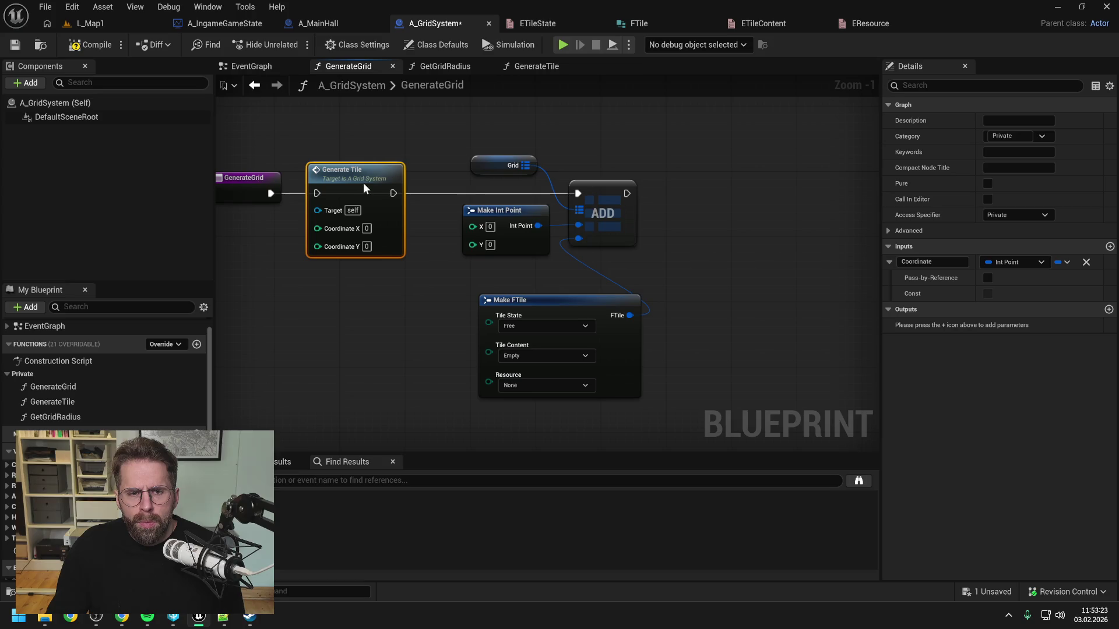
pyautogui.moveTo(271, 193); pyautogui.dragTo(317, 193)
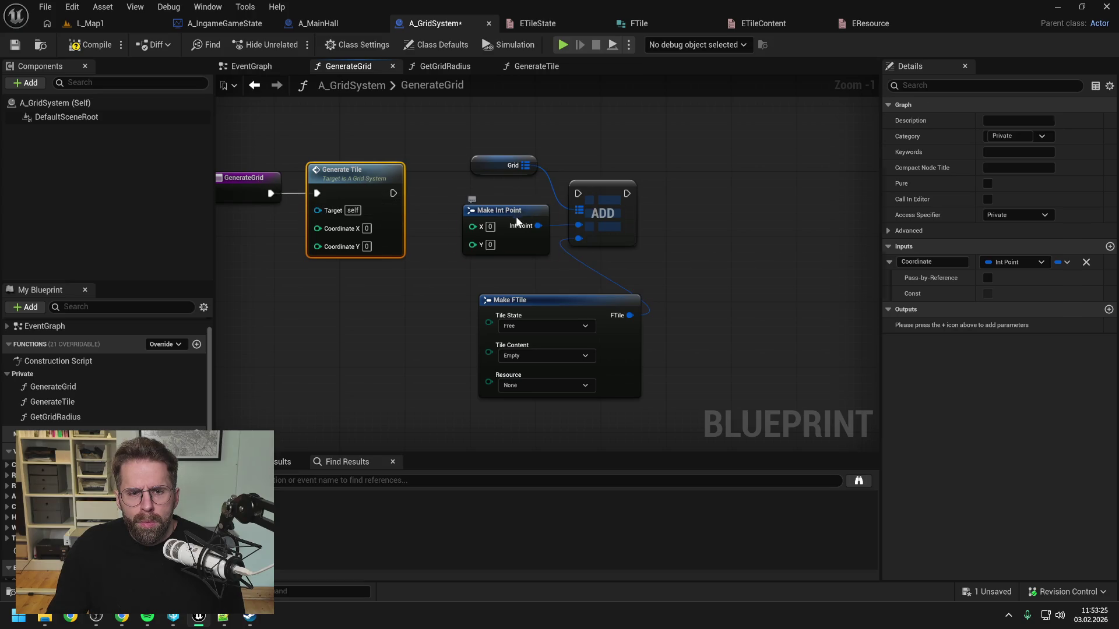
# Connect Make Int Point's output to Generate Tile's Coordinate input.
pyautogui.moveTo(521, 216); pyautogui.dragTo(274, 299)
pyautogui.rightClick(345, 231)
pyautogui.click(386, 294)
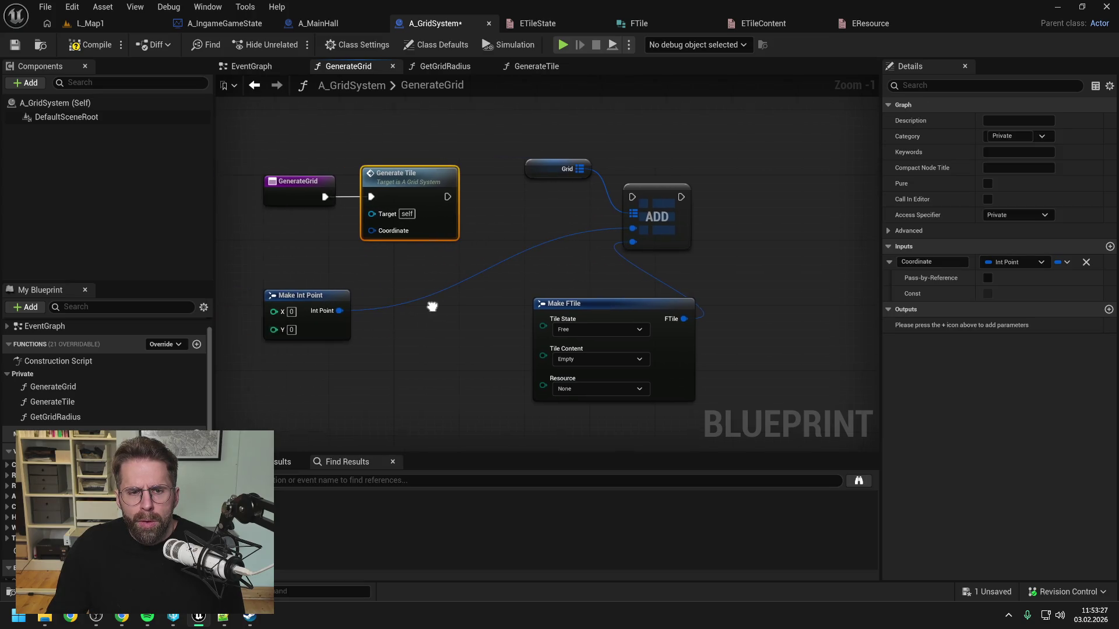
pyautogui.moveTo(371, 313); pyautogui.dragTo(405, 232)
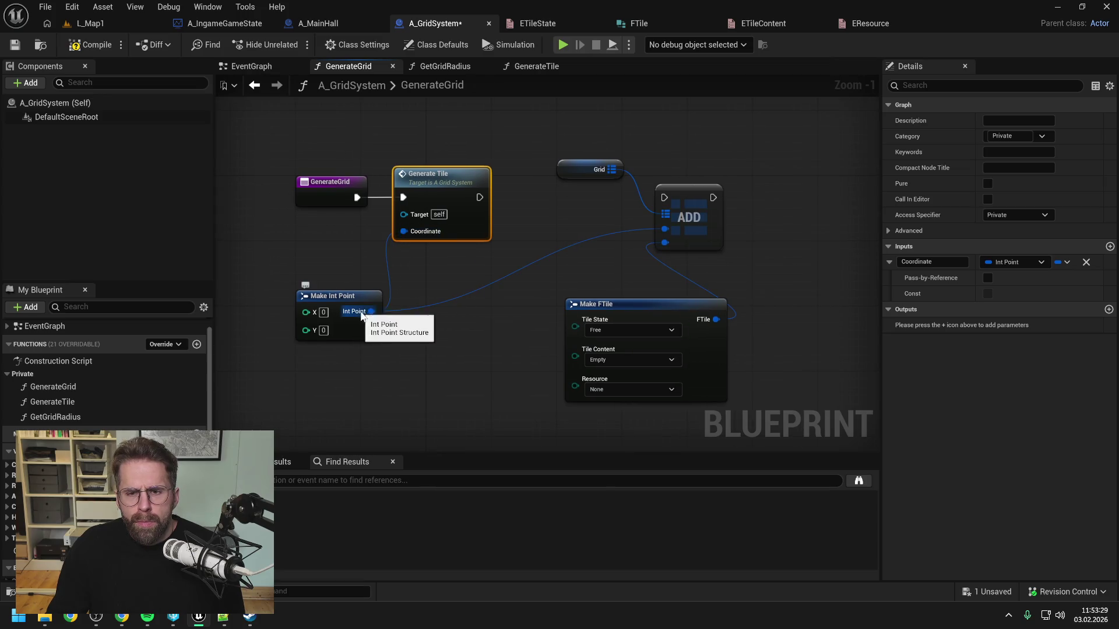
pyautogui.moveTo(350, 290); pyautogui.dragTo(350, 281)
pyautogui.moveTo(586, 278); pyautogui.dragTo(537, 279)
pyautogui.moveTo(590, 305); pyautogui.dragTo(460, 324)
pyautogui.click(413, 225)
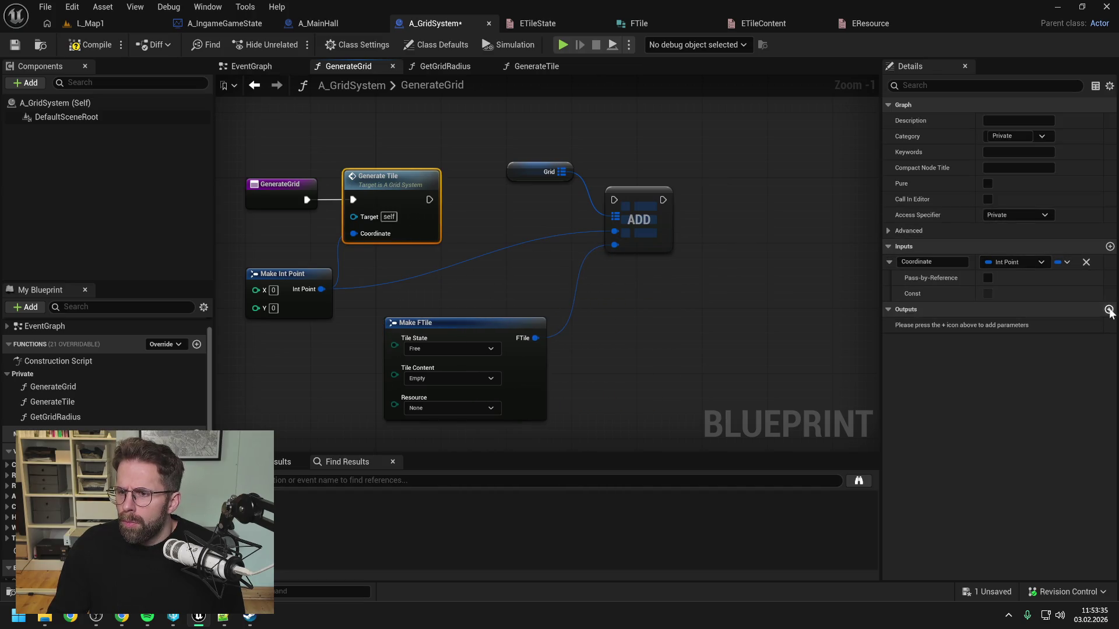
# Add an FTile output named ReturnValue to Generate Tile and save.
pyautogui.click(1109, 310)
pyautogui.click(1010, 324)
pyautogui.write('ftile')
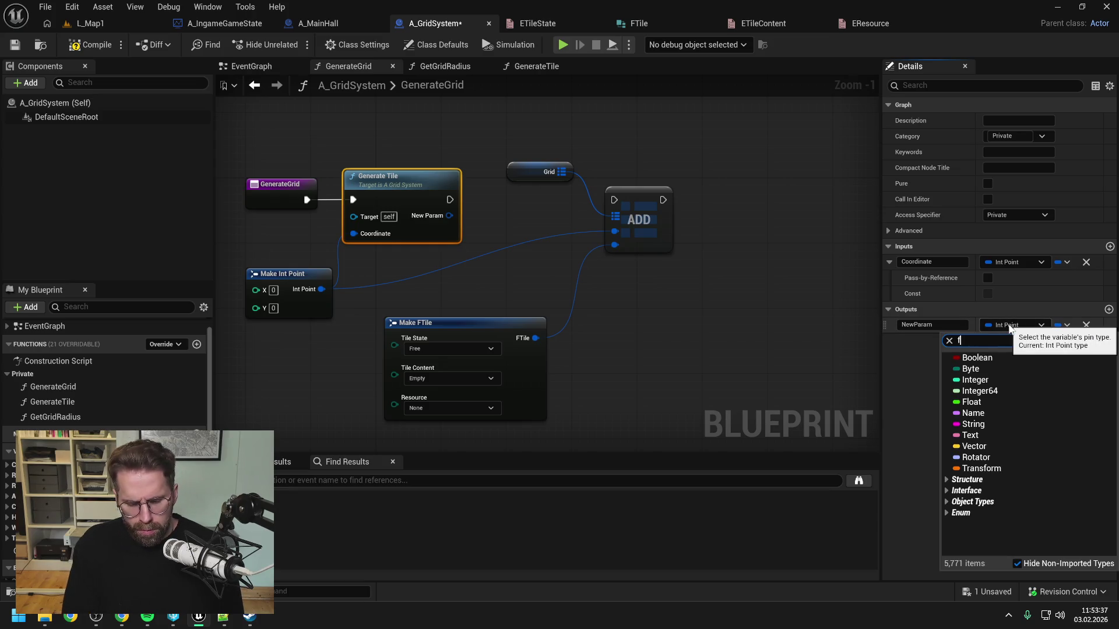
pyautogui.click(978, 370)
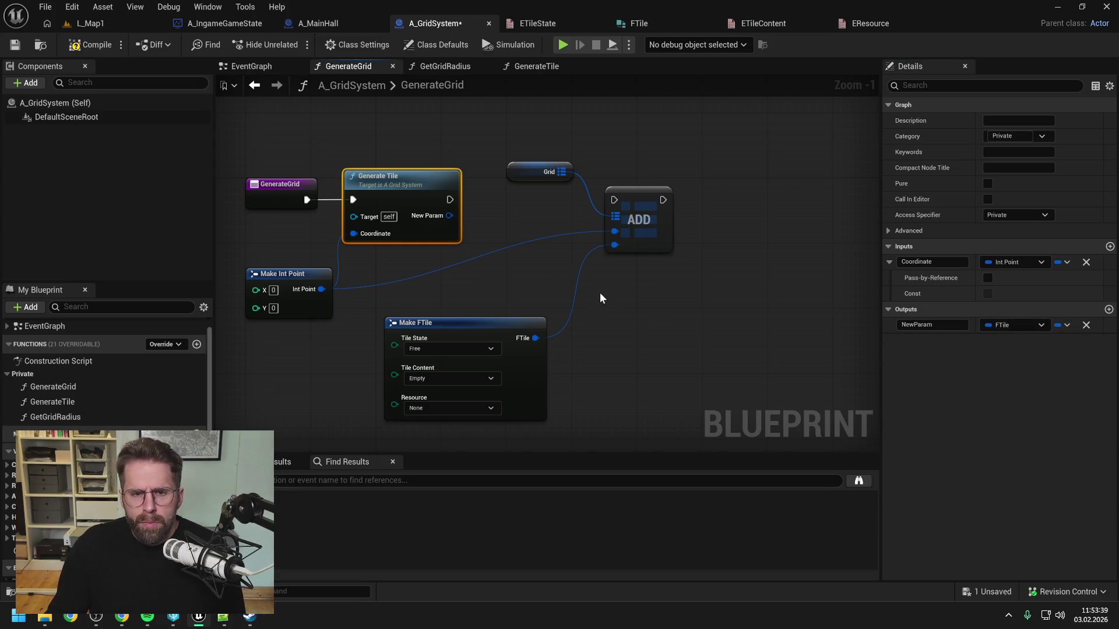
pyautogui.hotkey('ctrl', 's')
pyautogui.click(930, 325)
pyautogui.write('ReturnValue')
pyautogui.press('Return')
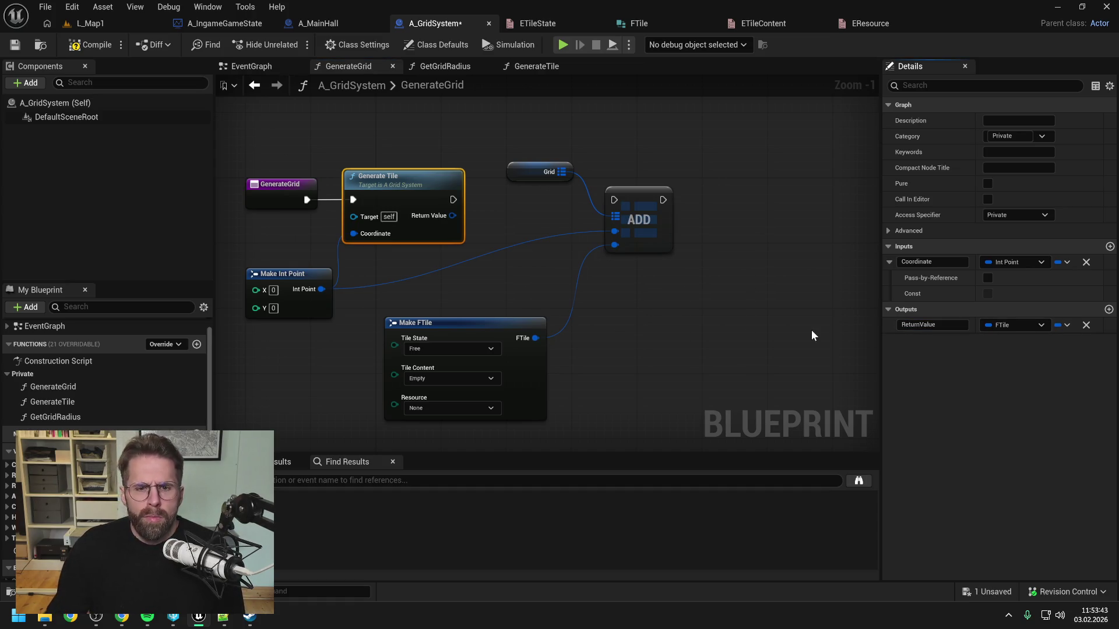
pyautogui.click(702, 337)
pyautogui.hotkey('ctrl', 's')
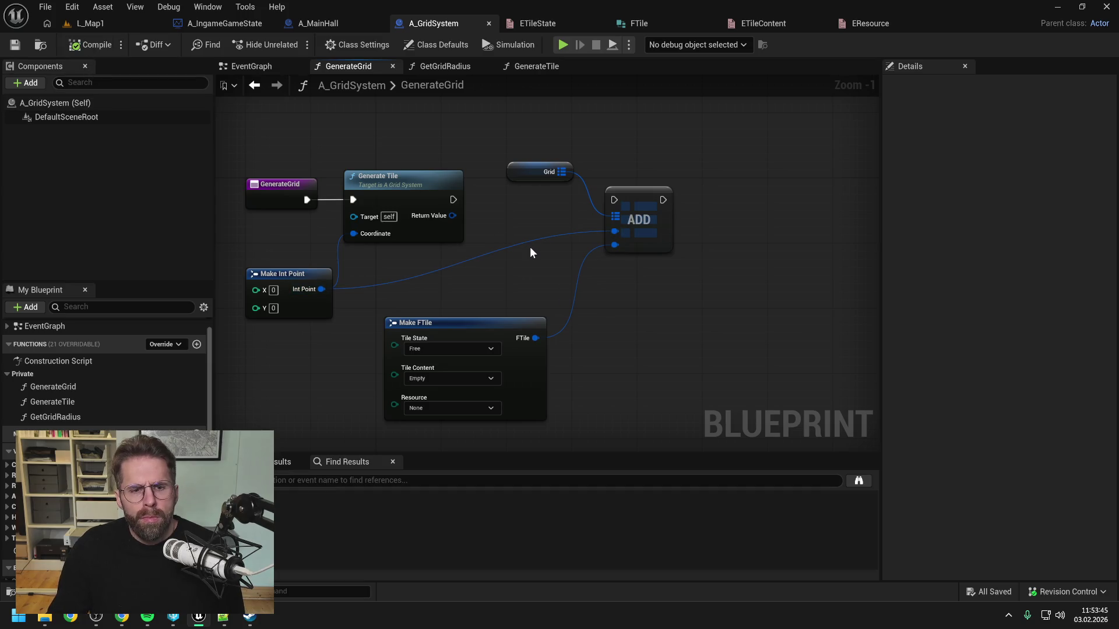
# Wire Generate Tile's Return Value into the Grid ADD value pin, replacing Make FTile.
pyautogui.moveTo(452, 215)
pyautogui.mouseDown()
pyautogui.moveTo(618, 232)
pyautogui.moveTo(616, 244)
pyautogui.mouseUp()
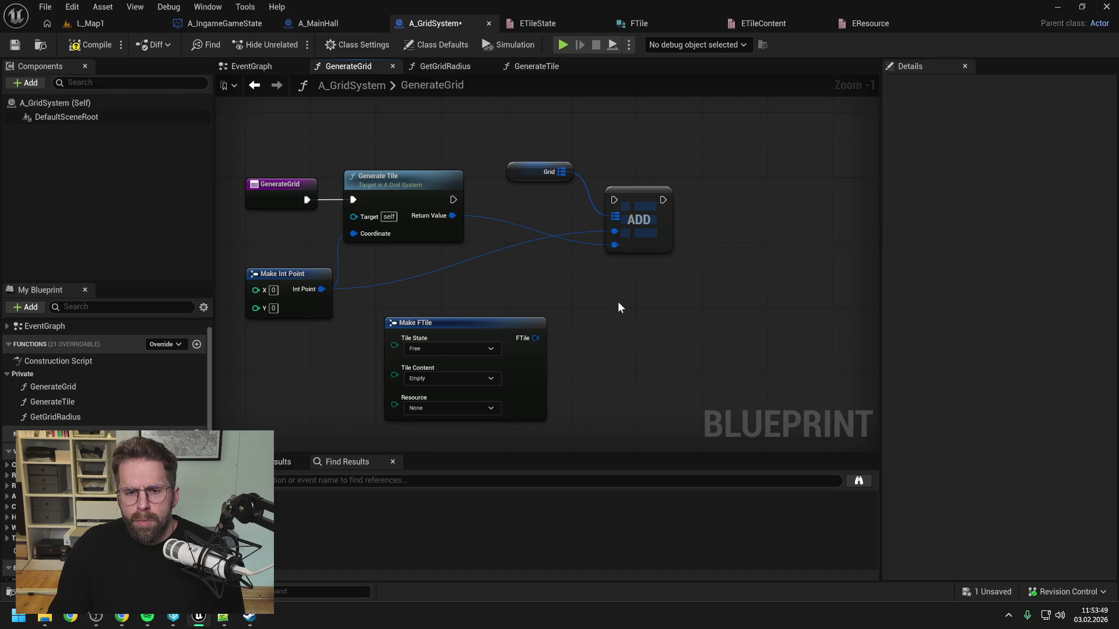
pyautogui.moveTo(600, 299); pyautogui.dragTo(524, 357)
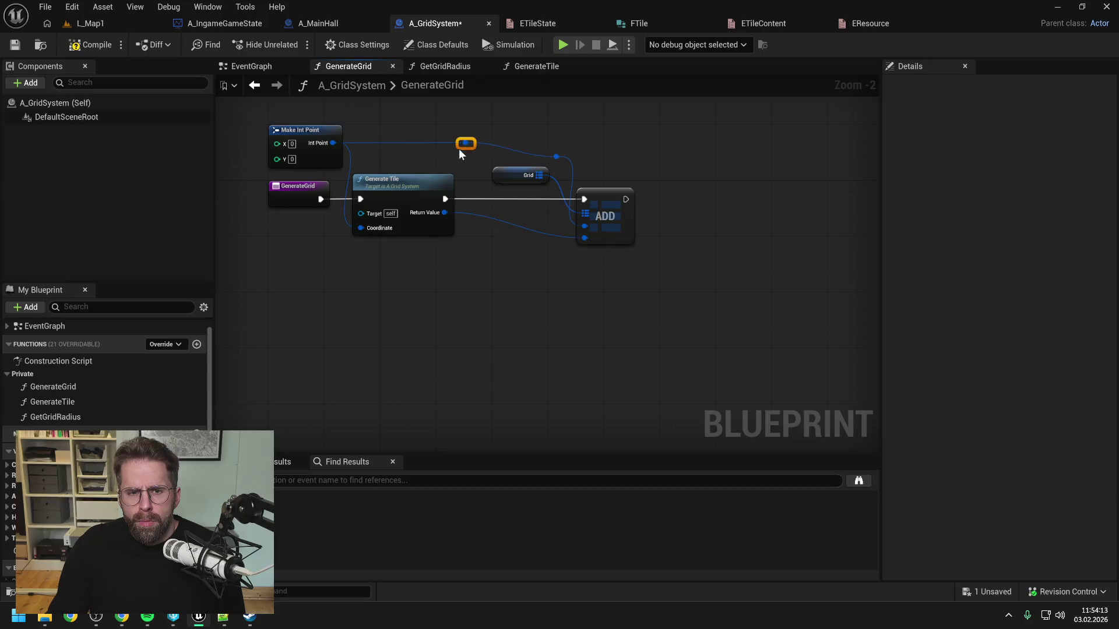
pyautogui.moveTo(459, 150)
pyautogui.mouseDown()
pyautogui.moveTo(355, 166)
pyautogui.moveTo(366, 229)
pyautogui.mouseUp()
# Wire the rerouted line into Generate Tile's Coordinate and level the reroute points into a straight wire.
pyautogui.moveTo(415, 110); pyautogui.dragTo(641, 251)
pyautogui.moveTo(421, 190); pyautogui.dragTo(449, 191)
pyautogui.click(502, 127)
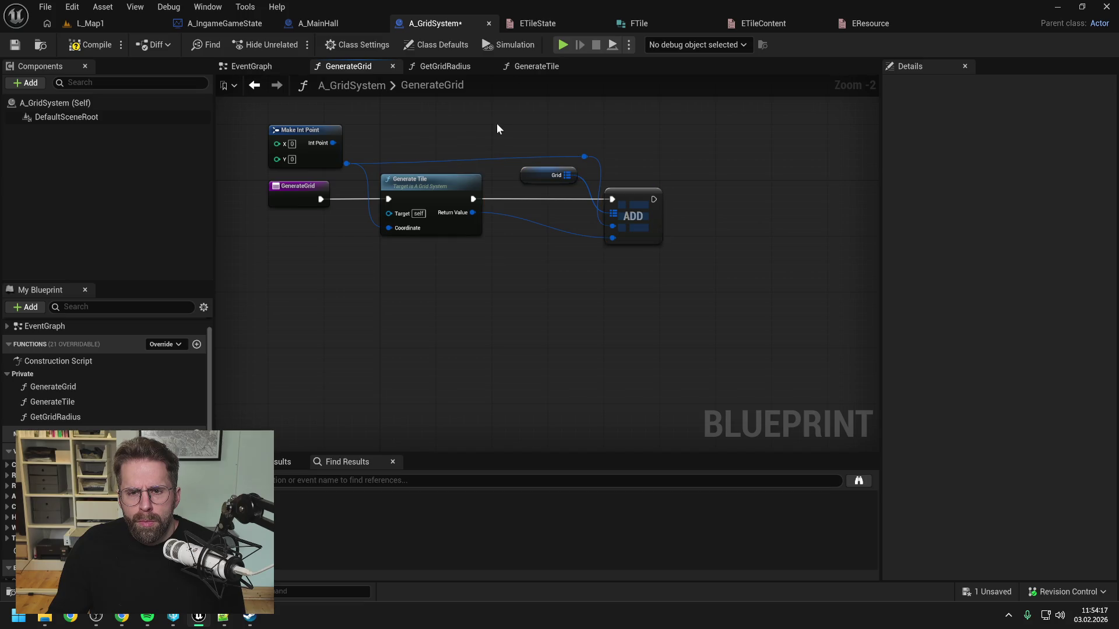
pyautogui.click(348, 163)
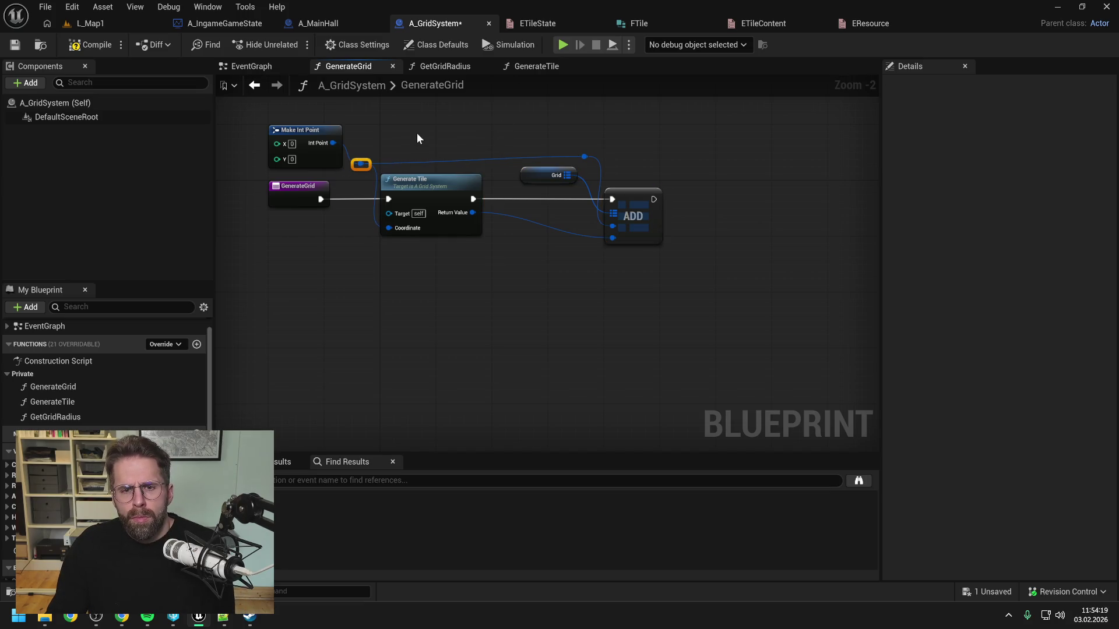
pyautogui.keyDown('shift'); pyautogui.click(585, 156); pyautogui.keyUp('shift')
pyautogui.press('q')
pyautogui.click(554, 126)
# Shift the reroute, Grid and ADD nodes left, lower Grid slightly, and compile.
pyautogui.moveTo(553, 138); pyautogui.dragTo(630, 175)
pyautogui.press('Left')
pyautogui.press('Left')
pyautogui.click(634, 139)
pyautogui.moveTo(541, 184); pyautogui.dragTo(541, 191)
pyautogui.click(533, 131)
pyautogui.click(103, 48)
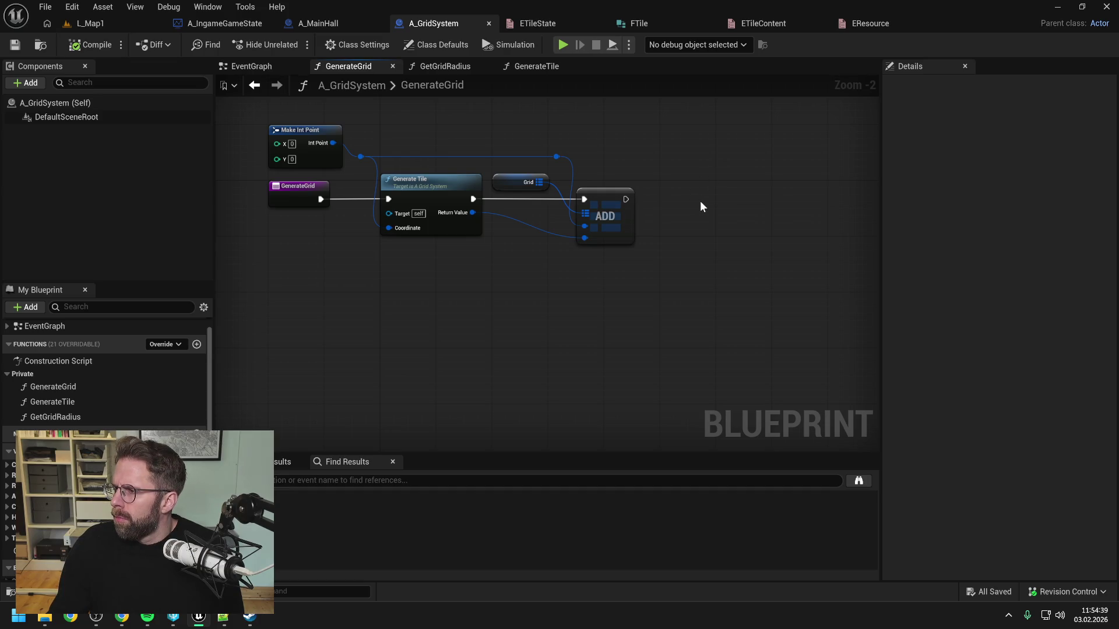
# Add a While Loop node to the right of ADD and save the blueprint.
pyautogui.moveTo(704, 213); pyautogui.dragTo(677, 213)
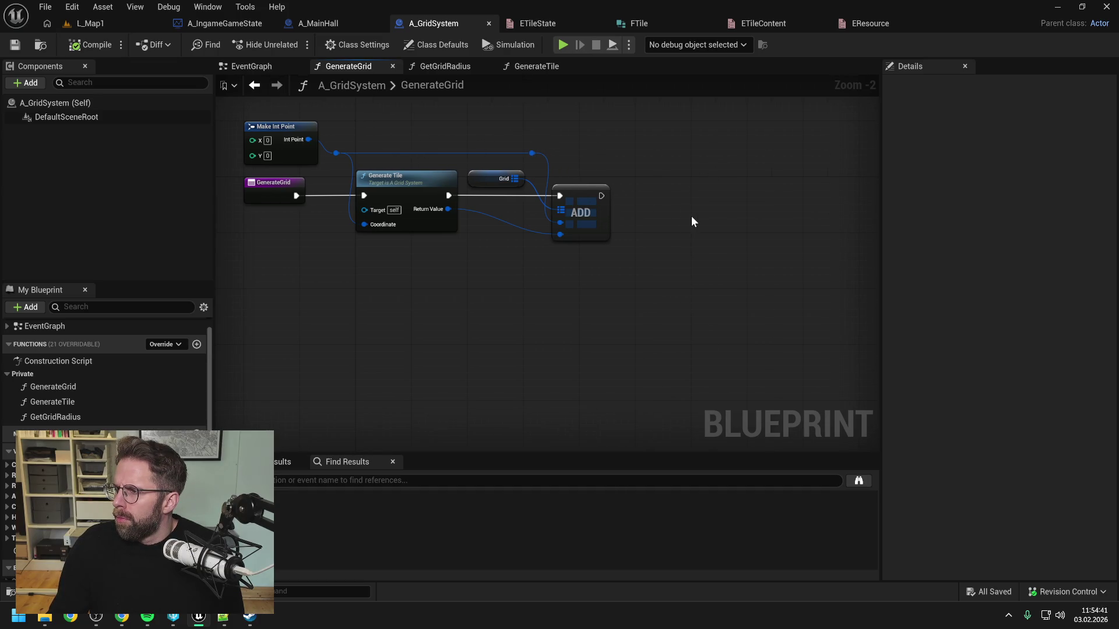
pyautogui.rightClick(692, 217)
pyautogui.write('while')
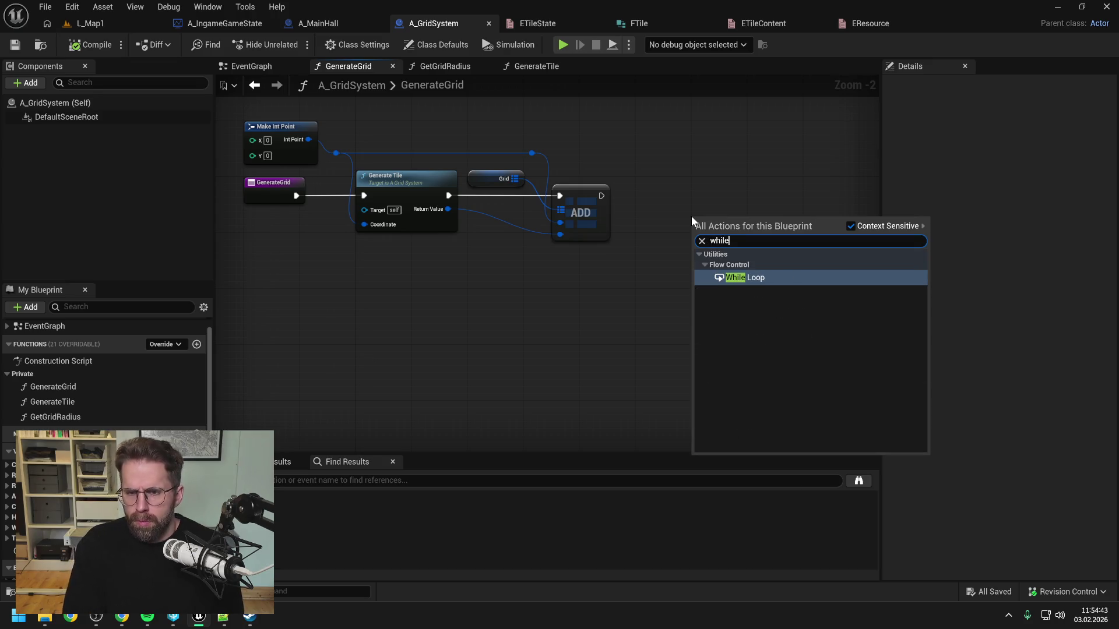
pyautogui.click(740, 279)
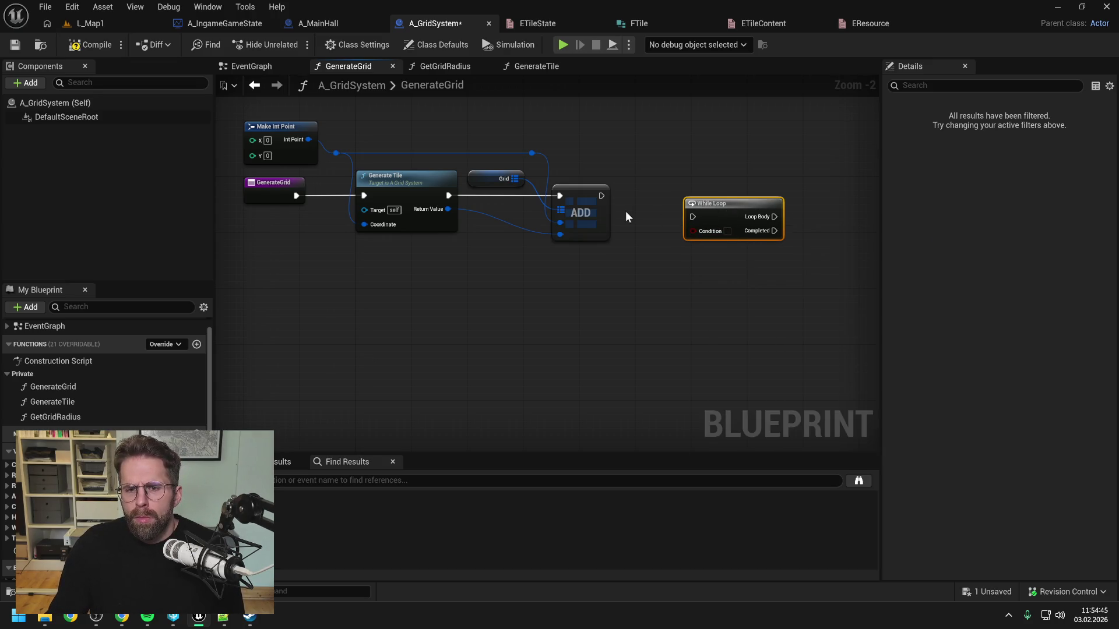
pyautogui.moveTo(718, 205); pyautogui.dragTo(754, 198)
pyautogui.click(638, 222)
pyautogui.hotkey('ctrl', 's')
# Connect ADD's execution output to the While Loop, align it with the wire, and save.
pyautogui.moveTo(601, 196); pyautogui.dragTo(726, 208)
pyautogui.click(750, 197)
pyautogui.press('q')
pyautogui.click(686, 279)
pyautogui.hotkey('ctrl', 's')
pyautogui.scroll(-5, 199, 421)
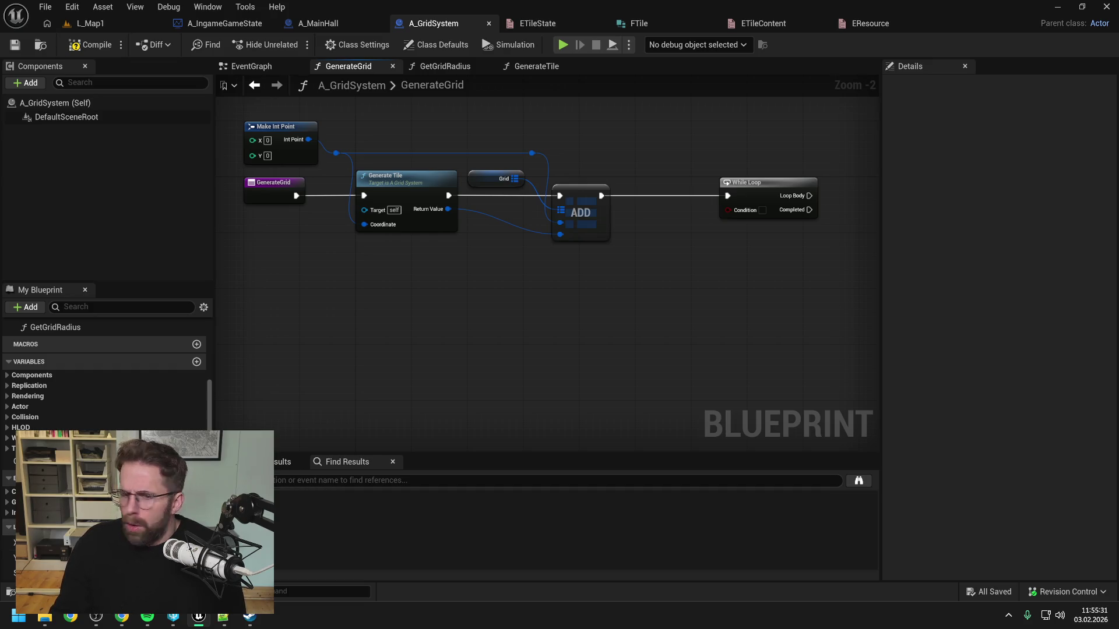
# Place XLocal and YLocal getter nodes in the GenerateGrid graph.
pyautogui.moveTo(11, 542); pyautogui.dragTo(561, 330)
pyautogui.click(561, 331)
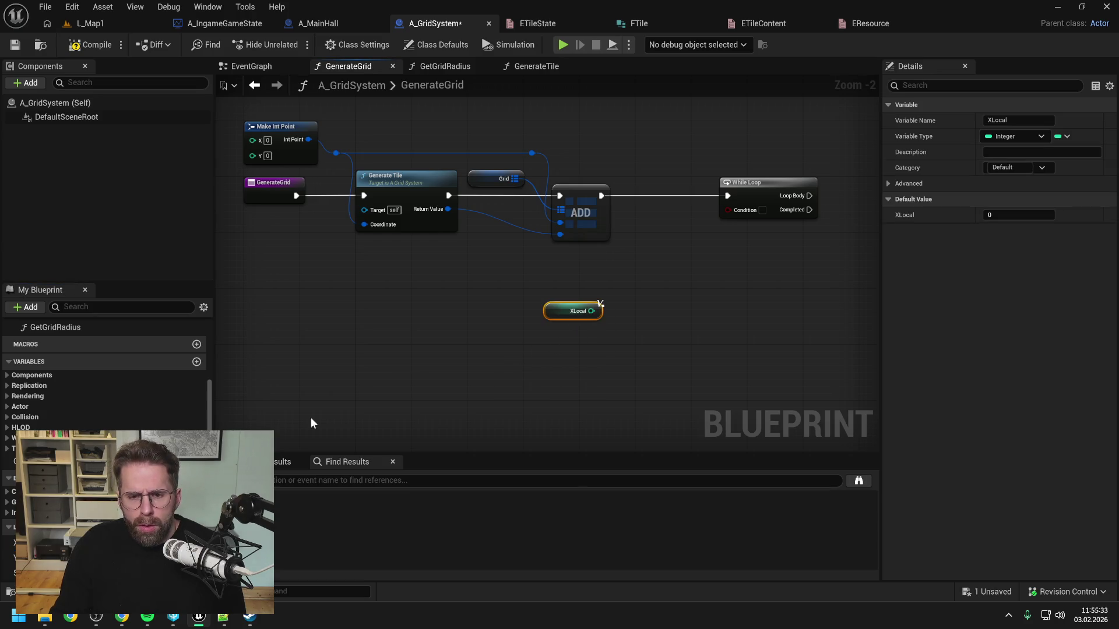
pyautogui.moveTo(12, 558); pyautogui.dragTo(601, 371)
pyautogui.click(600, 367)
# Add an ABS node for XLocal, duplicate it for YLocal, and compile.
pyautogui.moveTo(591, 311); pyautogui.dragTo(620, 312)
pyautogui.write('abso')
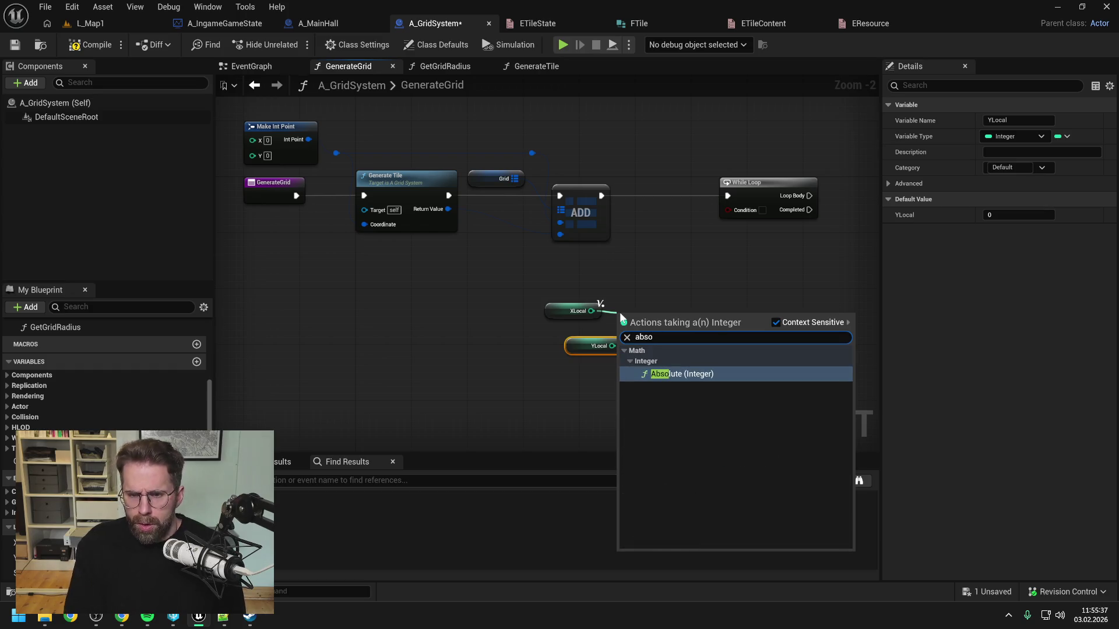
pyautogui.press('Return')
pyautogui.press('q')
pyautogui.moveTo(583, 350)
pyautogui.mouseDown()
pyautogui.moveTo(562, 343)
pyautogui.moveTo(657, 346)
pyautogui.moveTo(662, 336)
pyautogui.mouseUp()
pyautogui.click(651, 311)
pyautogui.hotkey('ctrl', 'c')
pyautogui.hotkey('ctrl', 'v')
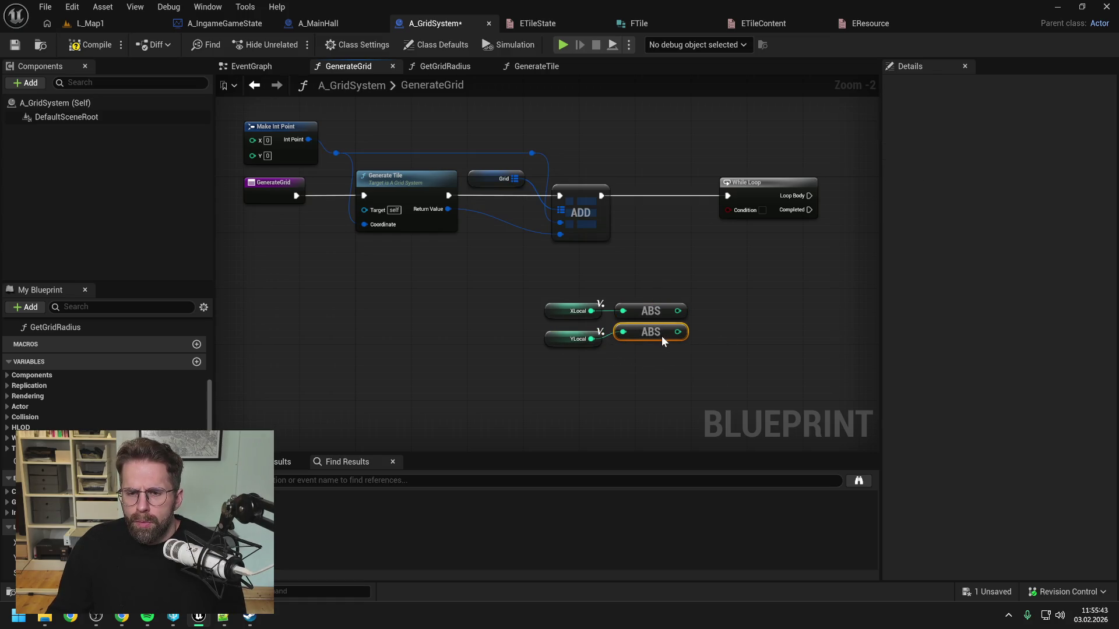
pyautogui.click(669, 351)
pyautogui.click(81, 45)
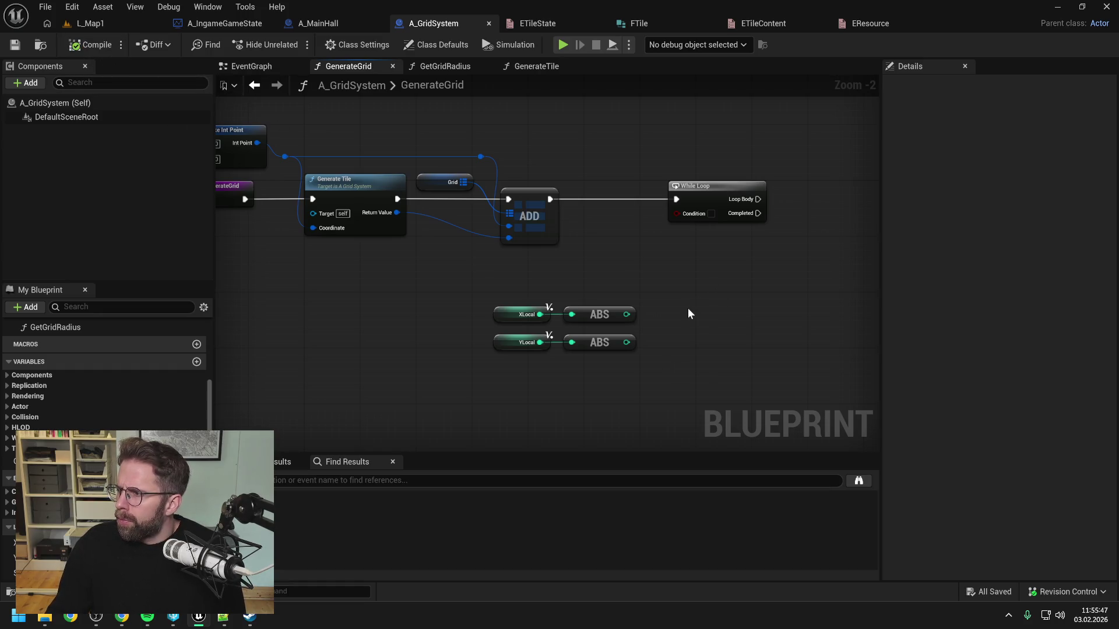
# Add a <= comparison fed by XLocal's ABS output.
pyautogui.moveTo(627, 314); pyautogui.dragTo(666, 303)
pyautogui.write('<')
pyautogui.click(732, 380)
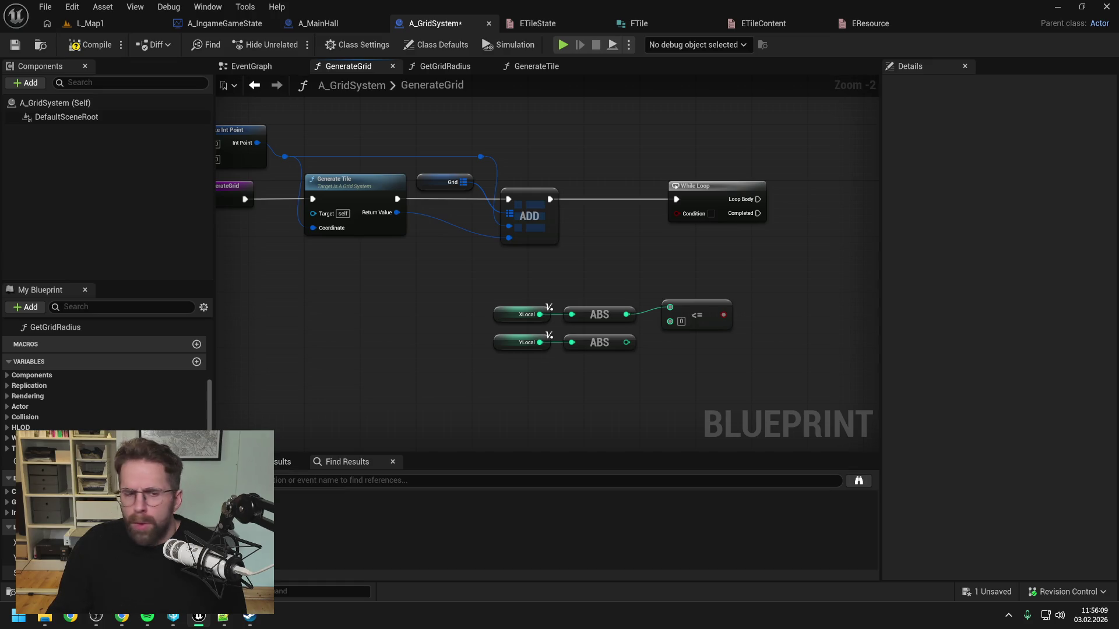
# Add a Get Grid Radius node between the rows and feed it into the <= comparison.
pyautogui.scroll(2, 72, 364)
pyautogui.moveTo(72, 364); pyautogui.dragTo(496, 380)
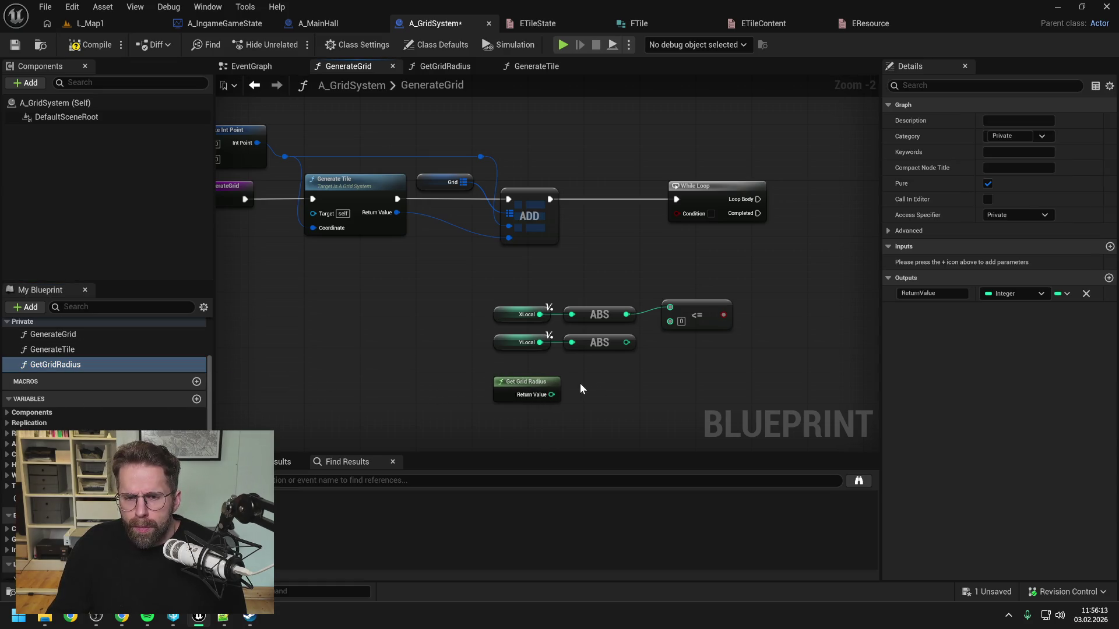
pyautogui.moveTo(607, 372); pyautogui.dragTo(490, 332)
pyautogui.moveTo(583, 343); pyautogui.dragTo(593, 370)
pyautogui.moveTo(531, 393)
pyautogui.mouseDown()
pyautogui.moveTo(601, 337)
pyautogui.moveTo(670, 321)
pyautogui.mouseUp()
pyautogui.click(670, 368)
pyautogui.moveTo(670, 368); pyautogui.dragTo(649, 344)
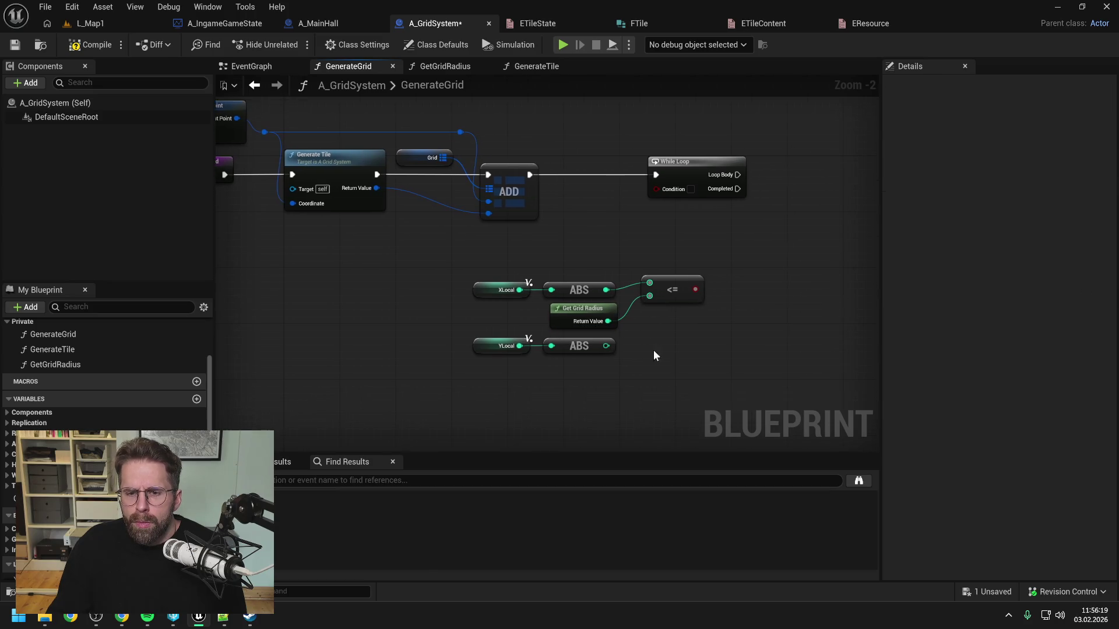
# Add an AND node and a second <= for YLocal's ABS, both wired into AND.
pyautogui.moveTo(695, 290); pyautogui.dragTo(723, 305)
pyautogui.write('and')
pyautogui.press('Return')
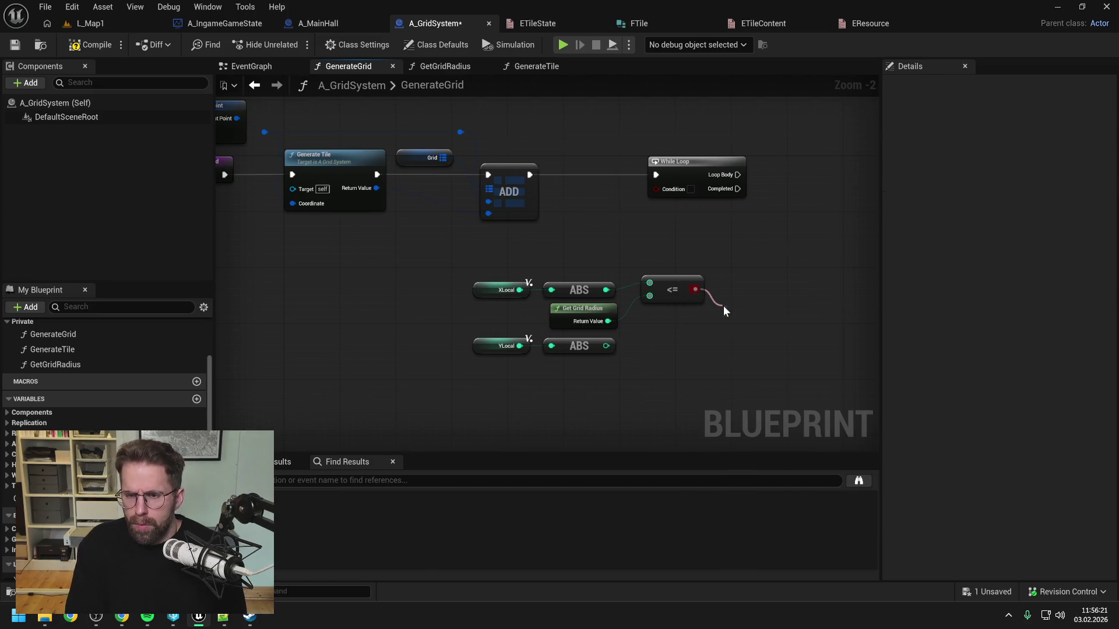
pyautogui.click(670, 291)
pyautogui.hotkey('ctrl', 'c')
pyautogui.hotkey('ctrl', 'v')
pyautogui.moveTo(606, 346)
pyautogui.mouseDown()
pyautogui.moveTo(691, 349)
pyautogui.moveTo(725, 323)
pyautogui.mouseUp()
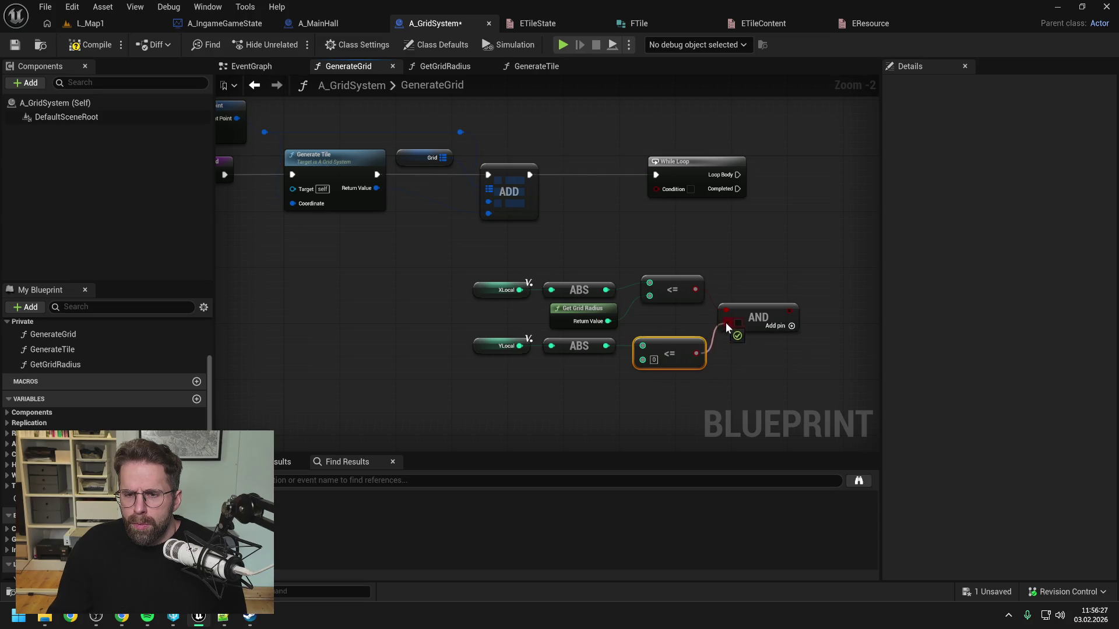
pyautogui.moveTo(608, 321); pyautogui.dragTo(642, 359)
# Move the radius-check group left and wire AND into the While Loop's Condition.
pyautogui.moveTo(466, 251); pyautogui.dragTo(747, 355)
pyautogui.moveTo(681, 287); pyautogui.dragTo(521, 280)
pyautogui.click(643, 258)
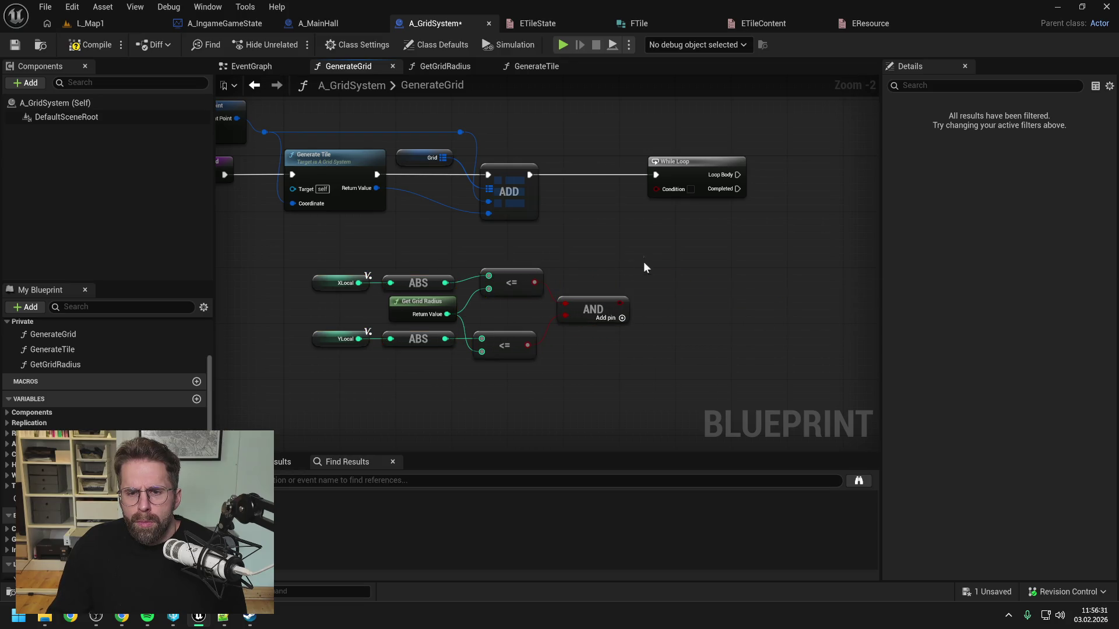
pyautogui.moveTo(620, 303); pyautogui.dragTo(656, 189)
pyautogui.press('Home')
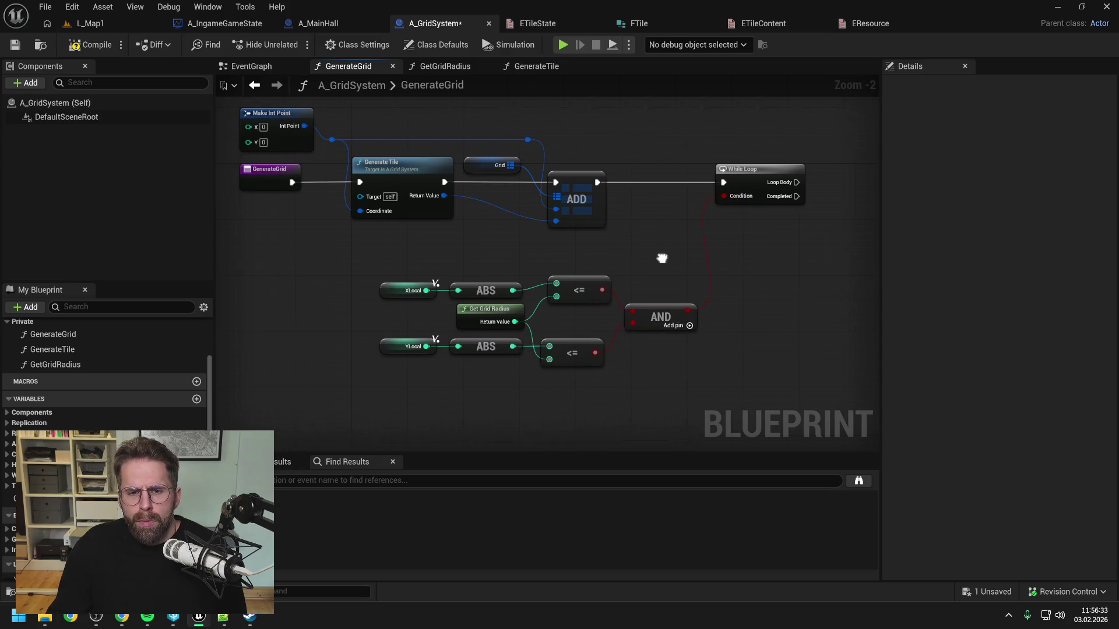
# Straighten the XLocal and YLocal comparison rows and line up the two <= nodes.
pyautogui.moveTo(425, 251); pyautogui.dragTo(611, 281)
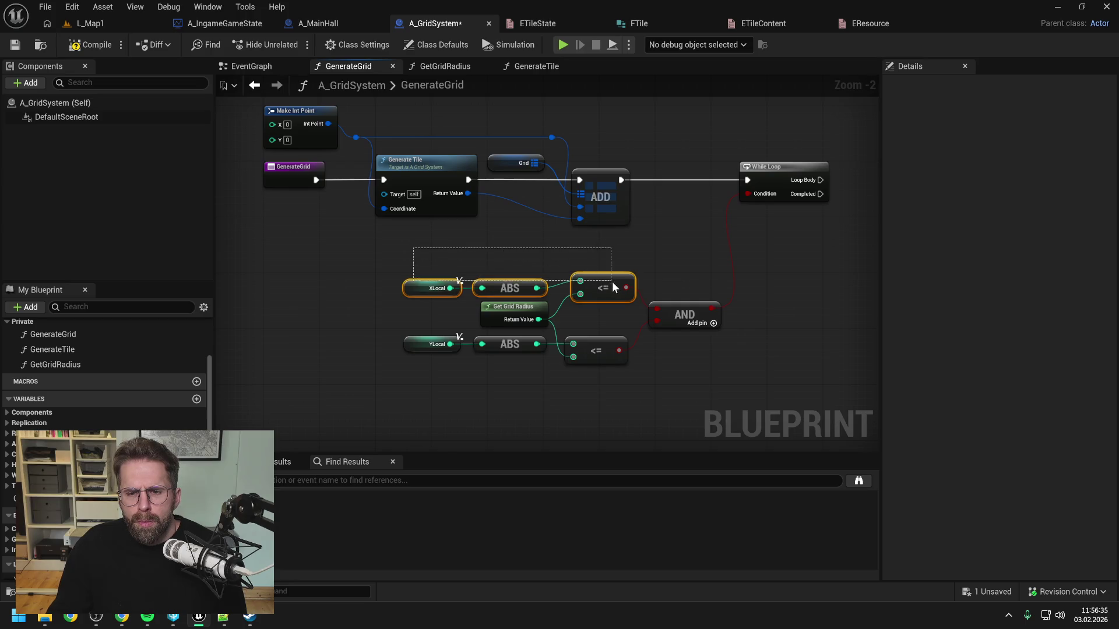
pyautogui.press('q')
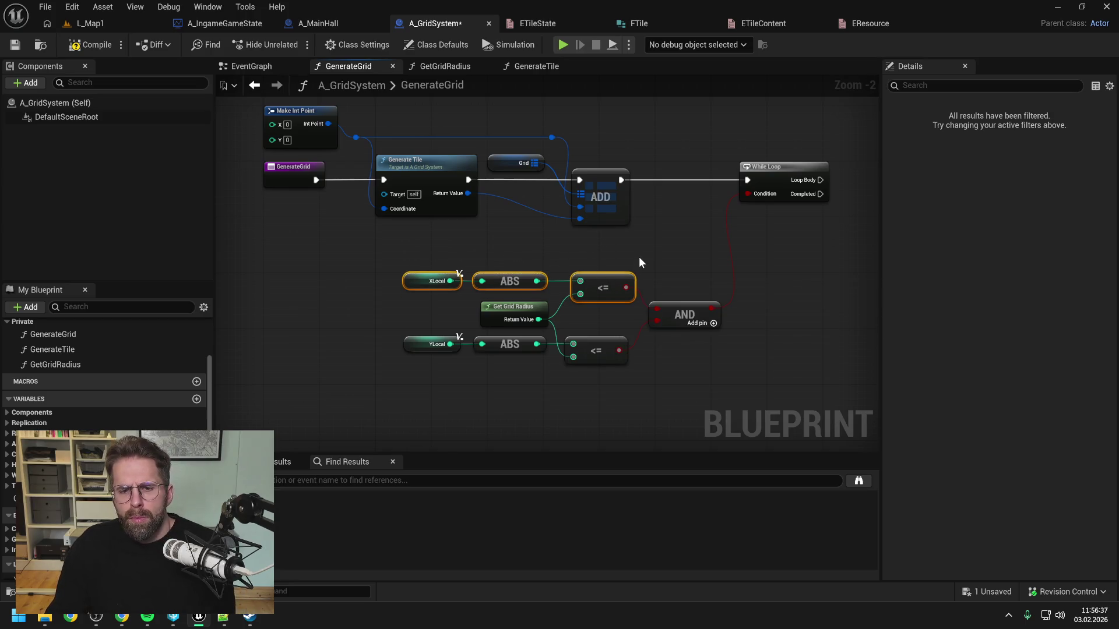
pyautogui.moveTo(638, 345); pyautogui.dragTo(443, 351)
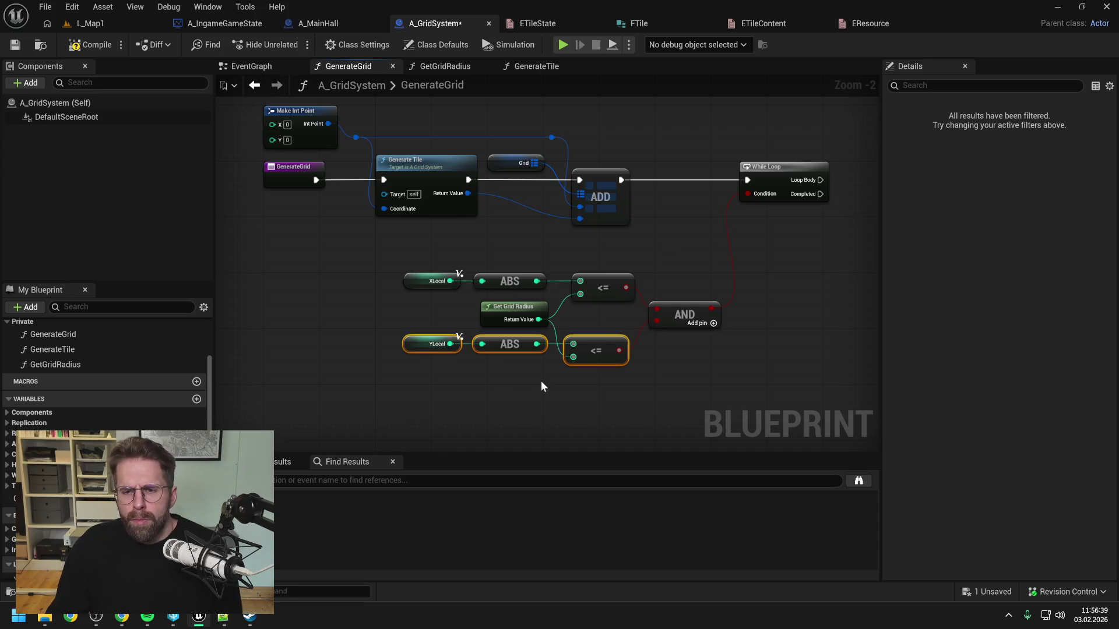
pyautogui.moveTo(618, 391)
pyautogui.mouseDown()
pyautogui.moveTo(600, 361)
pyautogui.moveTo(618, 380)
pyautogui.mouseUp()
pyautogui.click(607, 399)
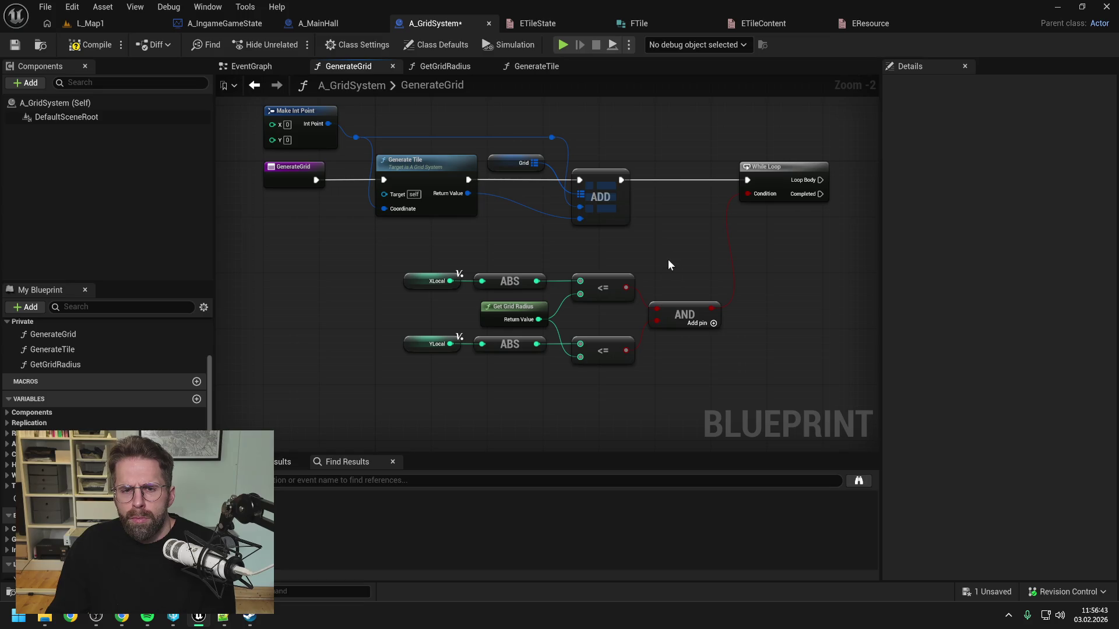
pyautogui.scroll(-1, 668, 258)
# Move the radius-check nodes up toward the loop, shift the While Loop right, and save.
pyautogui.moveTo(377, 260); pyautogui.dragTo(612, 350)
pyautogui.moveTo(572, 306)
pyautogui.mouseDown()
pyautogui.moveTo(571, 275)
pyautogui.moveTo(626, 288)
pyautogui.mouseUp()
pyautogui.click(593, 260)
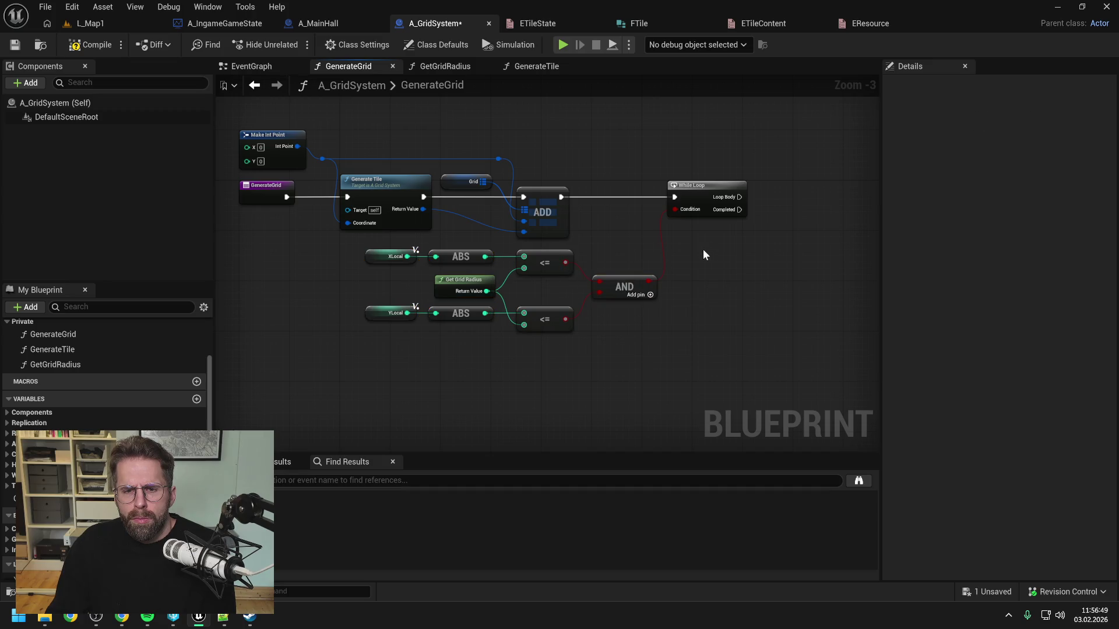
pyautogui.moveTo(624, 280); pyautogui.dragTo(617, 287)
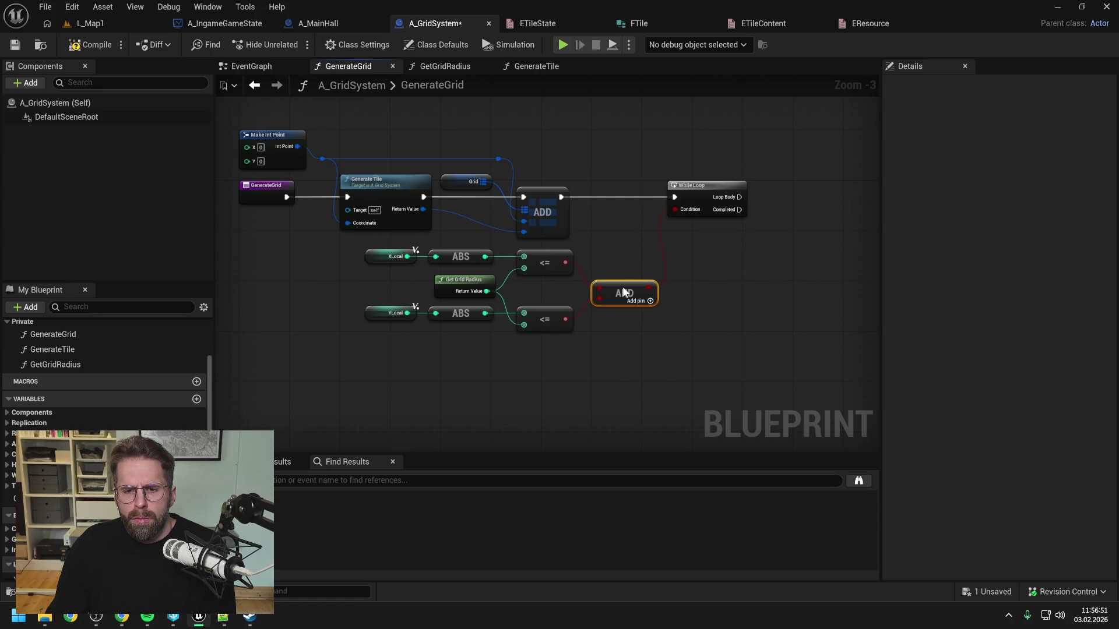
pyautogui.hotkey('ctrl', 'z')
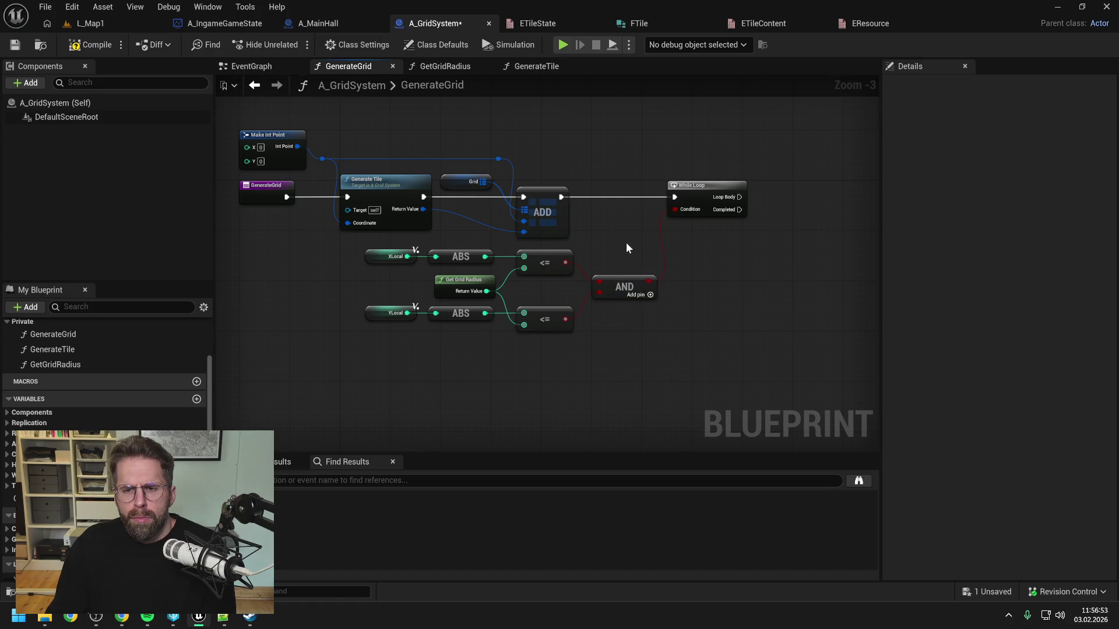
pyautogui.moveTo(704, 194); pyautogui.dragTo(728, 193)
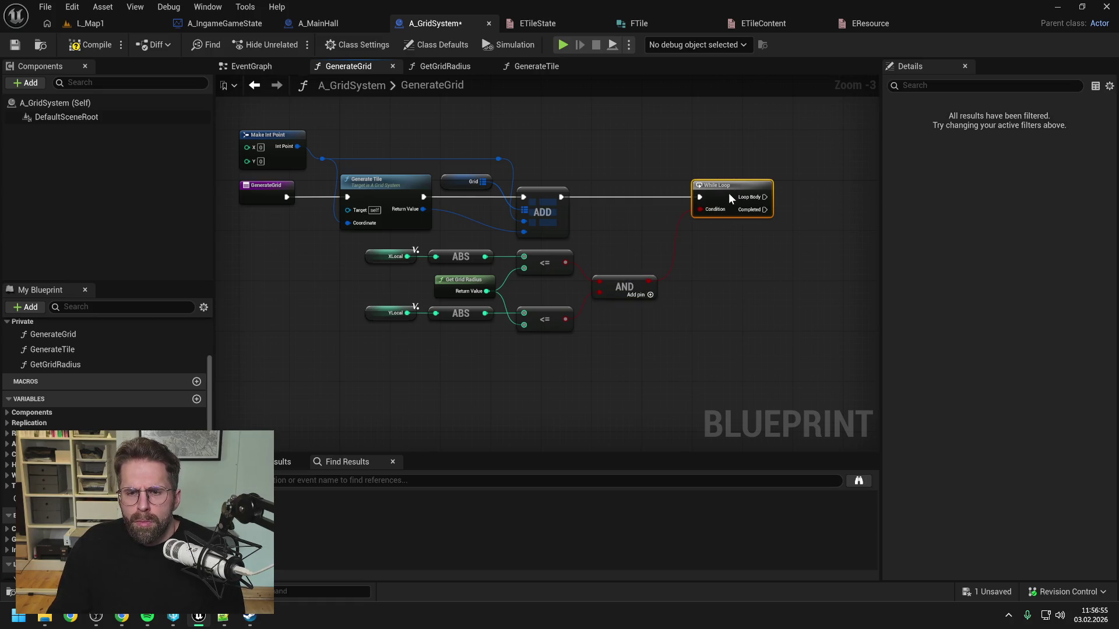
pyautogui.click(723, 264)
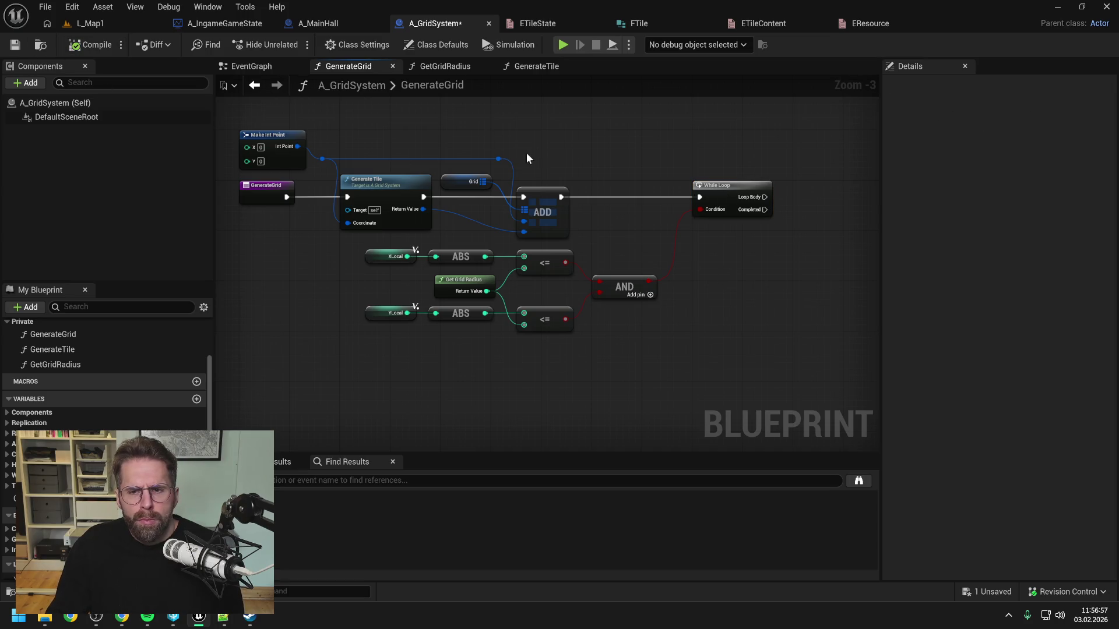
pyautogui.hotkey('ctrl', 's')
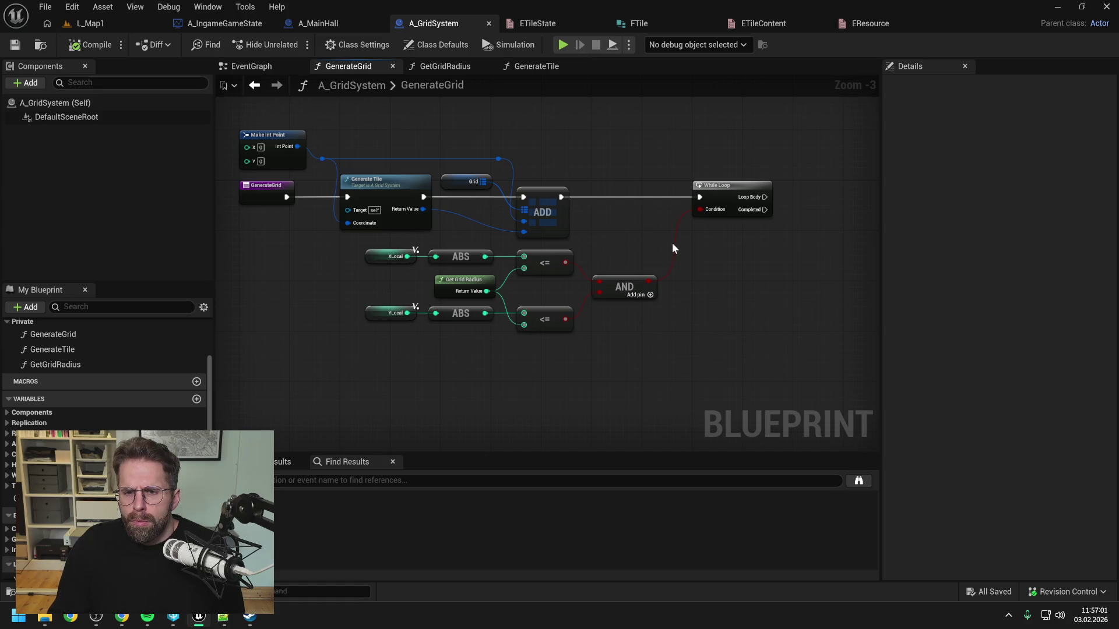
# Wire ADD into the While Loop's execution input and make room to its right.
pyautogui.moveTo(684, 343); pyautogui.dragTo(403, 258)
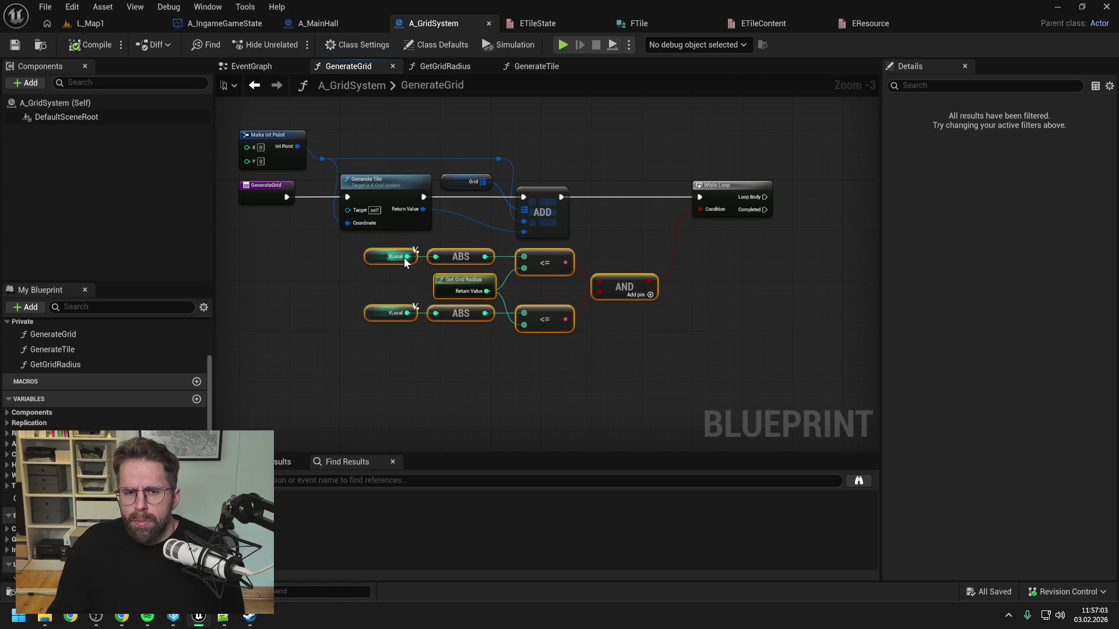
pyautogui.moveTo(699, 197)
pyautogui.mouseDown()
pyautogui.moveTo(685, 196)
pyautogui.moveTo(699, 197)
pyautogui.mouseUp()
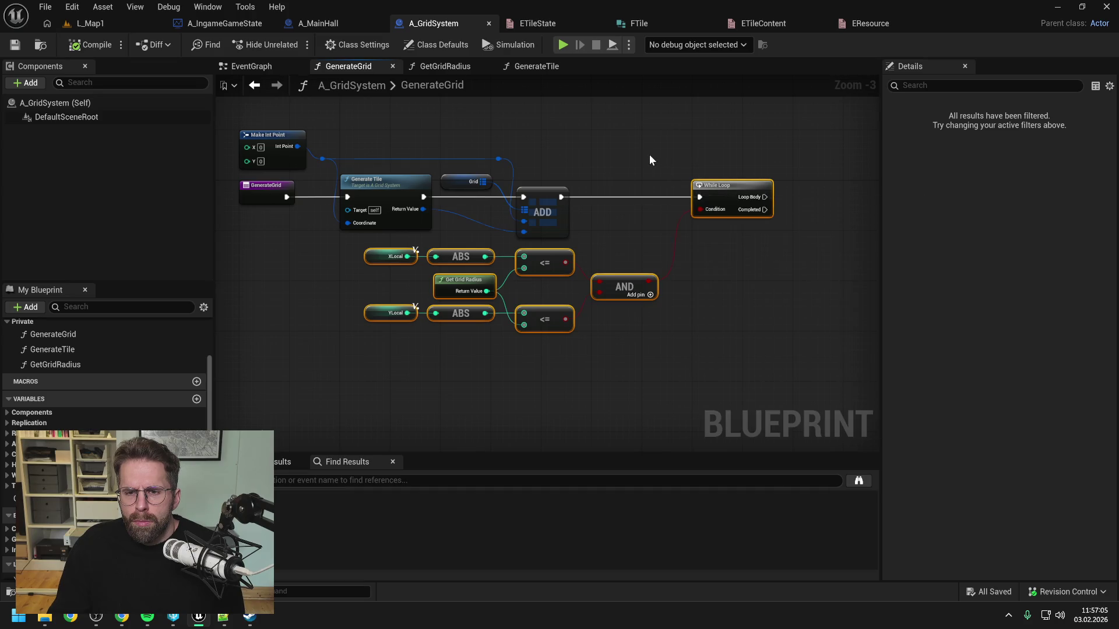
pyautogui.click(670, 333)
pyautogui.moveTo(714, 289); pyautogui.dragTo(712, 282)
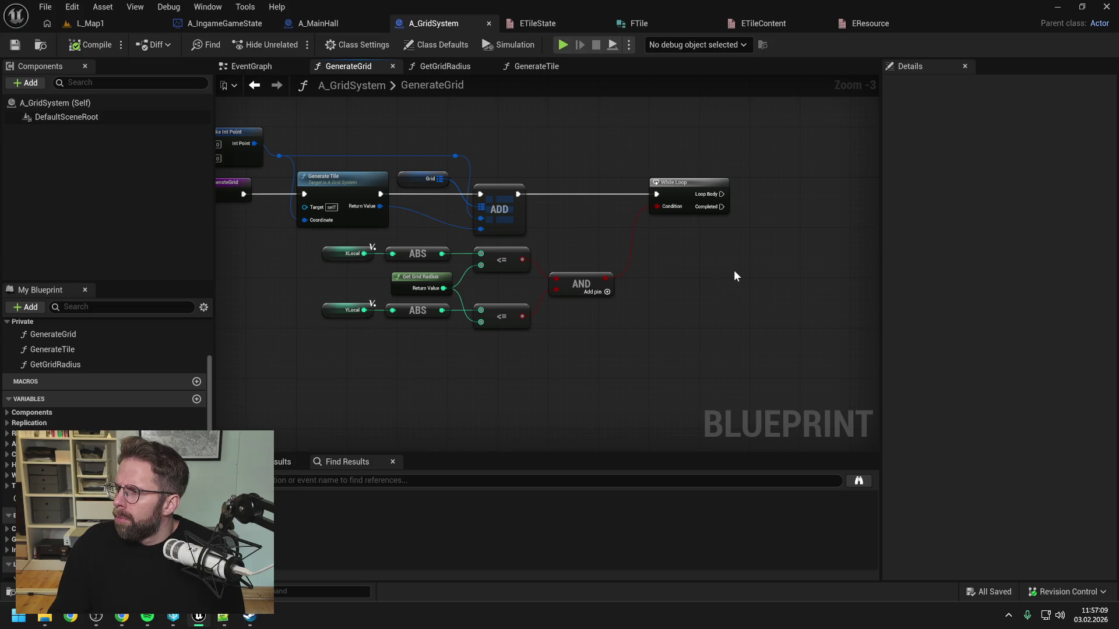
pyautogui.moveTo(736, 259); pyautogui.dragTo(717, 258)
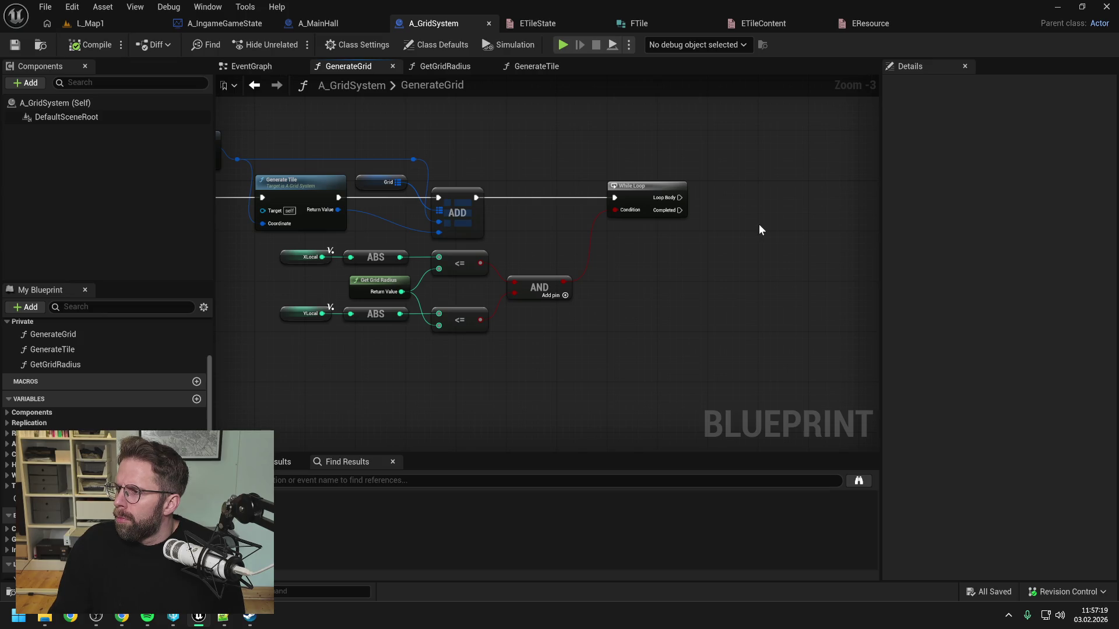
pyautogui.rightClick(760, 225)
# Search 'for loo' and place an unwired For Loop node right of the While Loop.
pyautogui.write('for loo')
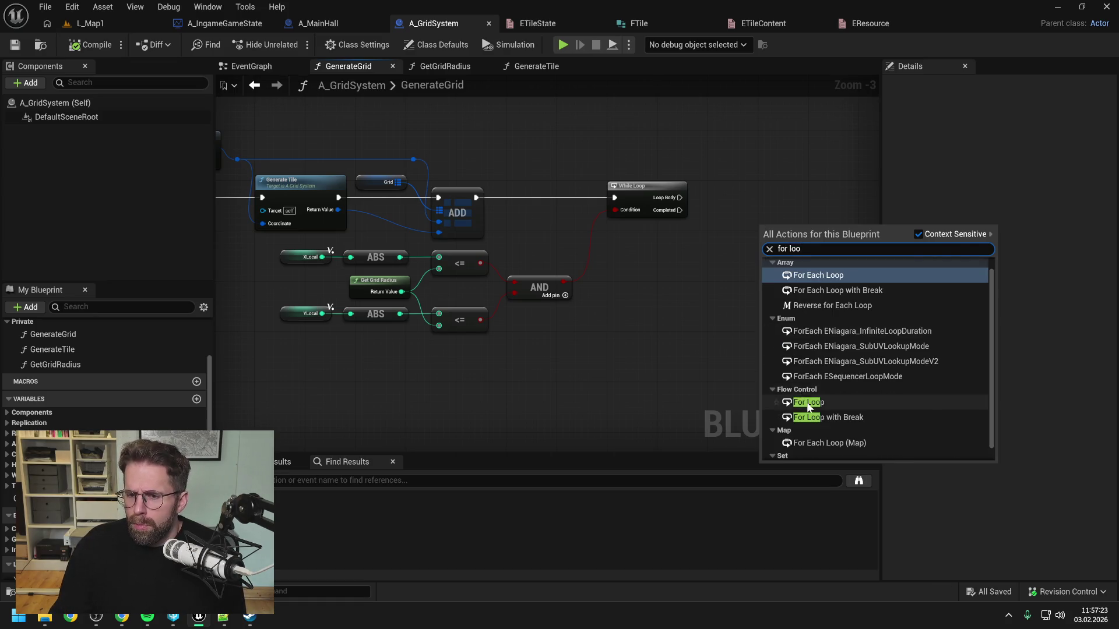
pyautogui.click(808, 403)
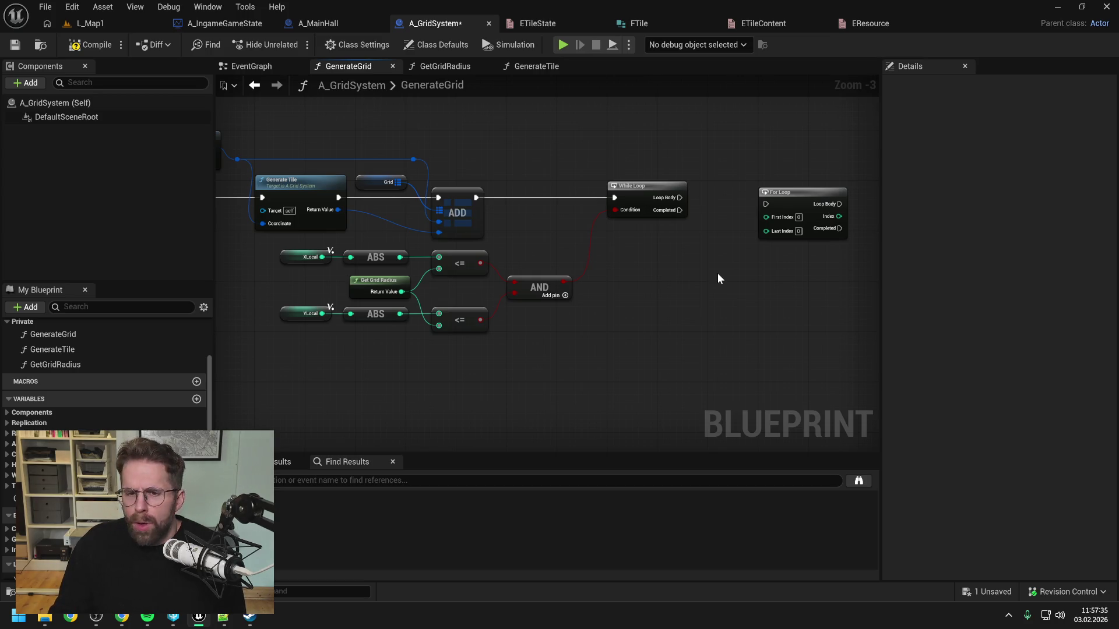
pyautogui.moveTo(716, 273); pyautogui.dragTo(675, 279)
pyautogui.moveTo(773, 201); pyautogui.dragTo(779, 188)
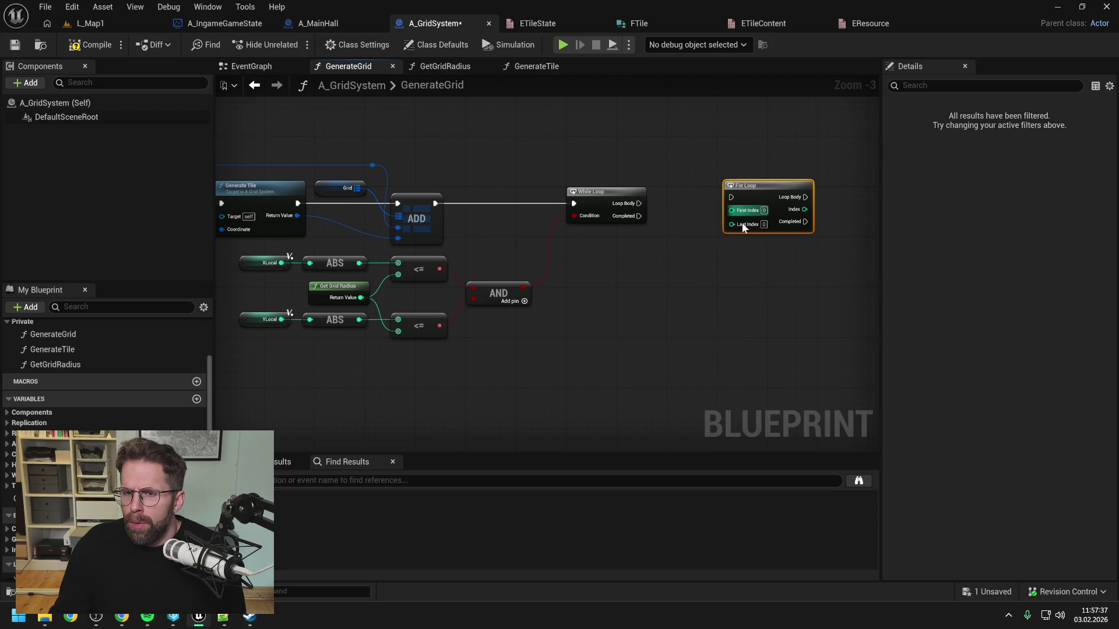
pyautogui.click(693, 275)
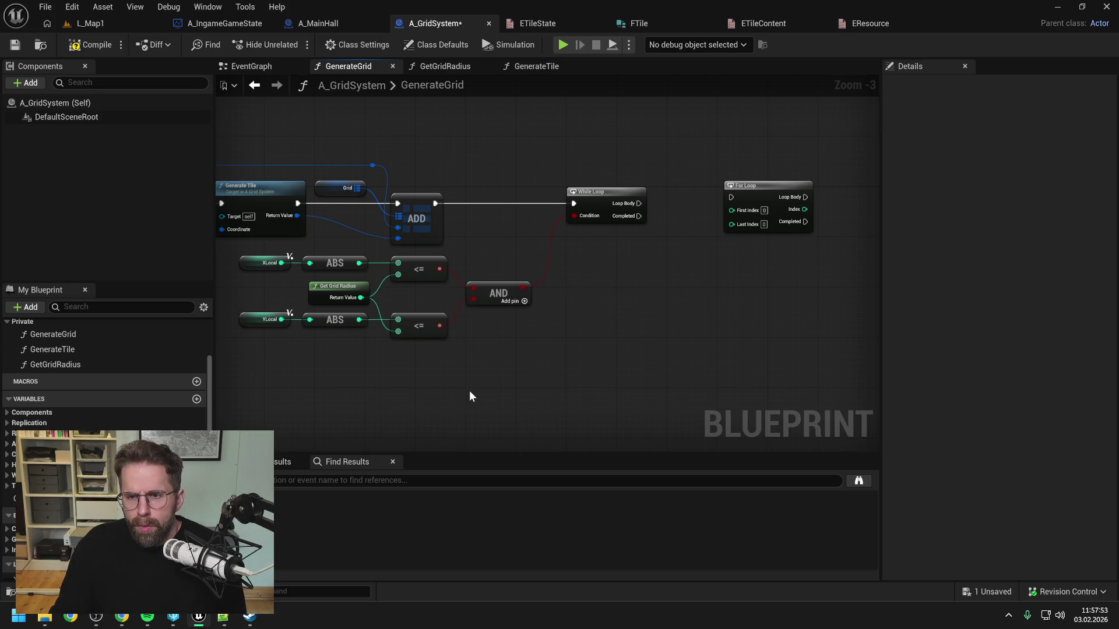
pyautogui.scroll(-2, 105, 373)
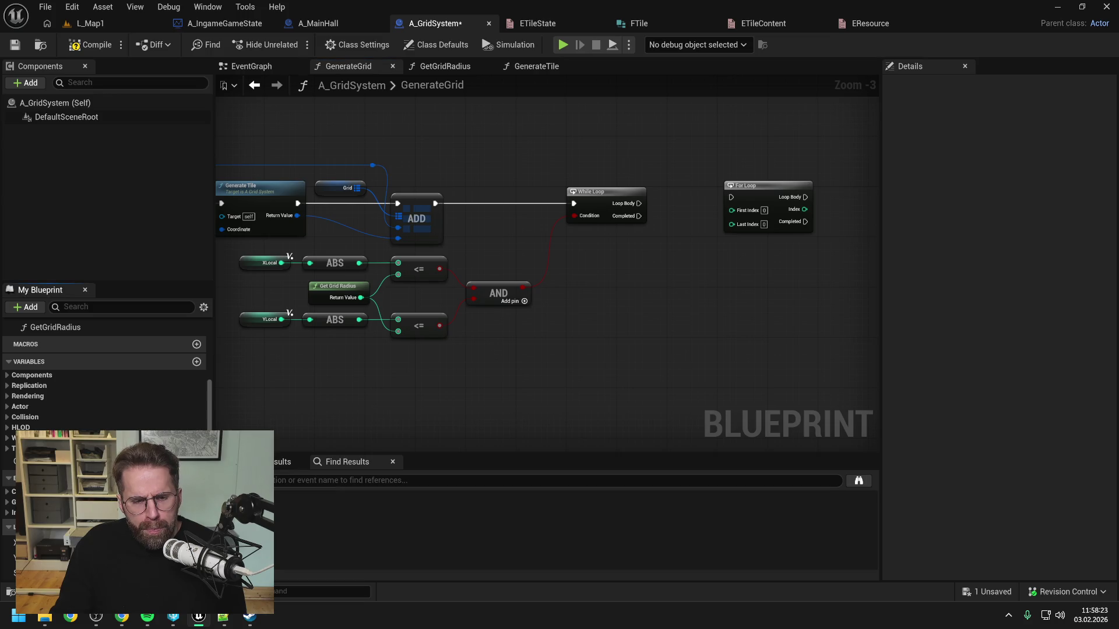
# Create a local integer variable named IndexLocal and compile.
pyautogui.click(196, 527)
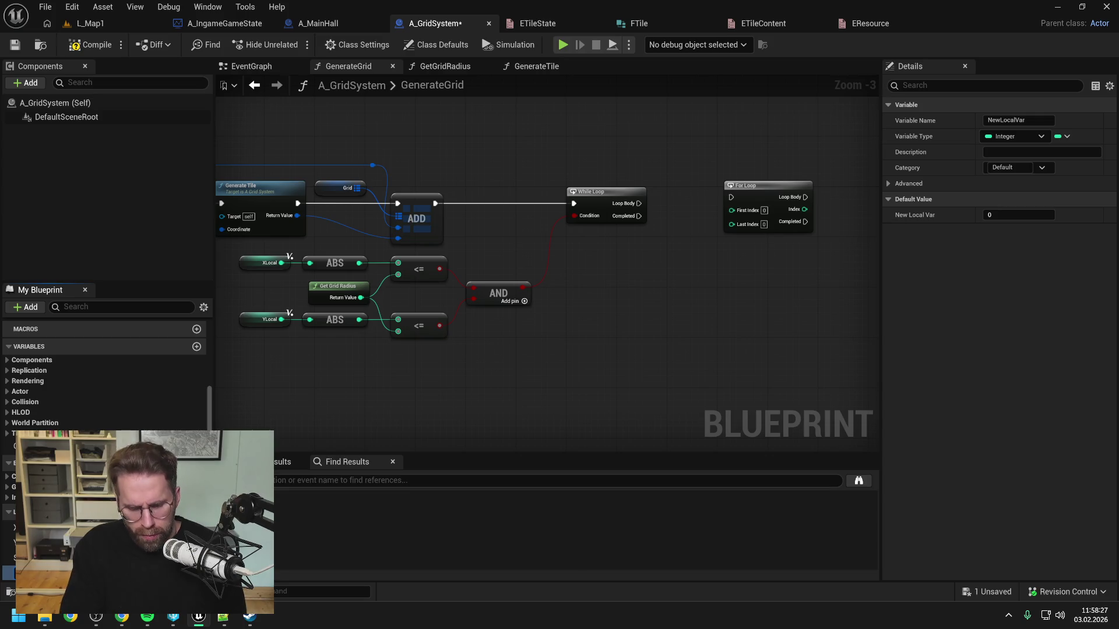
pyautogui.write('IndexLocal')
pyautogui.press('Return')
pyautogui.click(14, 44)
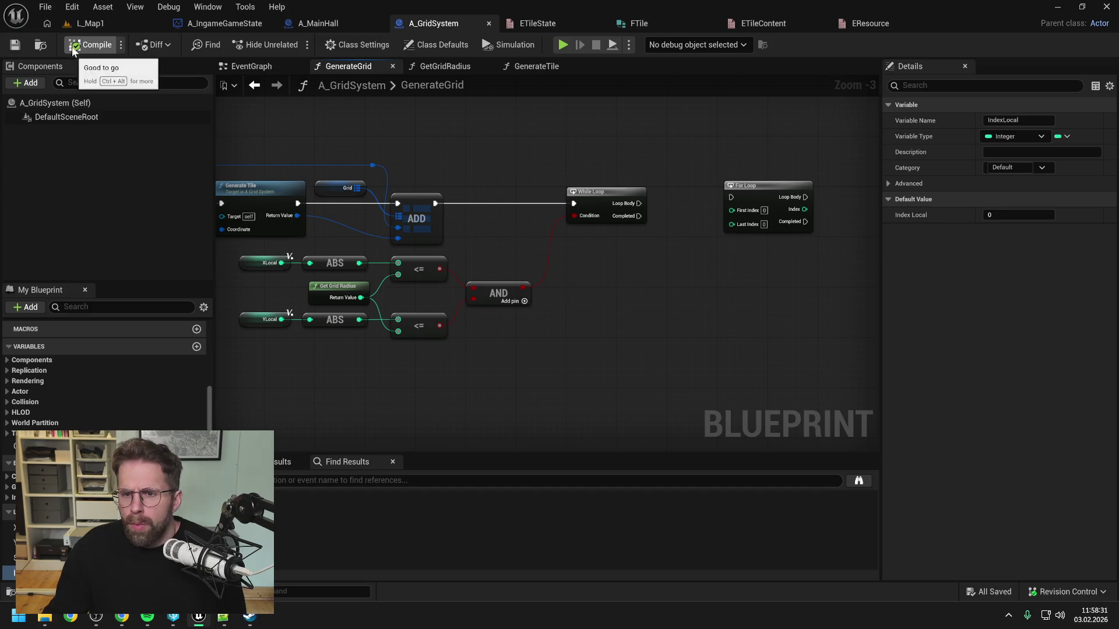
# Replace the plain For Loop with a For Loop with Break node.
pyautogui.moveTo(657, 287); pyautogui.dragTo(596, 291)
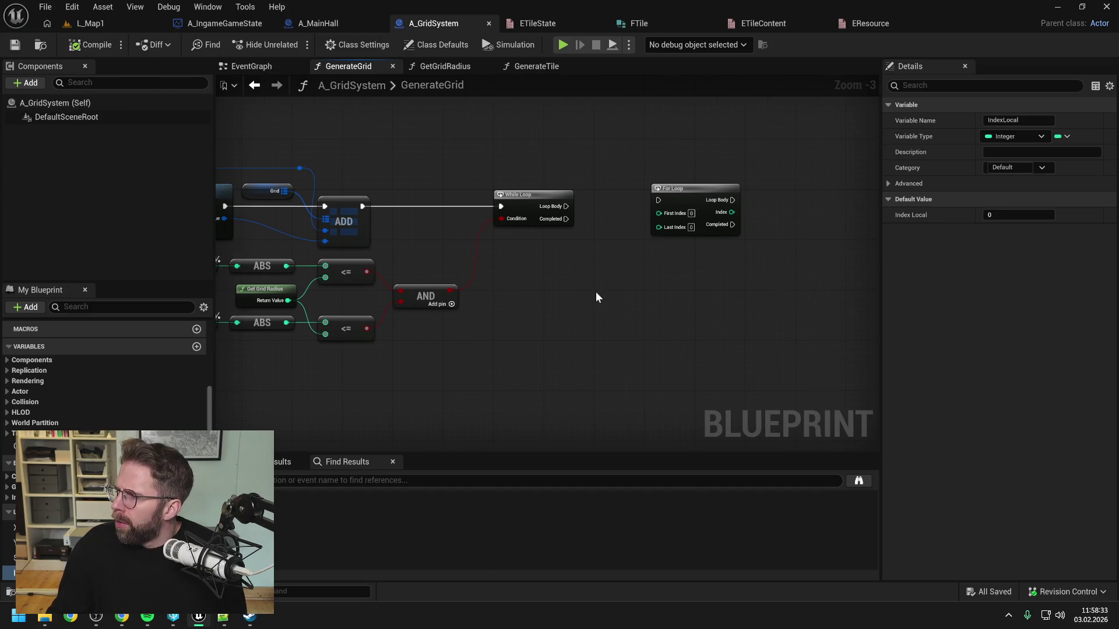
pyautogui.rightClick(729, 280)
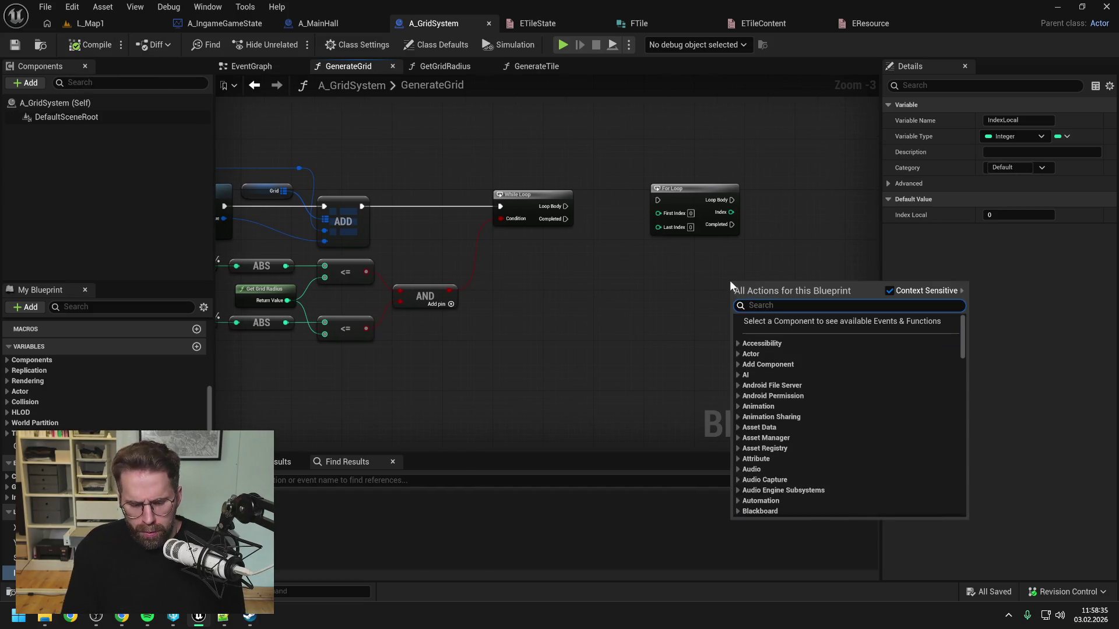
pyautogui.write('for loop b')
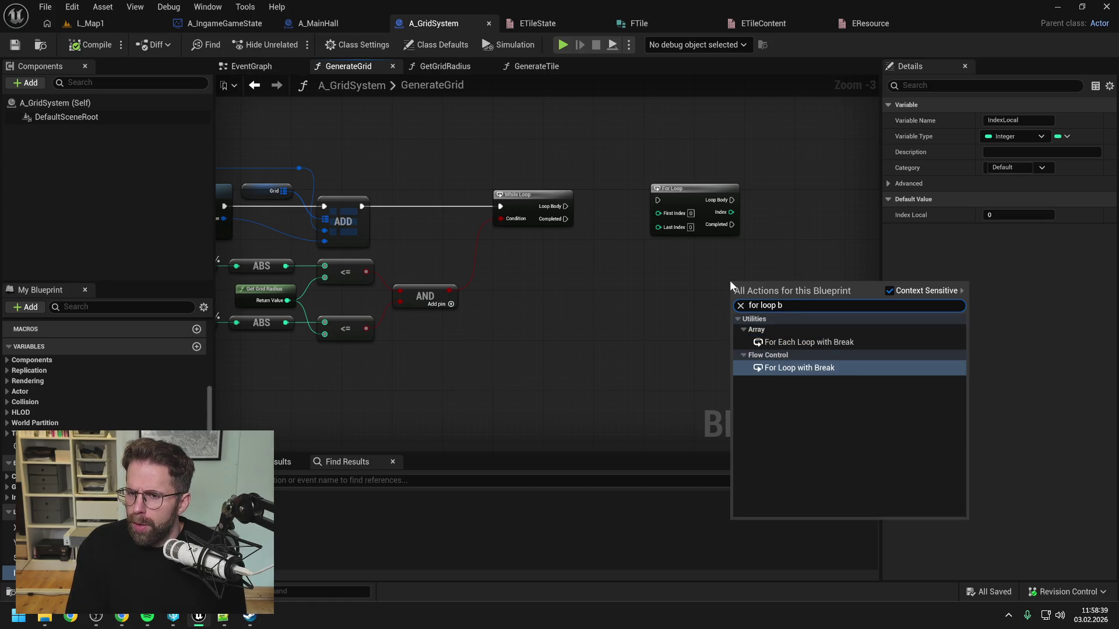
pyautogui.press('Return')
pyautogui.click(785, 224)
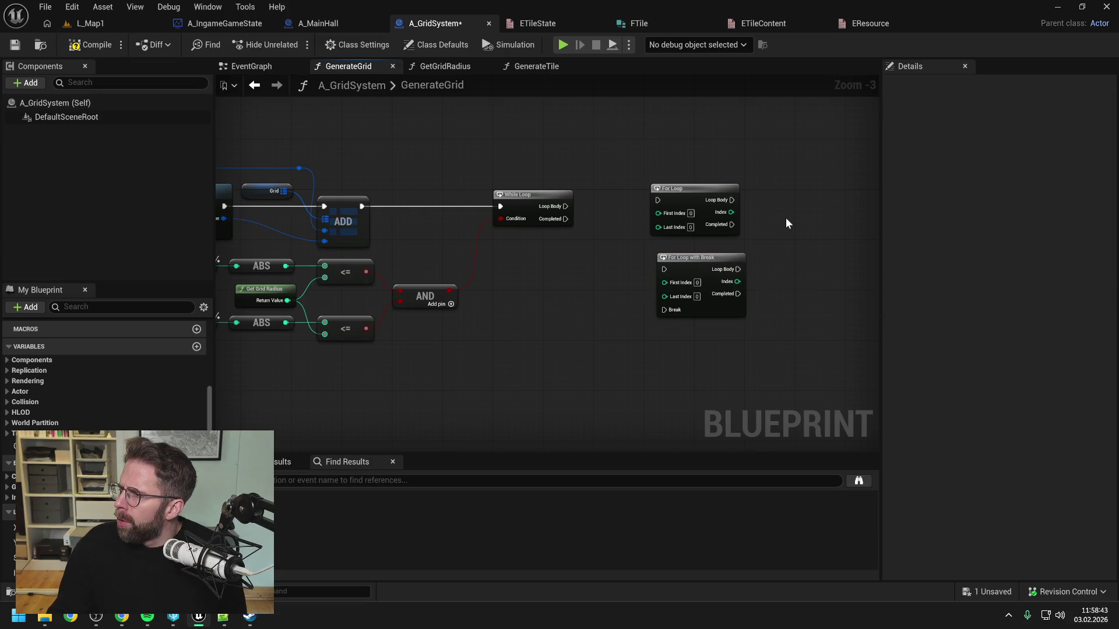
pyautogui.moveTo(768, 166)
pyautogui.mouseDown()
pyautogui.moveTo(758, 184)
pyautogui.moveTo(676, 207)
pyautogui.mouseUp()
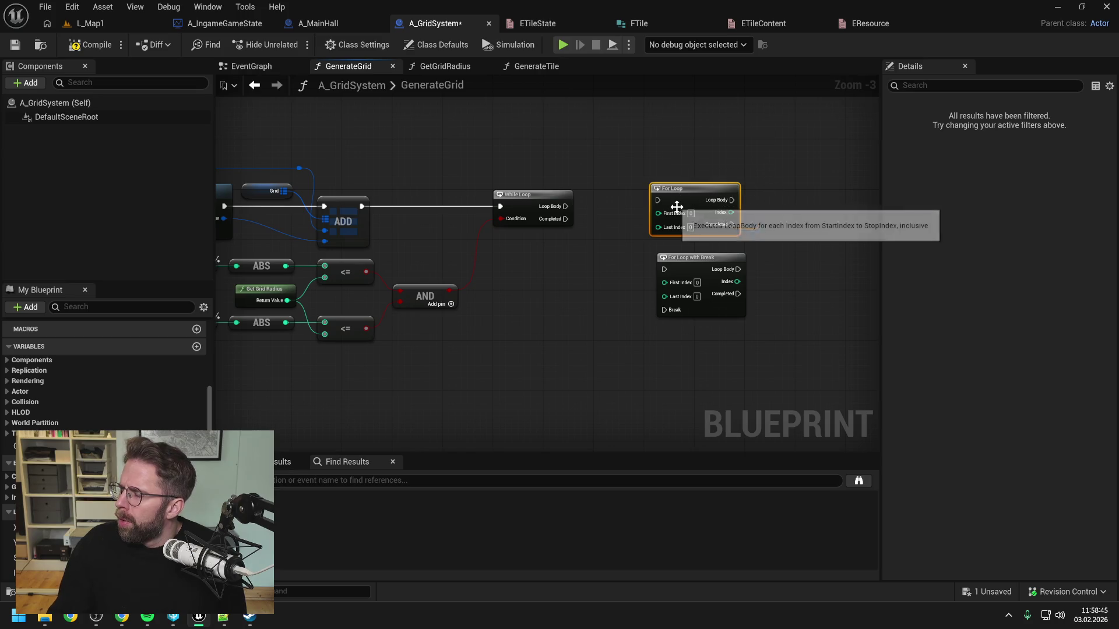
pyautogui.press('Delete')
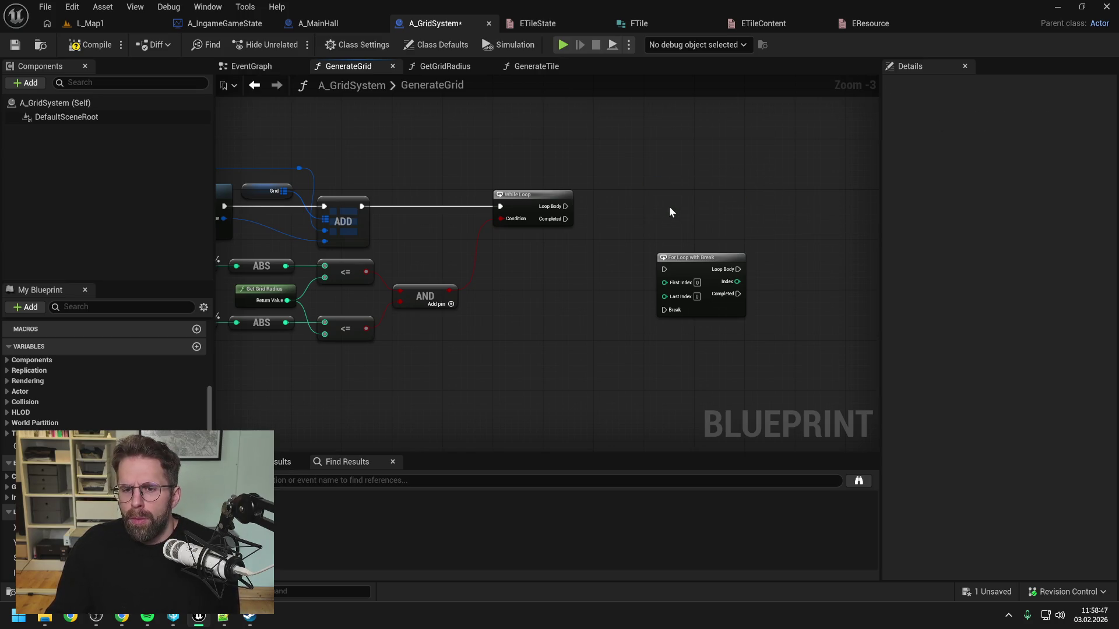
pyautogui.moveTo(680, 258); pyautogui.dragTo(711, 213)
# Add a SET IndexLocal node between the While Loop body and the For Loop with Break.
pyautogui.click(550, 289)
pyautogui.moveTo(35, 573)
pyautogui.mouseDown()
pyautogui.moveTo(175, 525)
pyautogui.moveTo(393, 379)
pyautogui.moveTo(610, 197)
pyautogui.moveTo(613, 207)
pyautogui.mouseUp()
pyautogui.click(637, 242)
pyautogui.moveTo(681, 225); pyautogui.dragTo(698, 218)
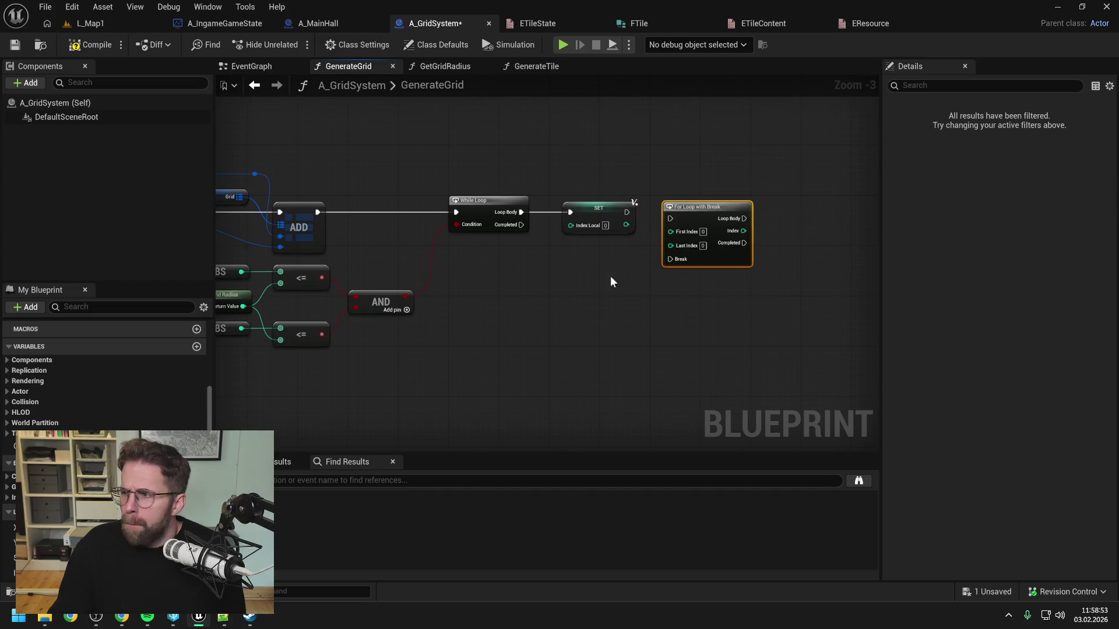
pyautogui.click(582, 286)
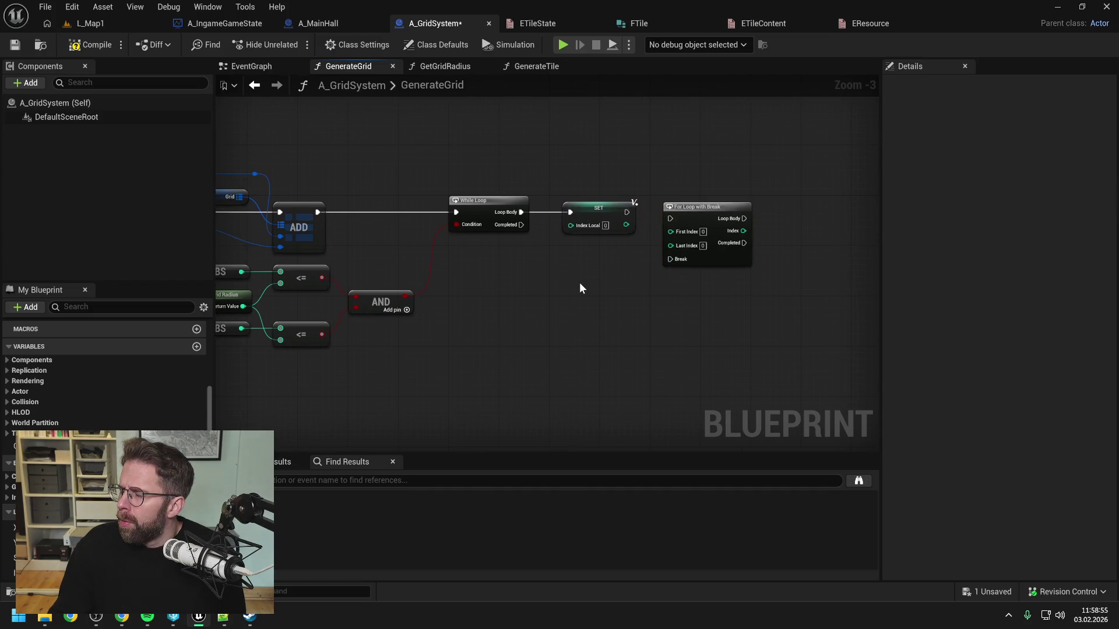
pyautogui.moveTo(626, 212)
pyautogui.mouseDown()
pyautogui.moveTo(670, 218)
pyautogui.moveTo(705, 206)
pyautogui.mouseUp()
pyautogui.click(637, 258)
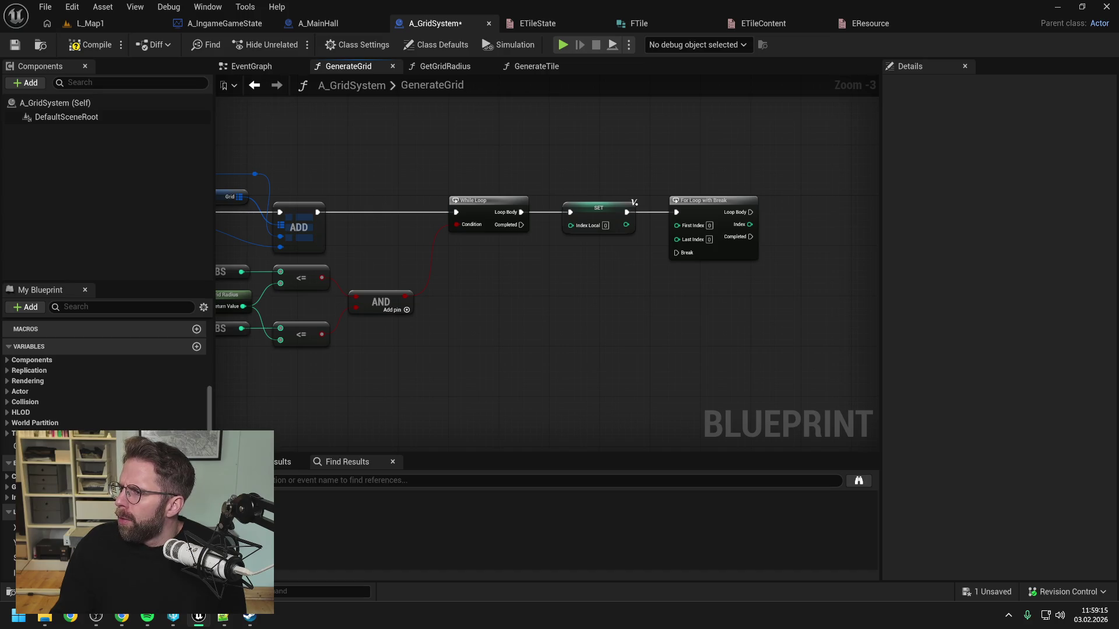
# Try wiring Index Local into First Index, drop the wire, and switch to Gemini.
pyautogui.moveTo(708, 296); pyautogui.dragTo(667, 299)
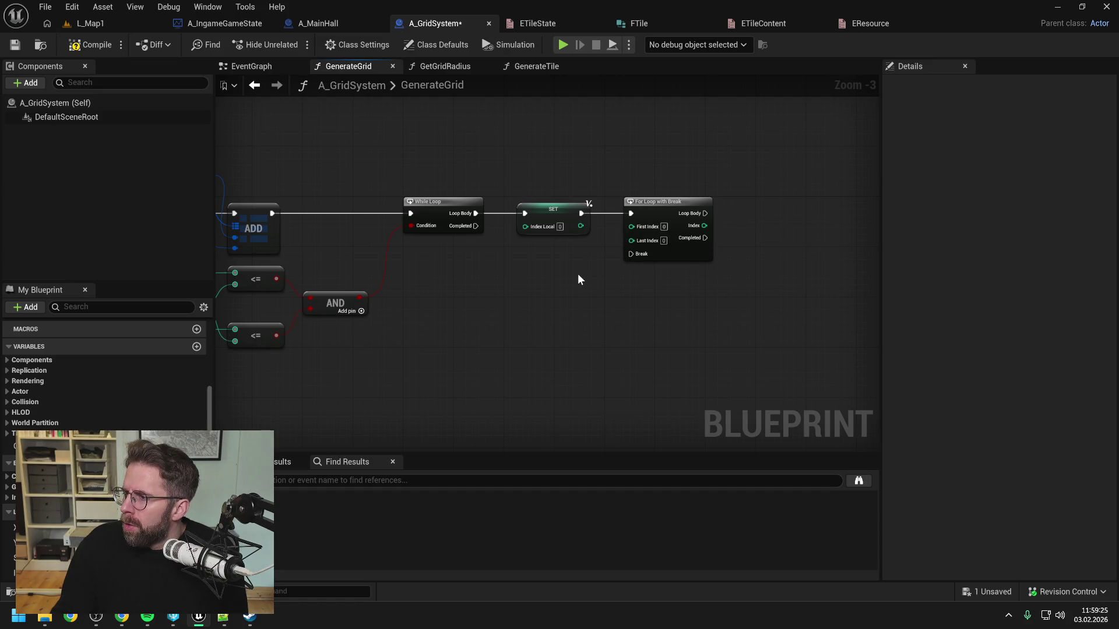
pyautogui.moveTo(580, 226); pyautogui.dragTo(632, 230)
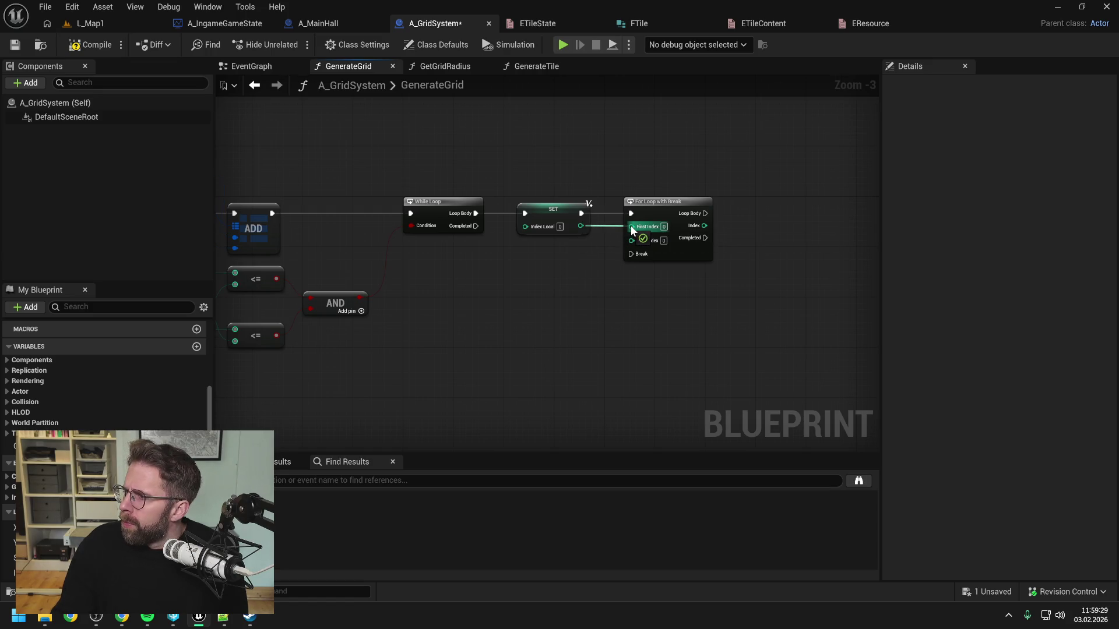
pyautogui.moveTo(632, 230); pyautogui.dragTo(583, 260)
pyautogui.click(524, 325)
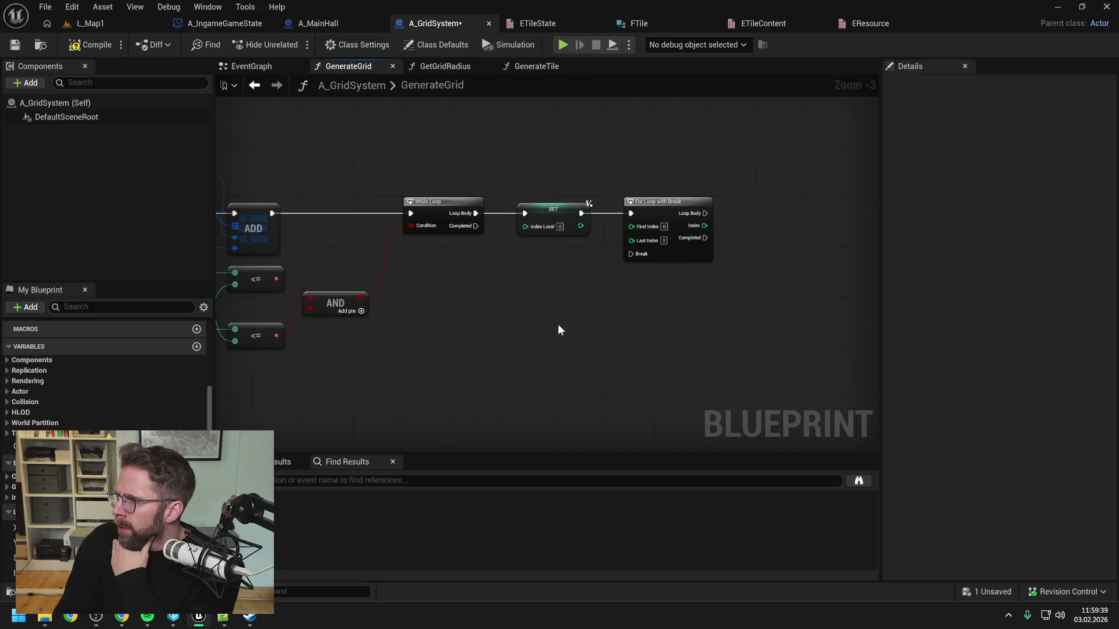
pyautogui.hotkey('alt', 'Tab')
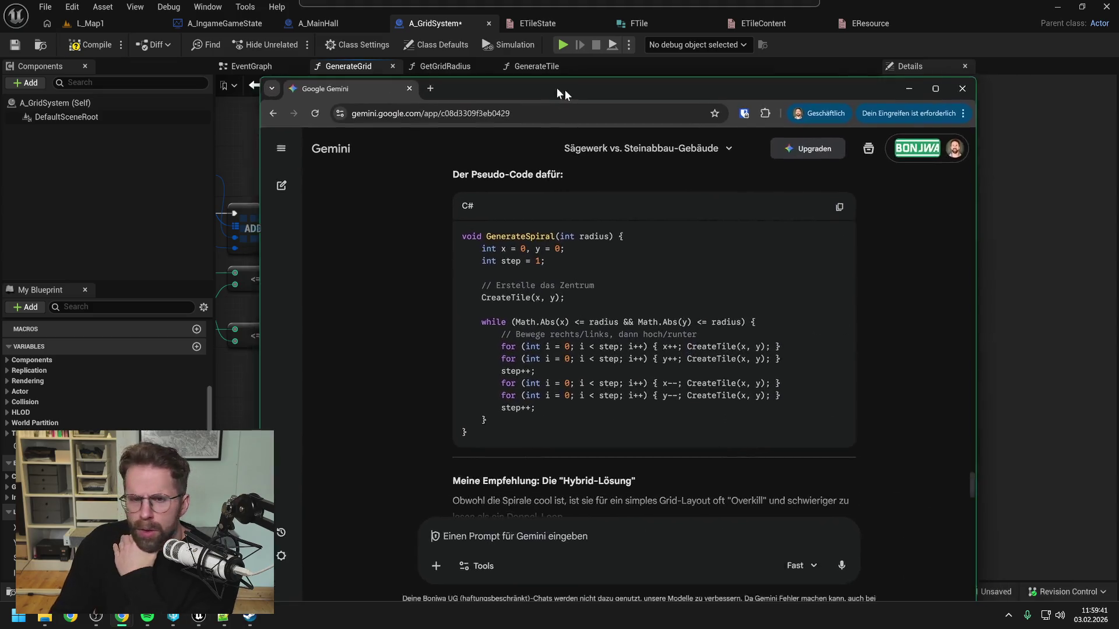
pyautogui.moveTo(567, 92); pyautogui.dragTo(510, 63)
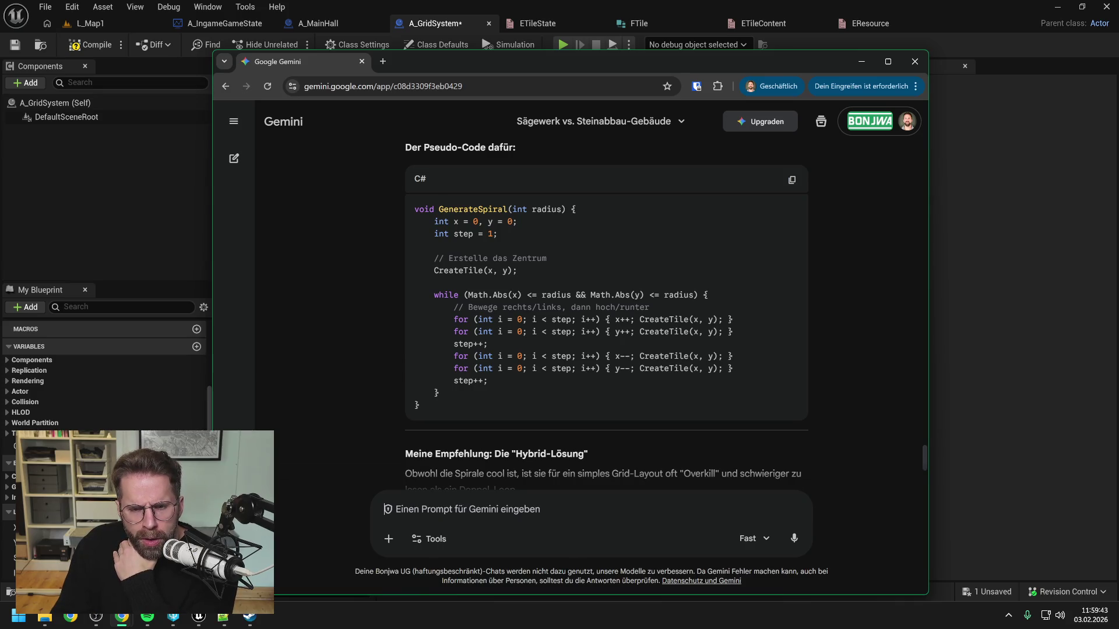
pyautogui.moveTo(453, 320); pyautogui.dragTo(727, 320)
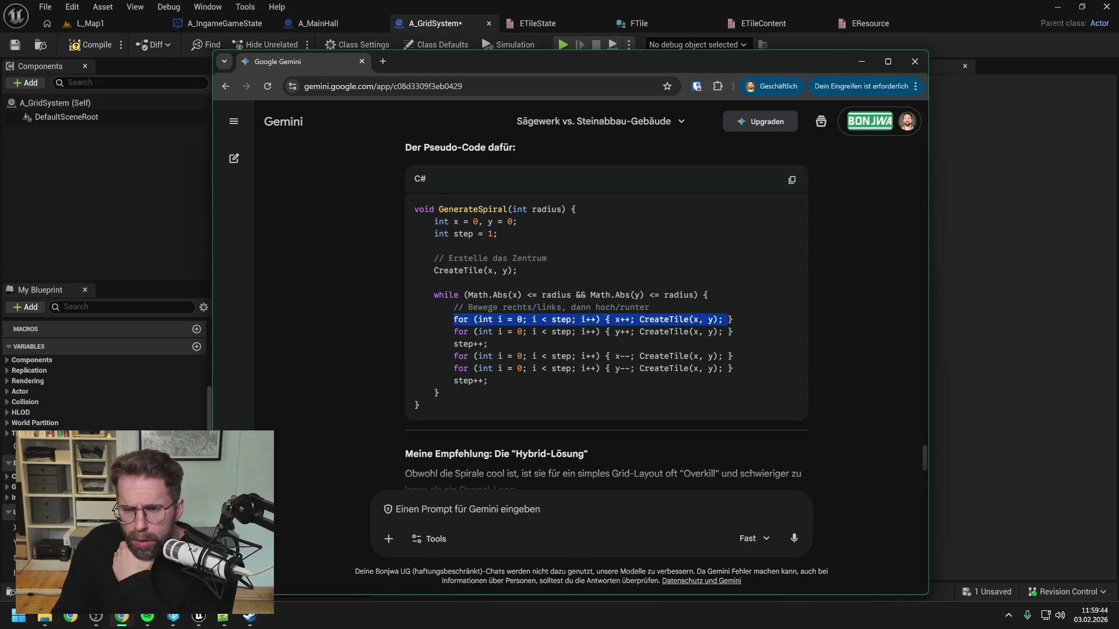
pyautogui.click(742, 319)
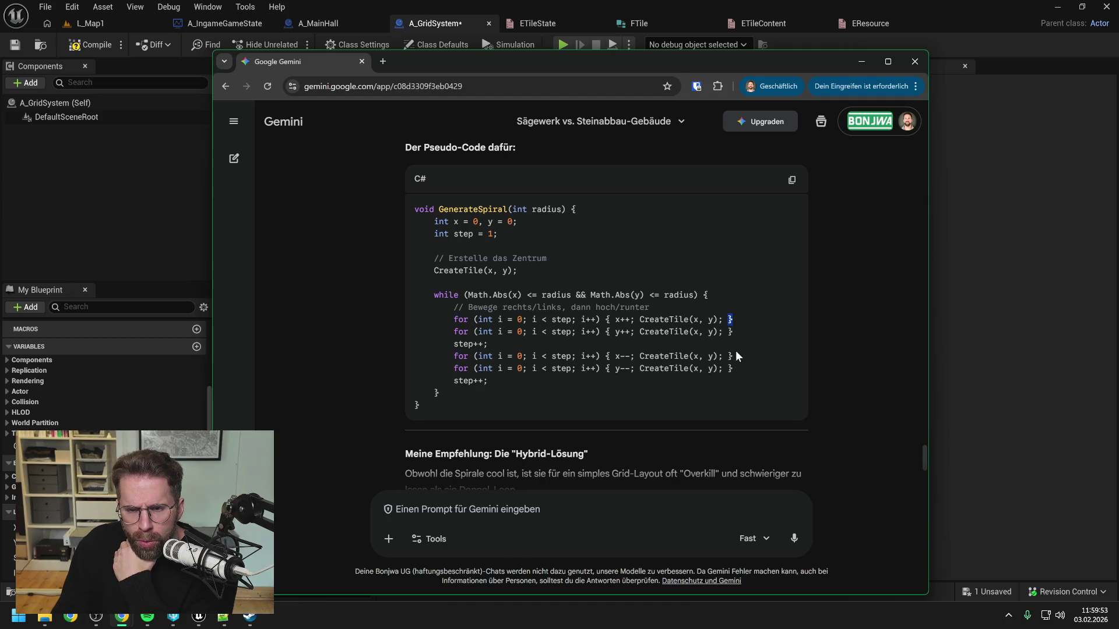
pyautogui.click(730, 319)
pyautogui.doubleClick(607, 320)
pyautogui.click(742, 322)
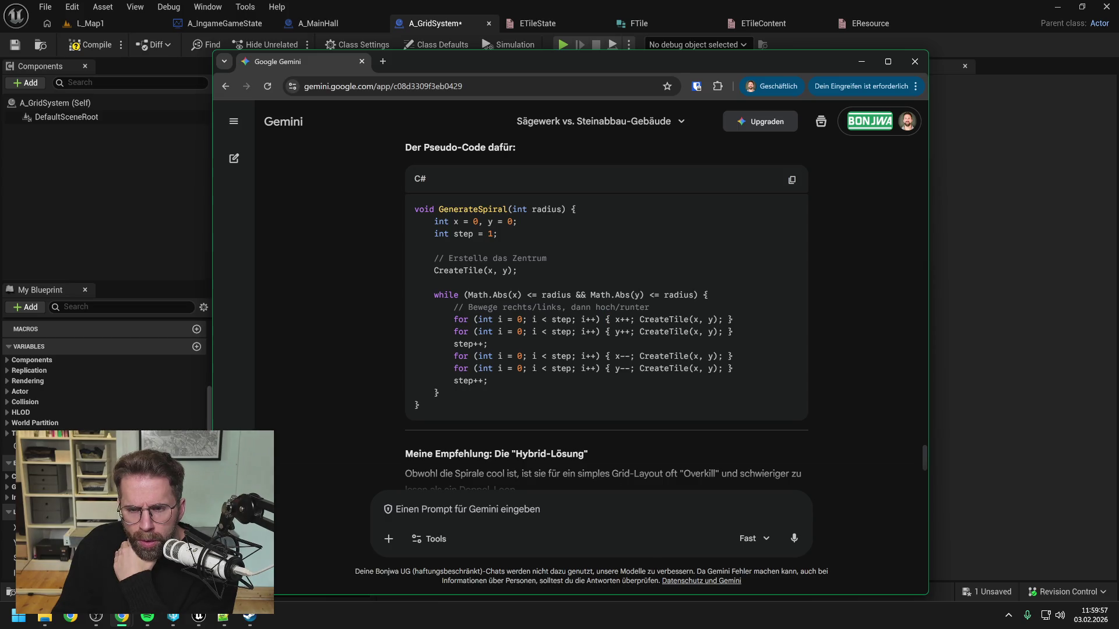
pyautogui.moveTo(606, 320); pyautogui.dragTo(733, 320)
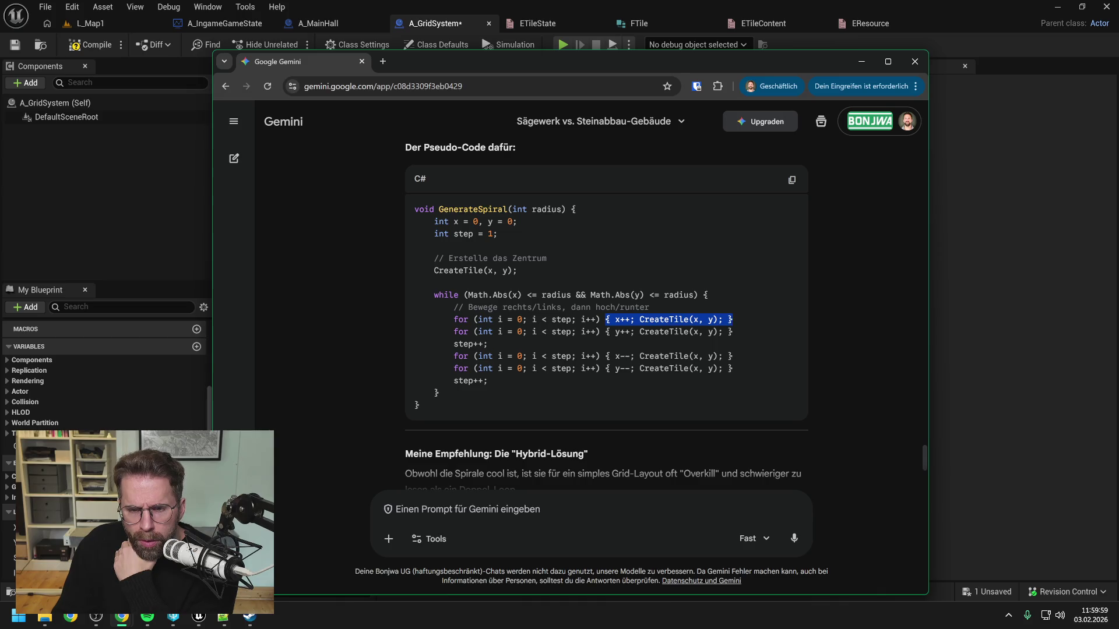
pyautogui.click(733, 321)
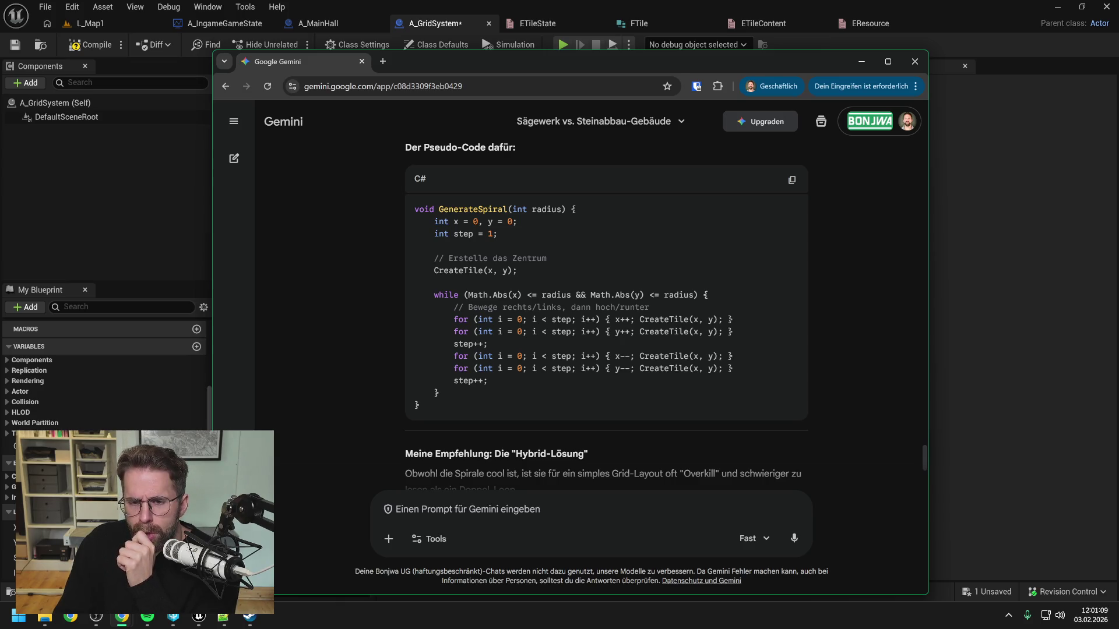
pyautogui.moveTo(580, 319); pyautogui.dragTo(596, 320)
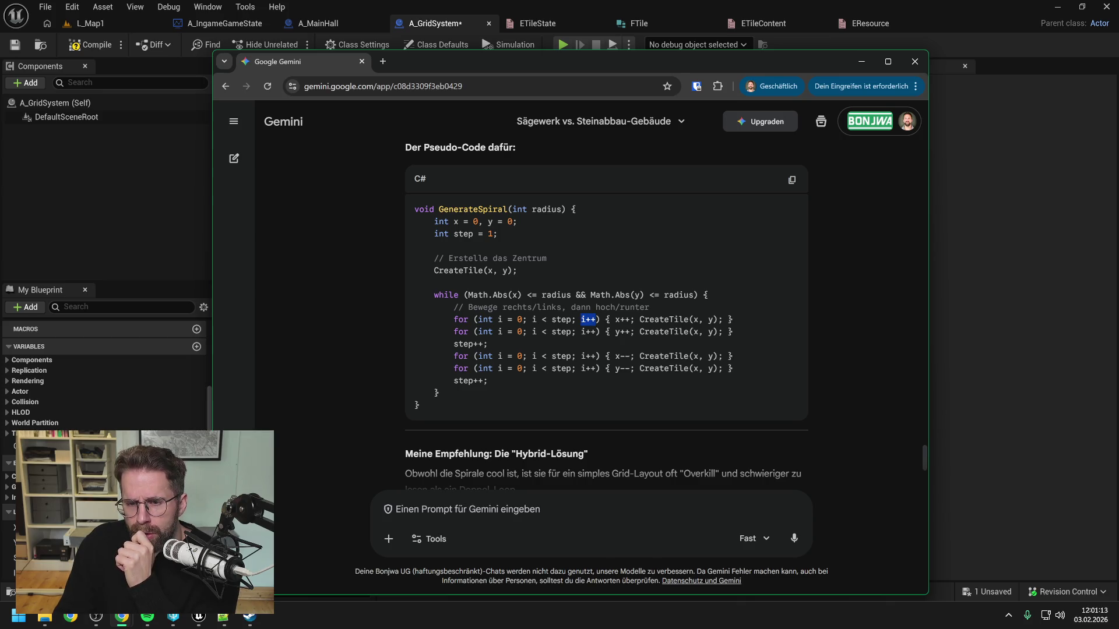
pyautogui.click(589, 319)
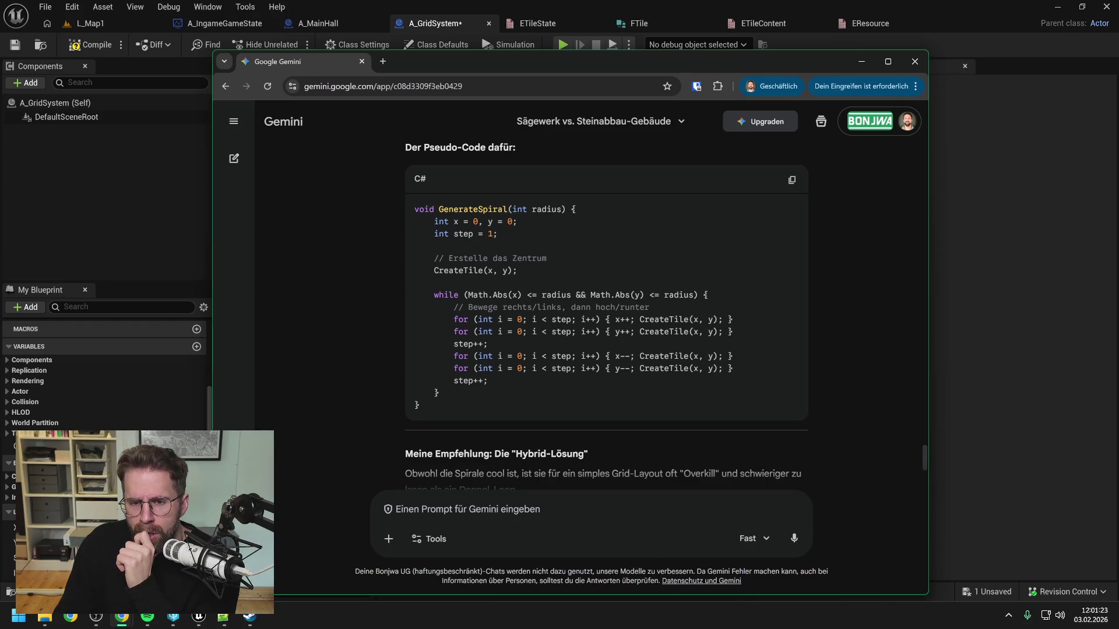
pyautogui.doubleClick(542, 320)
pyautogui.click(542, 320)
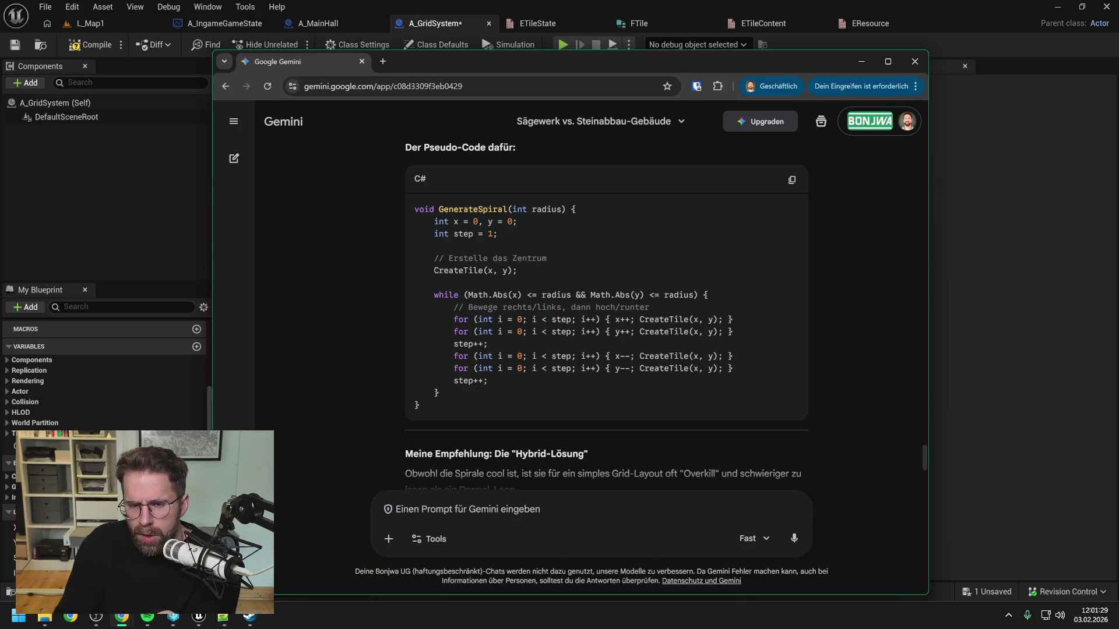
pyautogui.moveTo(532, 319); pyautogui.dragTo(571, 320)
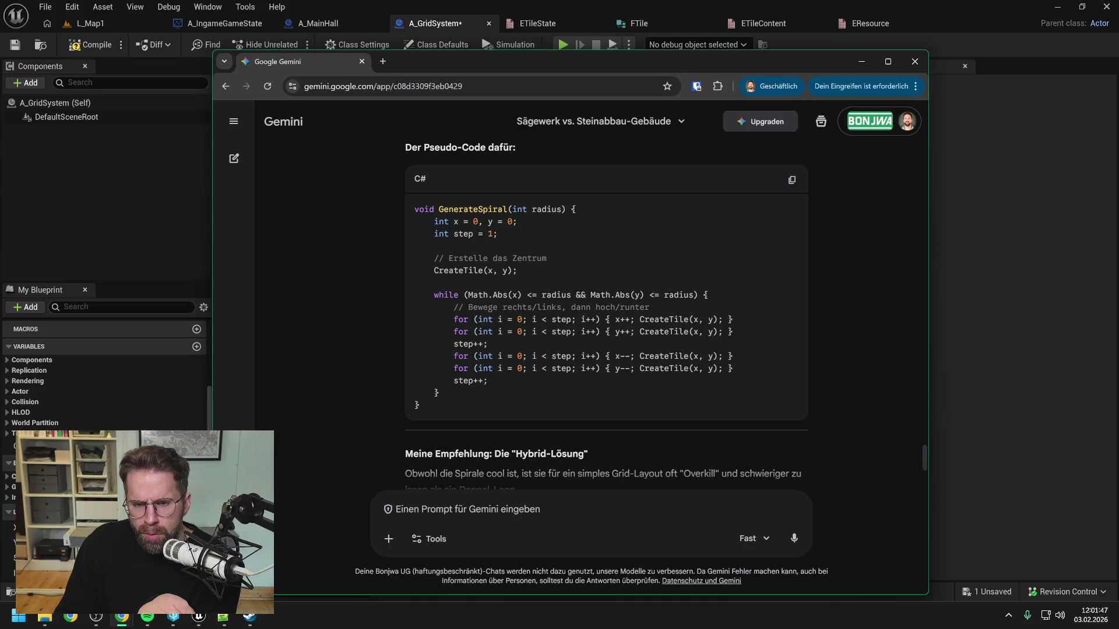
pyautogui.moveTo(532, 319); pyautogui.dragTo(572, 320)
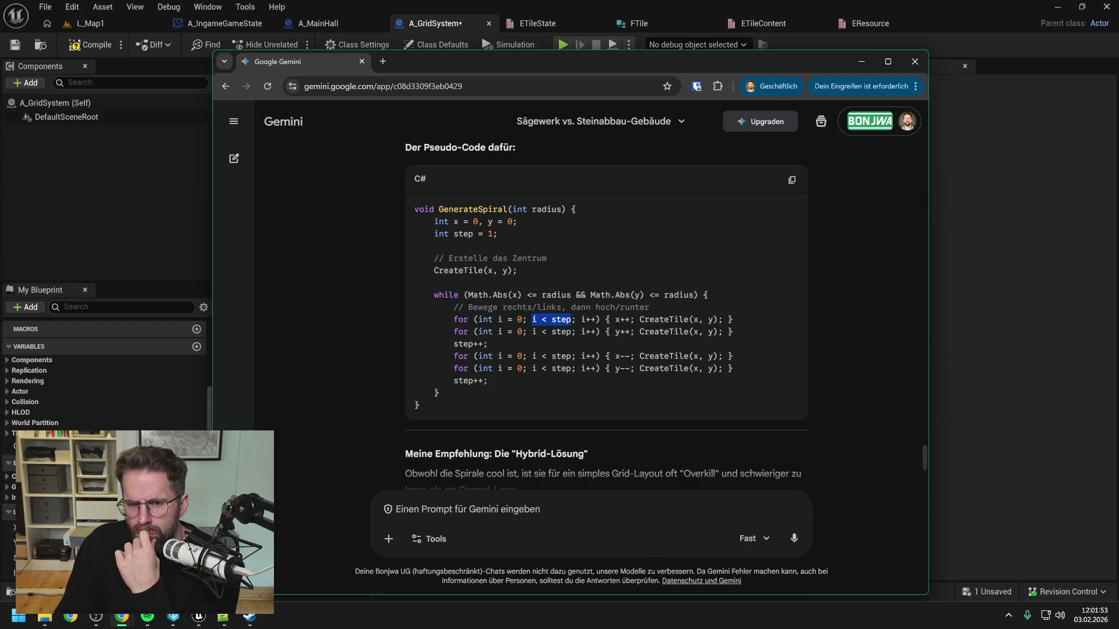
pyautogui.click(551, 319)
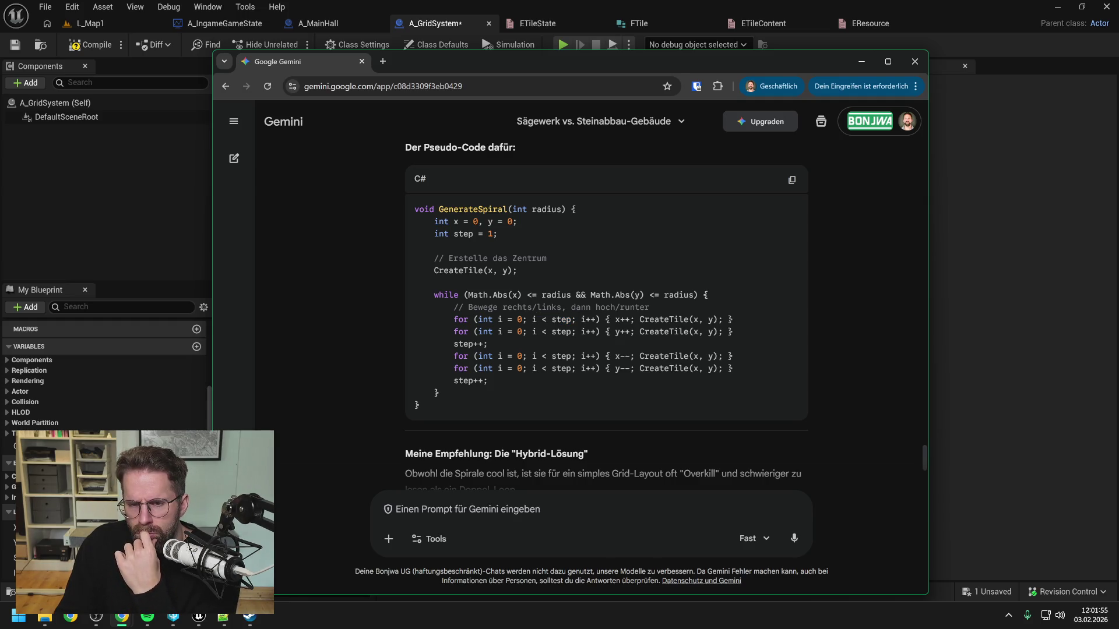
pyautogui.scroll(-1, 566, 326)
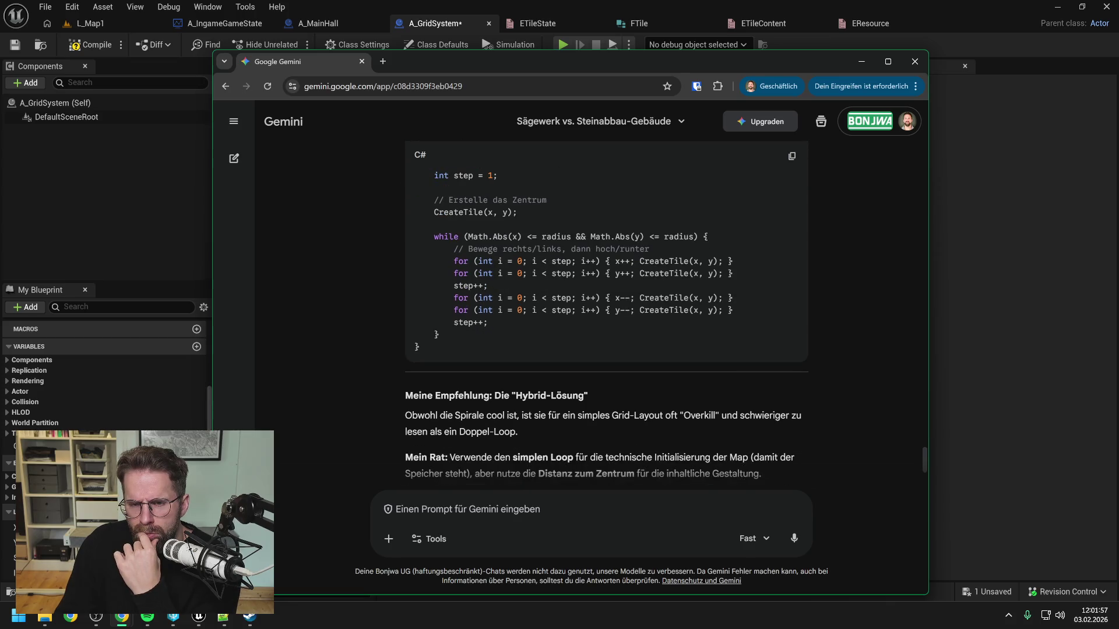
pyautogui.moveTo(453, 261); pyautogui.dragTo(722, 261)
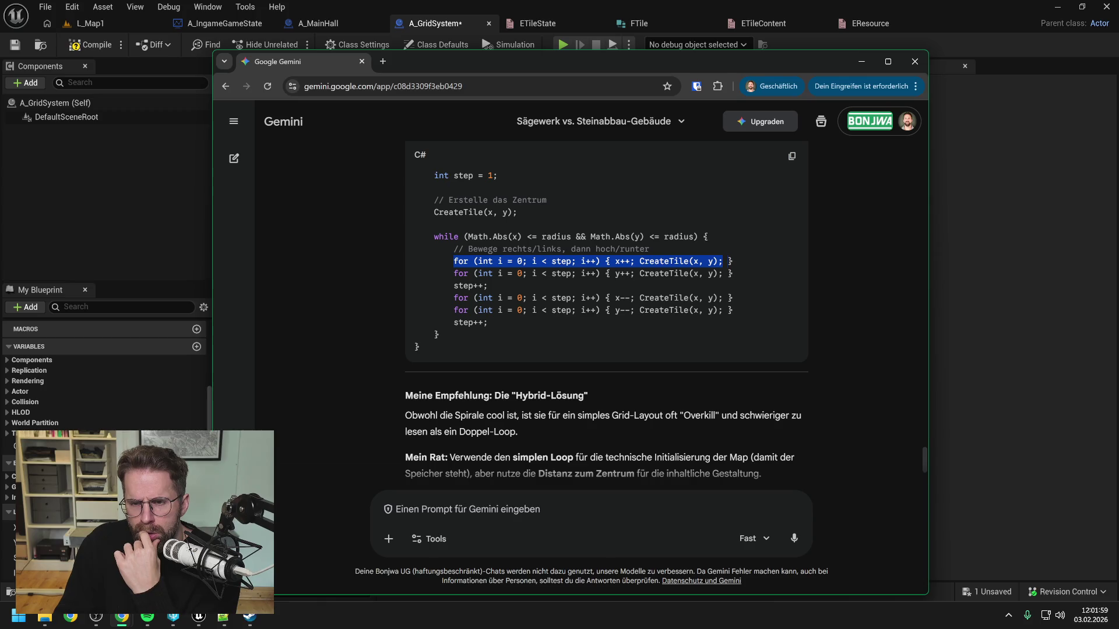
pyautogui.keyDown('shift'); pyautogui.click(735, 263); pyautogui.keyUp('shift')
pyautogui.click(734, 263)
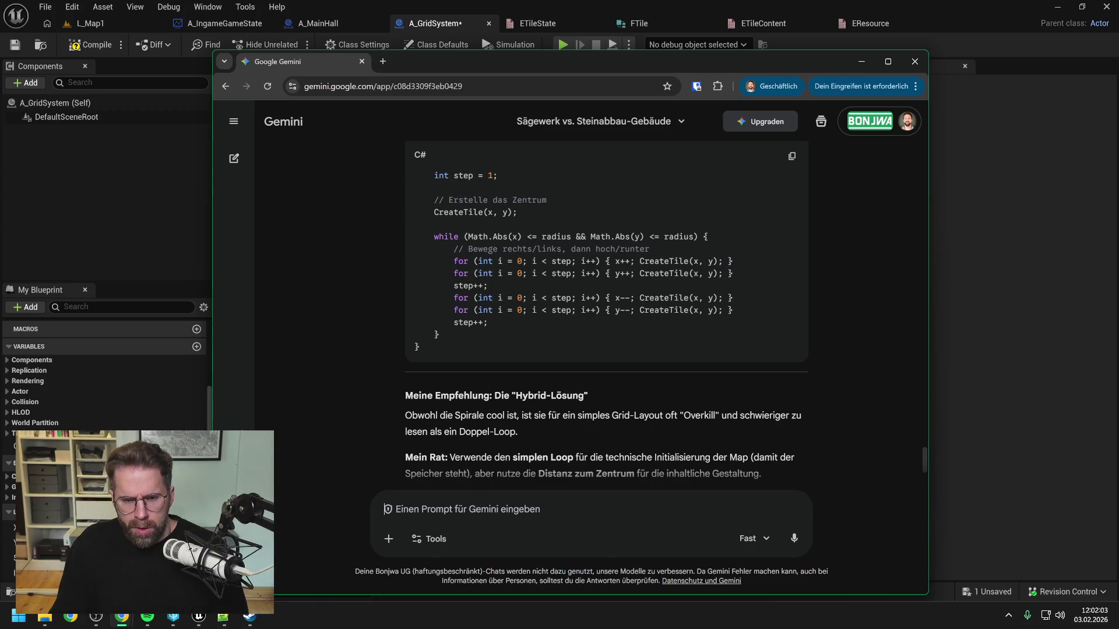
# Paste the loop line and ask, in German, why an index-from-0 loop with ++ isn't a while loop.
pyautogui.write('Verstehe das nicht ')
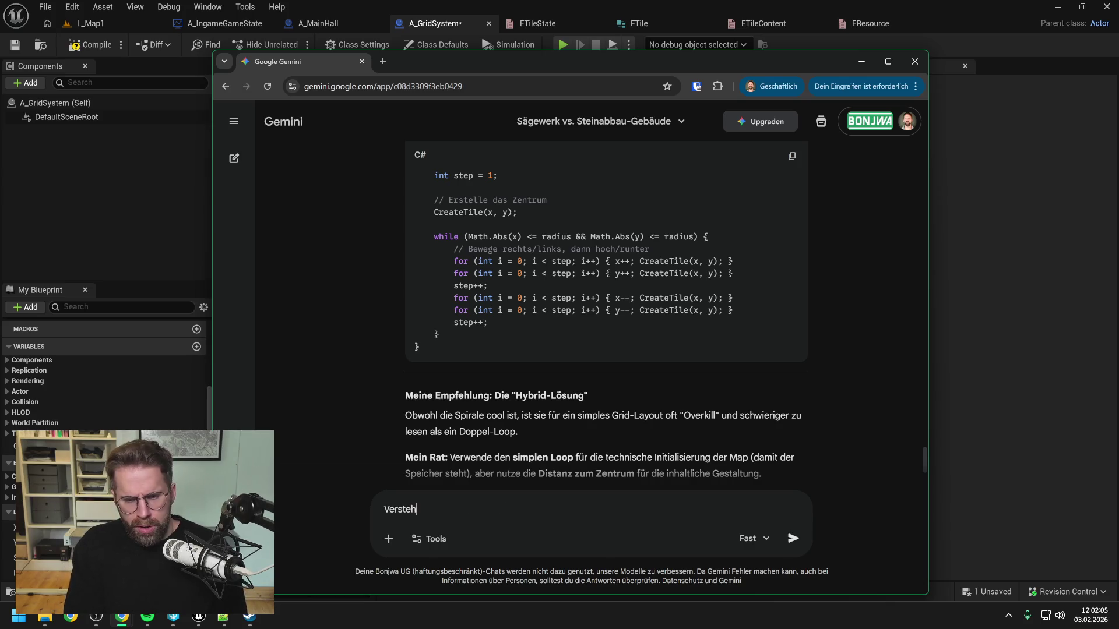
pyautogui.write('genau:')
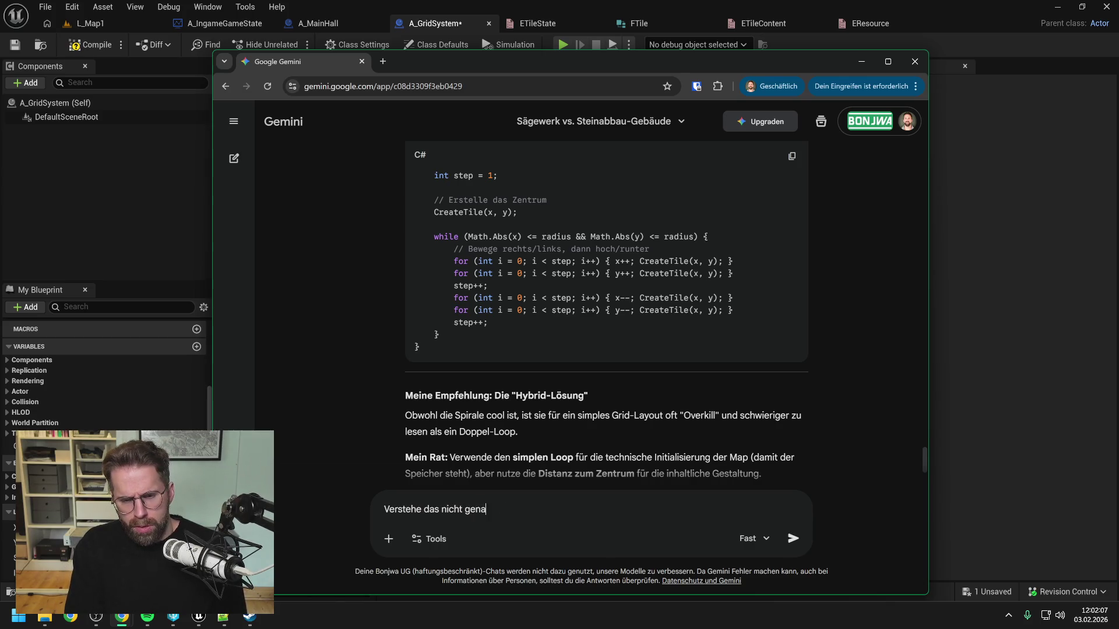
pyautogui.hotkey('shift', 'Return')
pyautogui.write('for (int i = 0; i < step; i++) { x++; CreateTile(x, y); }')
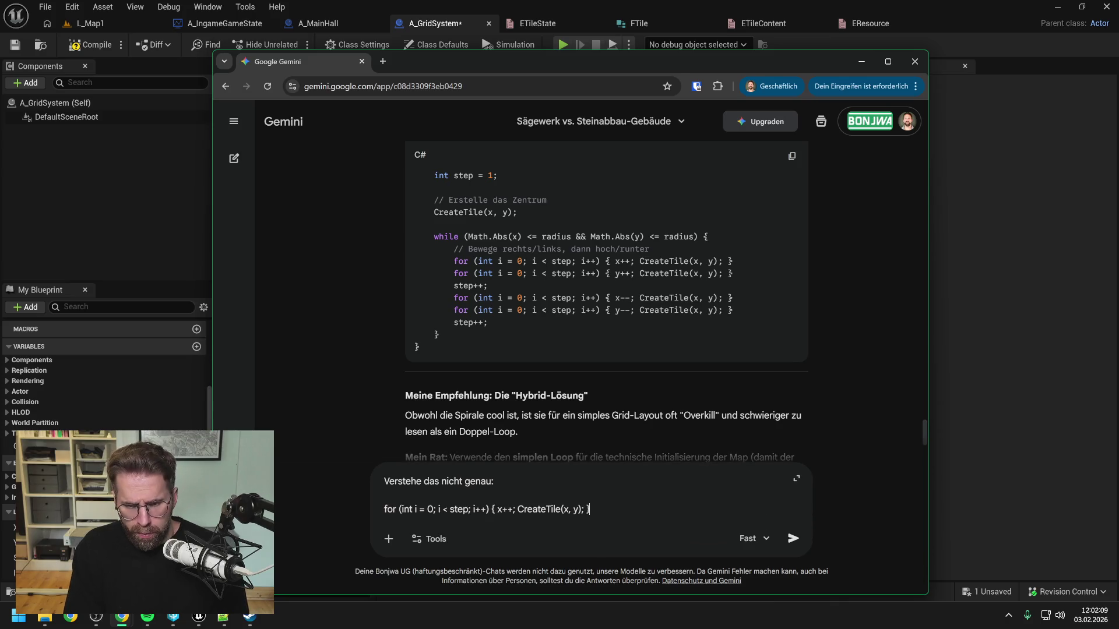
pyautogui.hotkey('shift', 'Return')
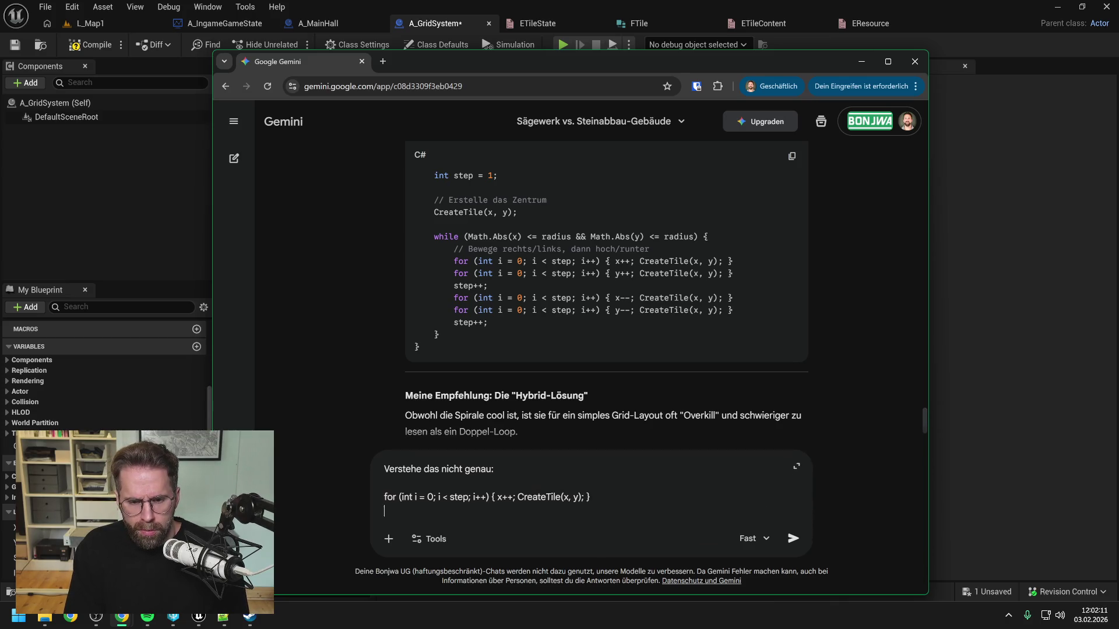
pyautogui.write('Al')
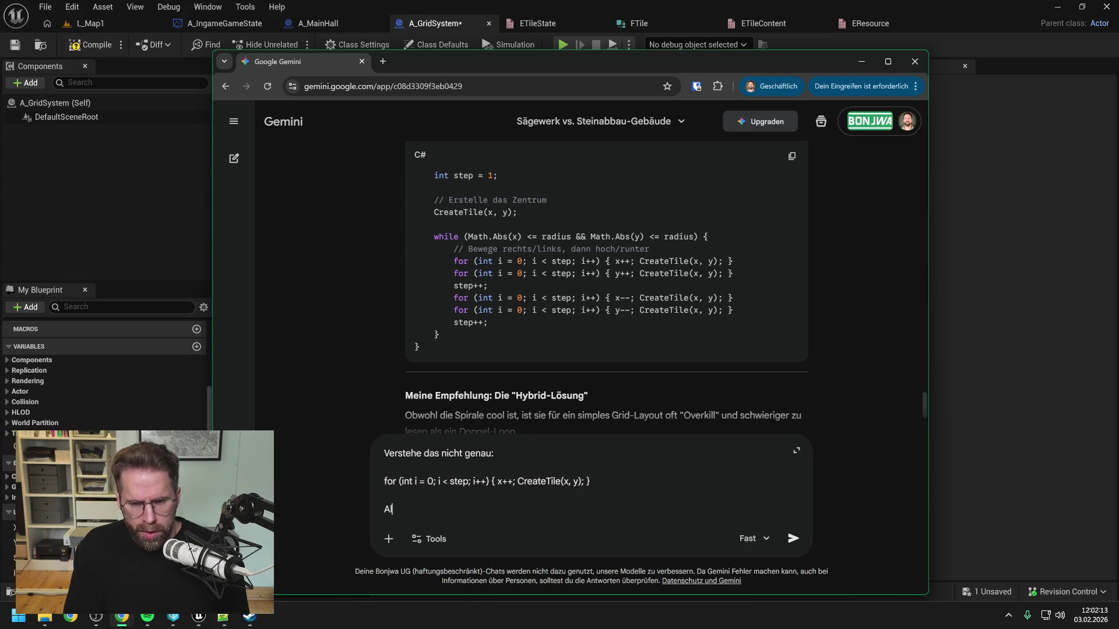
pyautogui.write('so es soll ein F')
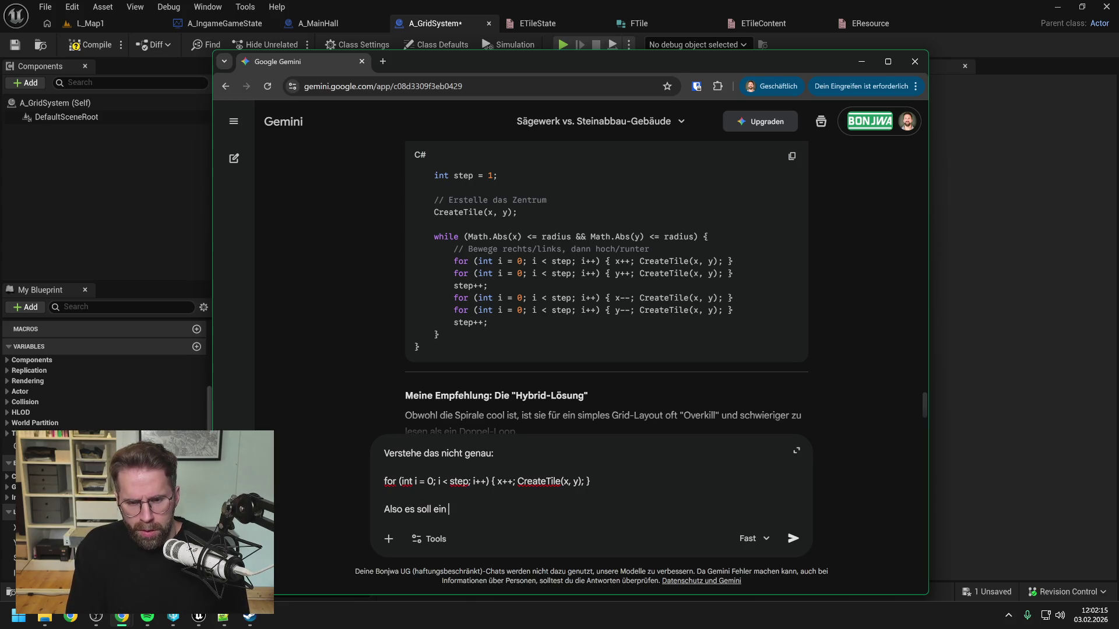
pyautogui.press('BackSpace')
pyautogui.write('for loop sein')
pyautogui.write(' der mit Ind')
pyautogui.write('exy 0')
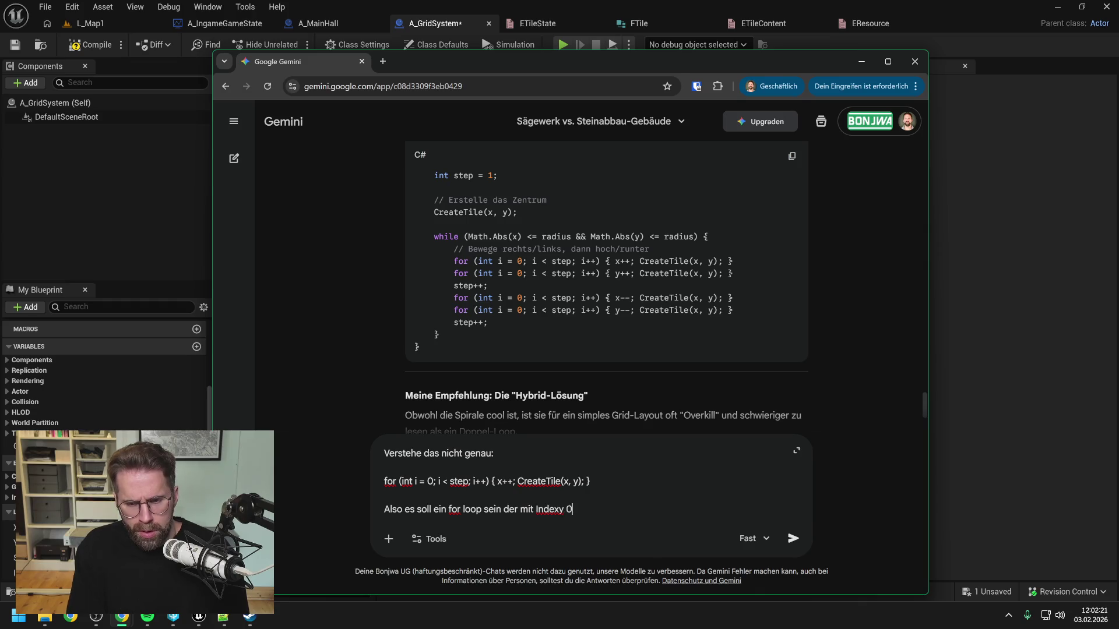
pyautogui.press('BackSpace')
pyautogui.press('BackSpace')
pyautogui.press('BackSpace')
pyautogui.write(' 0 anfä')
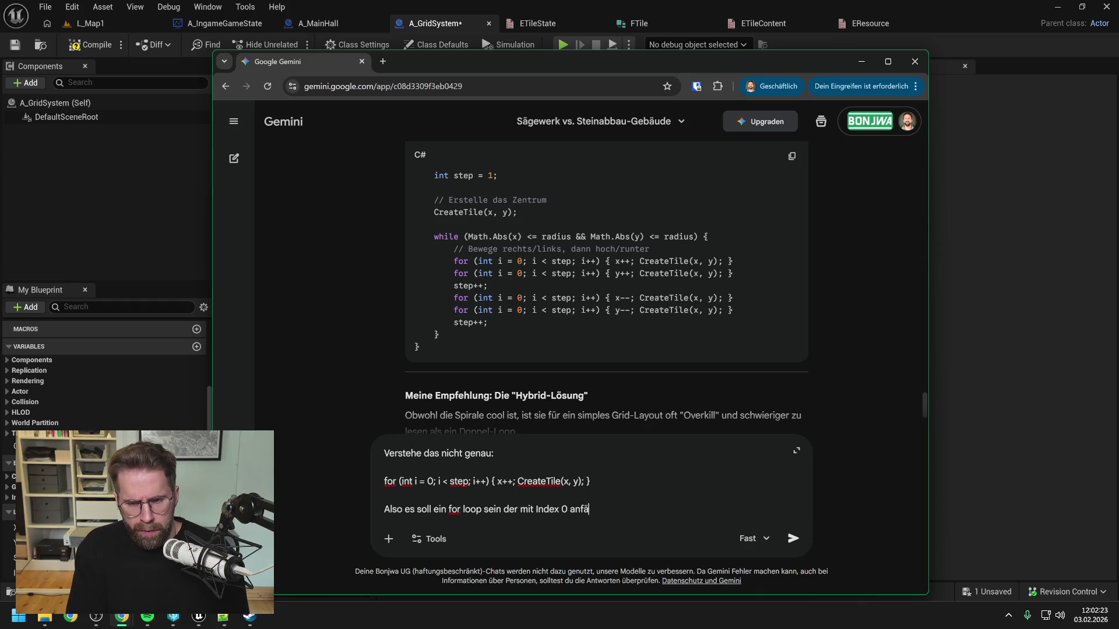
pyautogui.write('ngt, solange ')
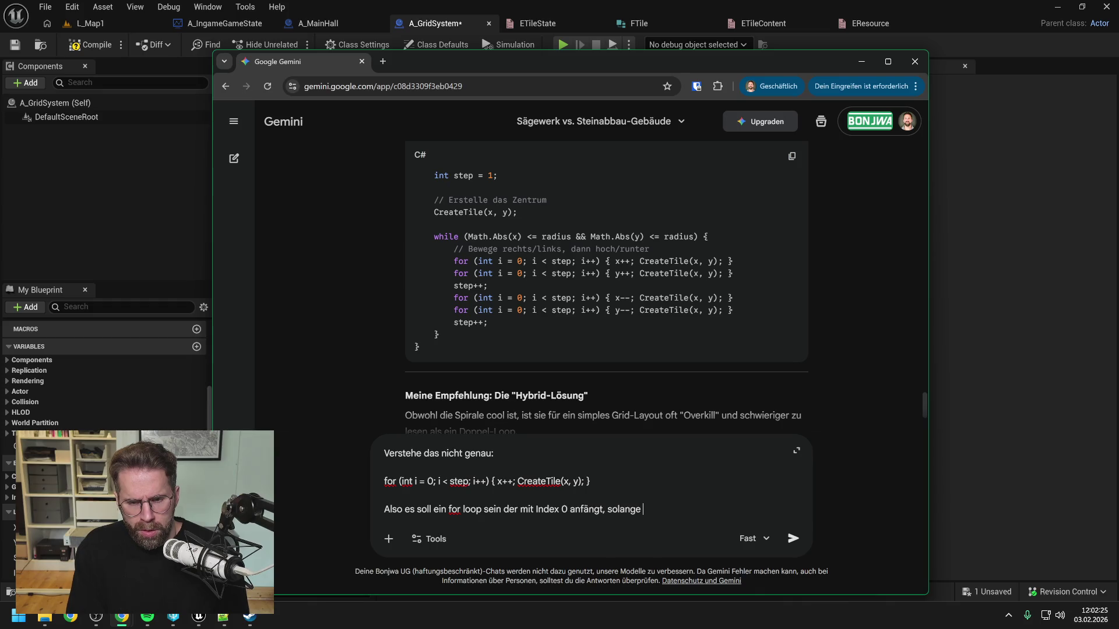
pyautogui.write('loopt bis ')
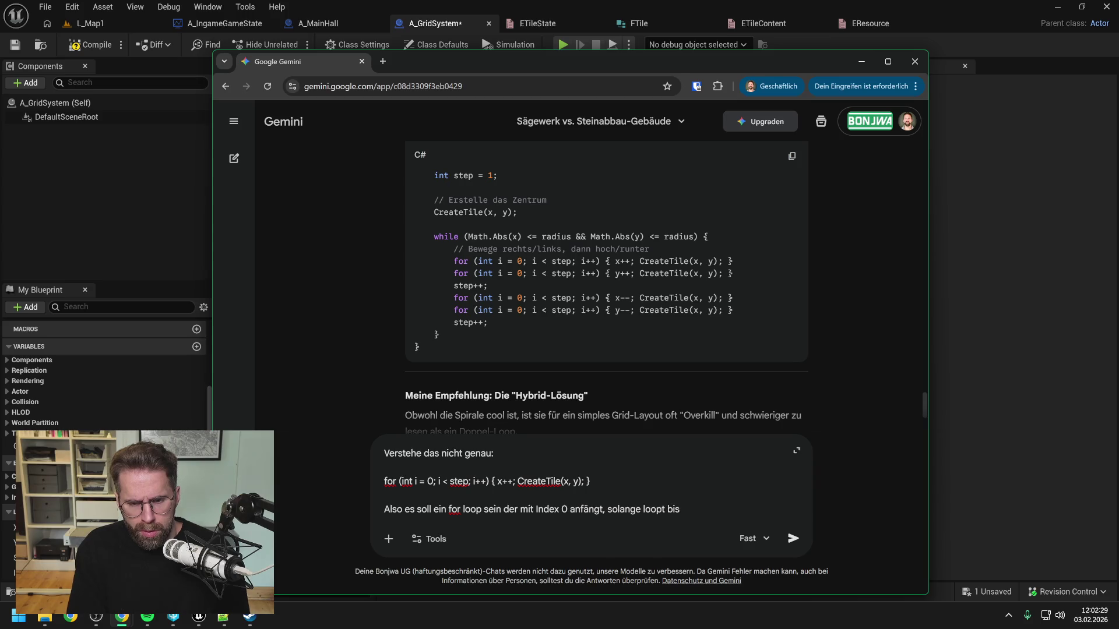
pyautogui.write('i')
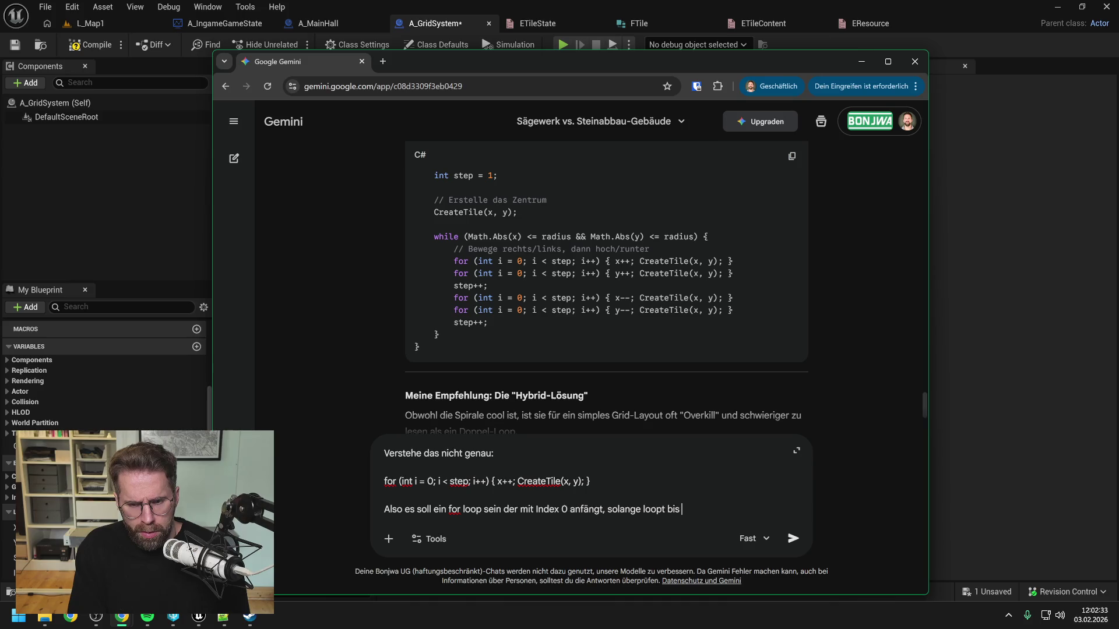
pyautogui.write('ndex nicht me')
pyautogui.write('hr ')
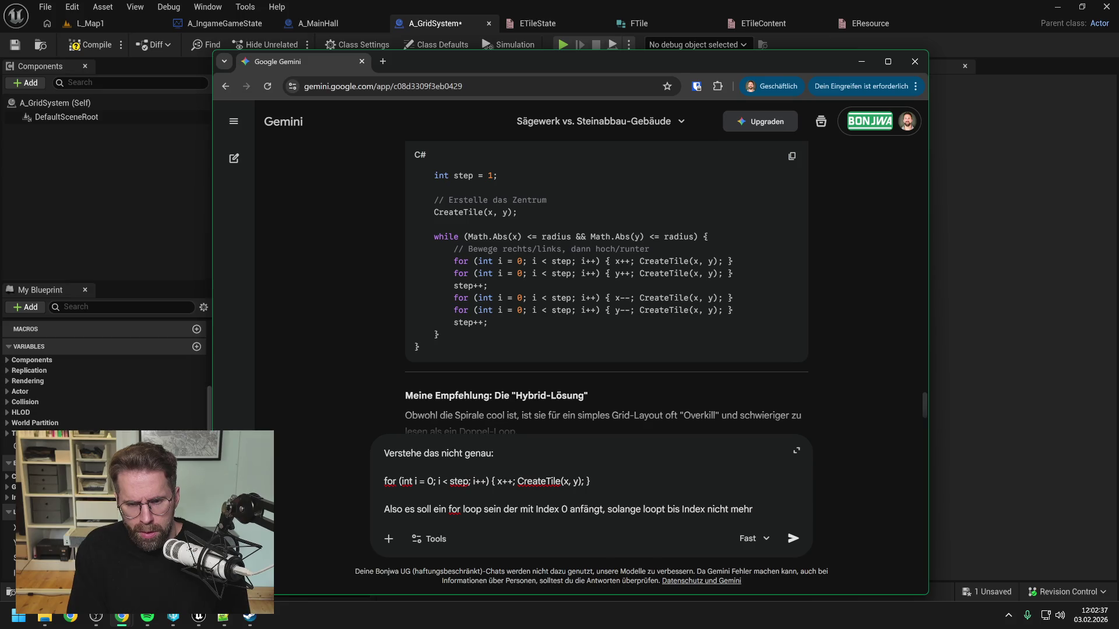
pyautogui.write(' < step ist')
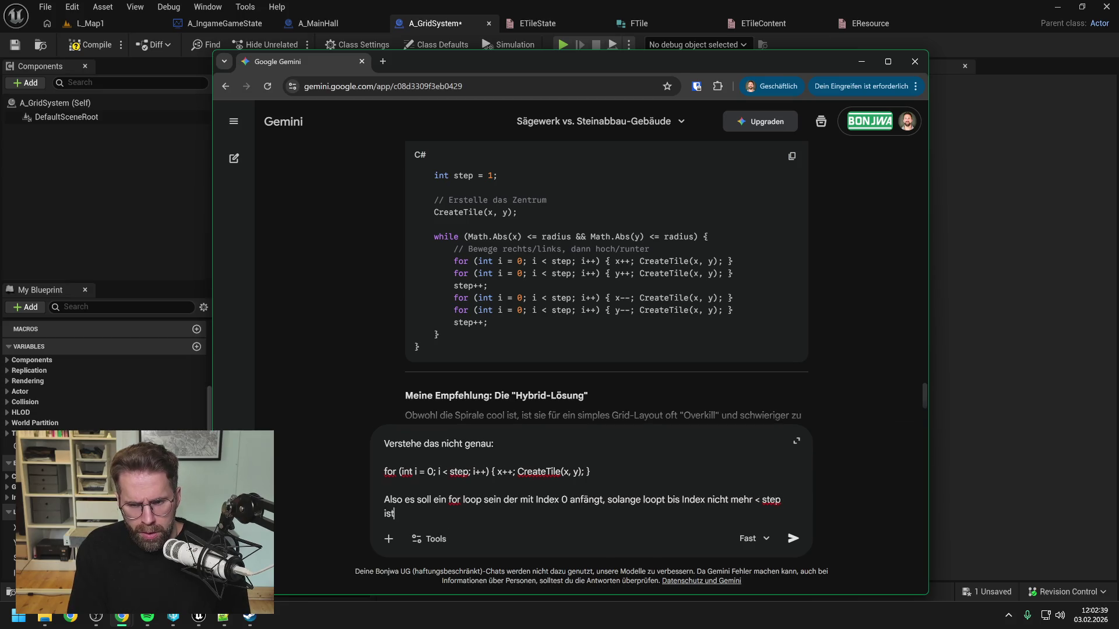
pyautogui.write(' und nach')
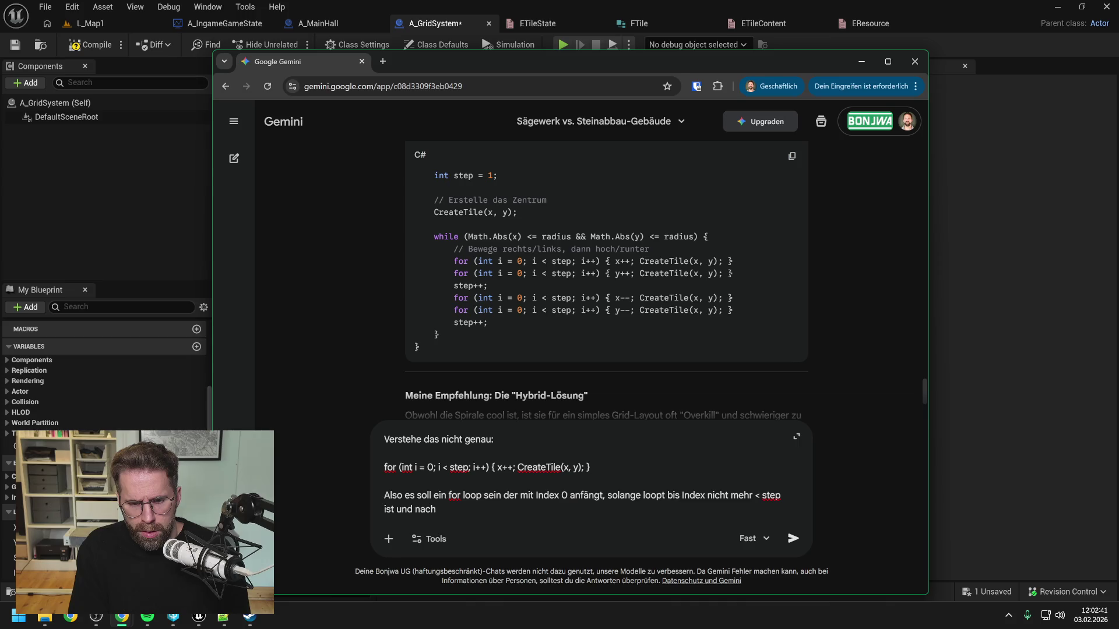
pyautogui.write(' jedem Durch')
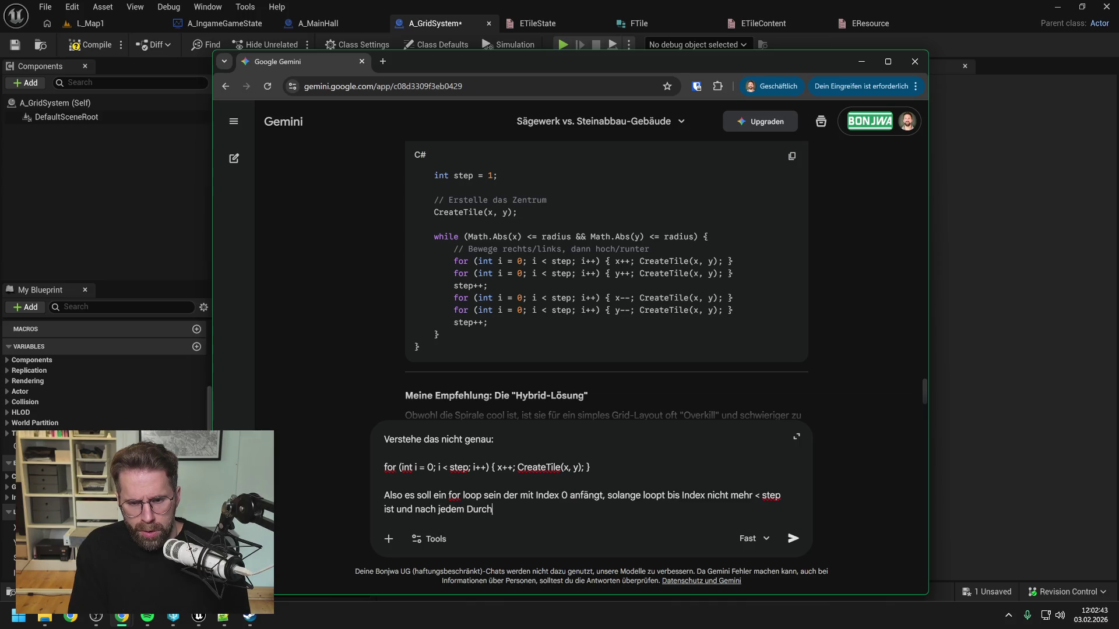
pyautogui.write('lauf ink')
pyautogui.press('BackSpace')
pyautogui.press('BackSpace')
pyautogui.write('++ ma')
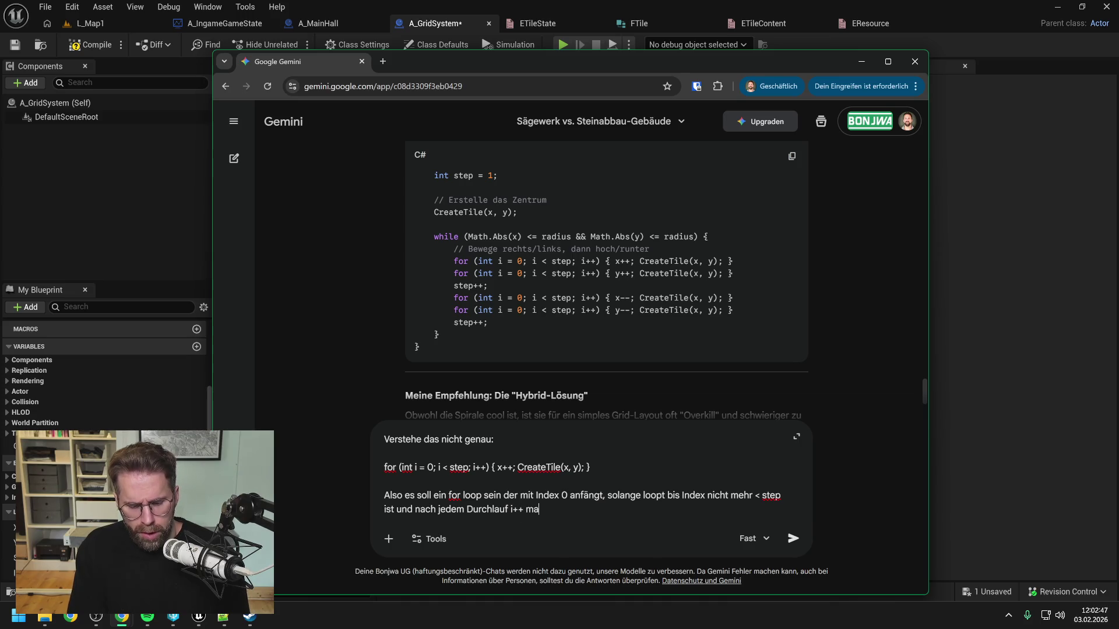
pyautogui.write('cht. Warum ')
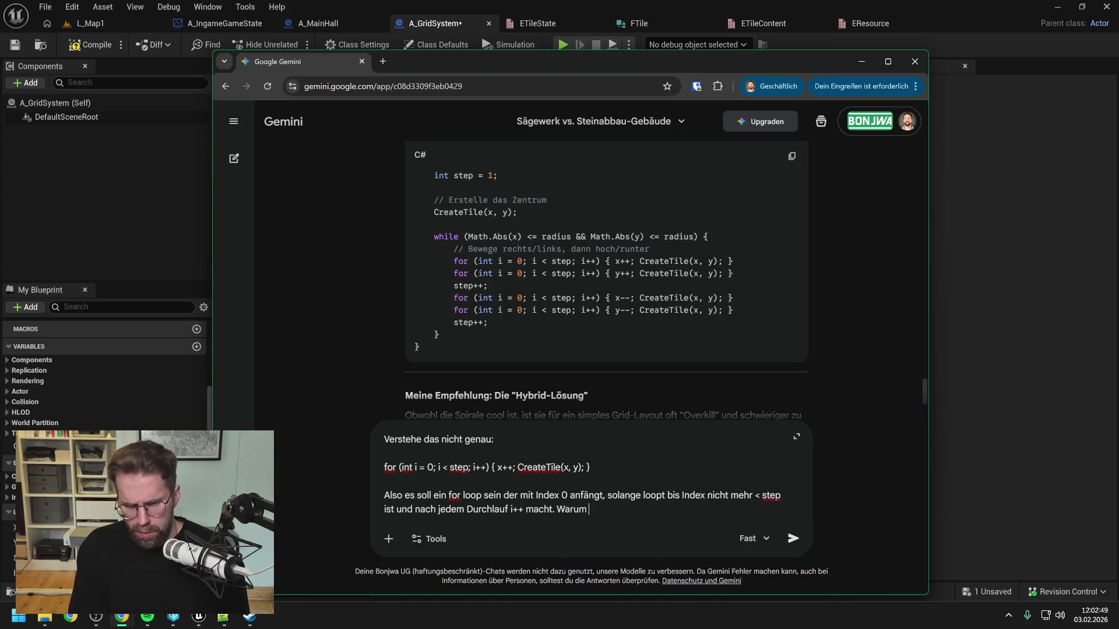
pyautogui.write('ist das dann noch e')
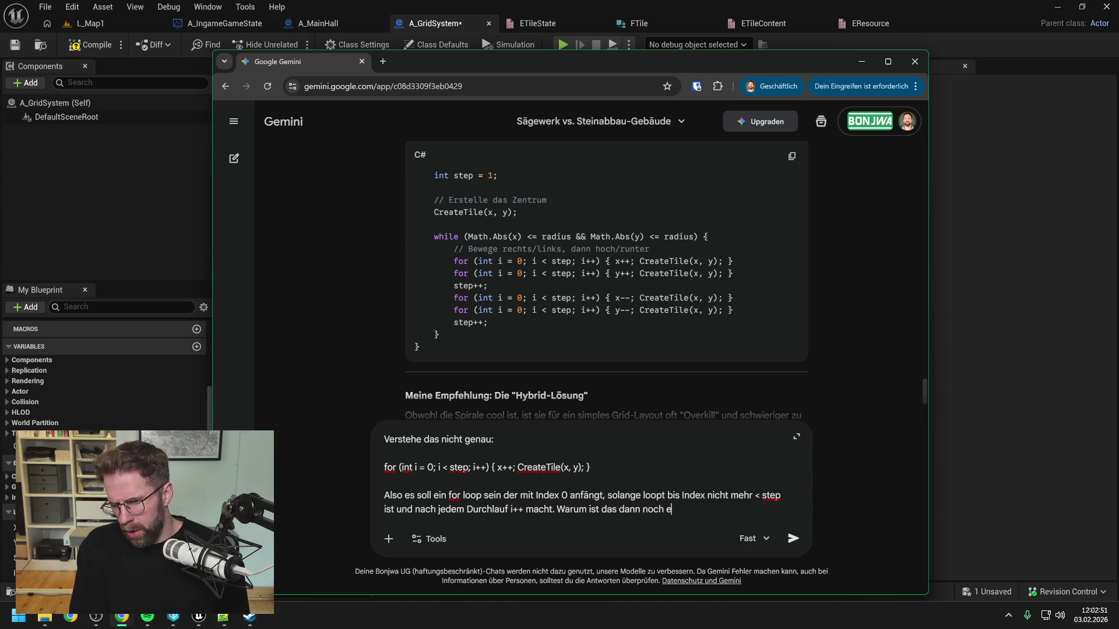
pyautogui.write('in for loop?')
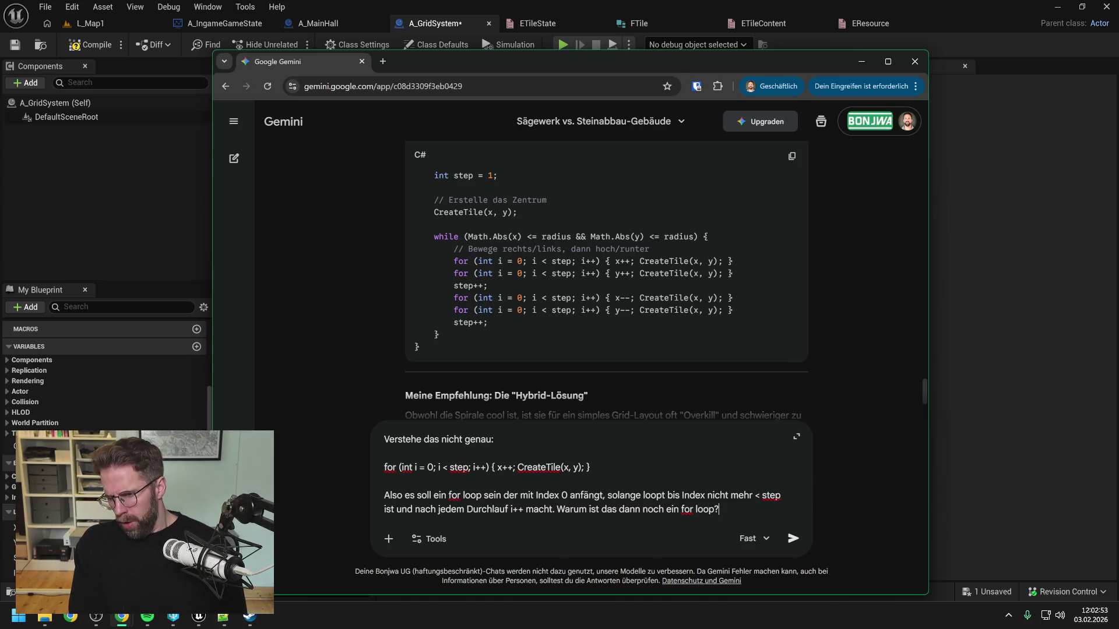
pyautogui.write(' Ist doch eig')
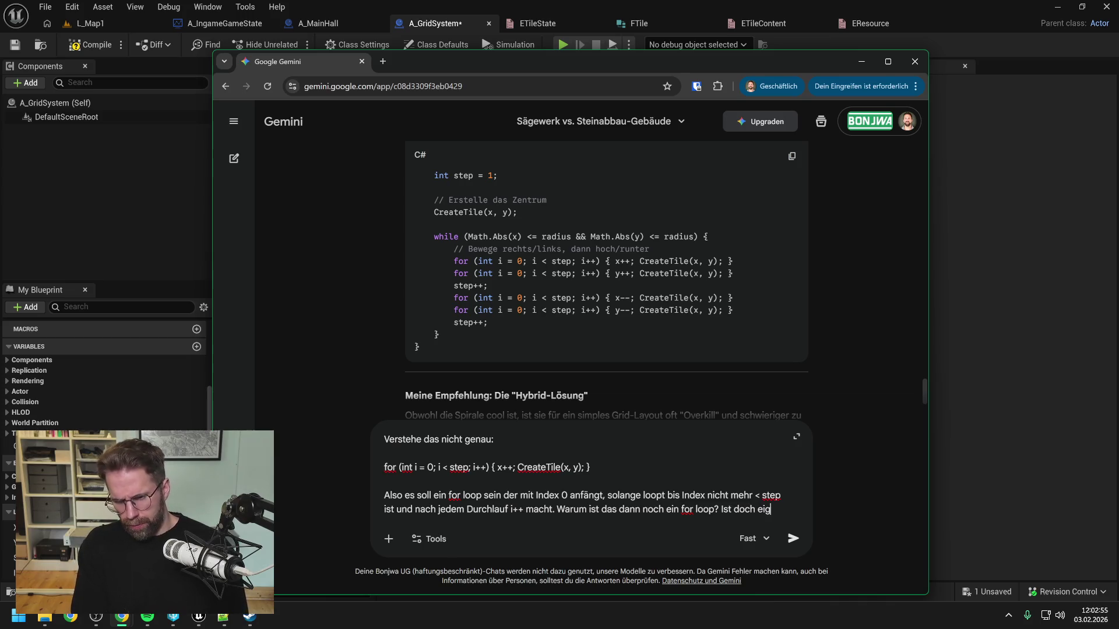
pyautogui.write('entlich auch while')
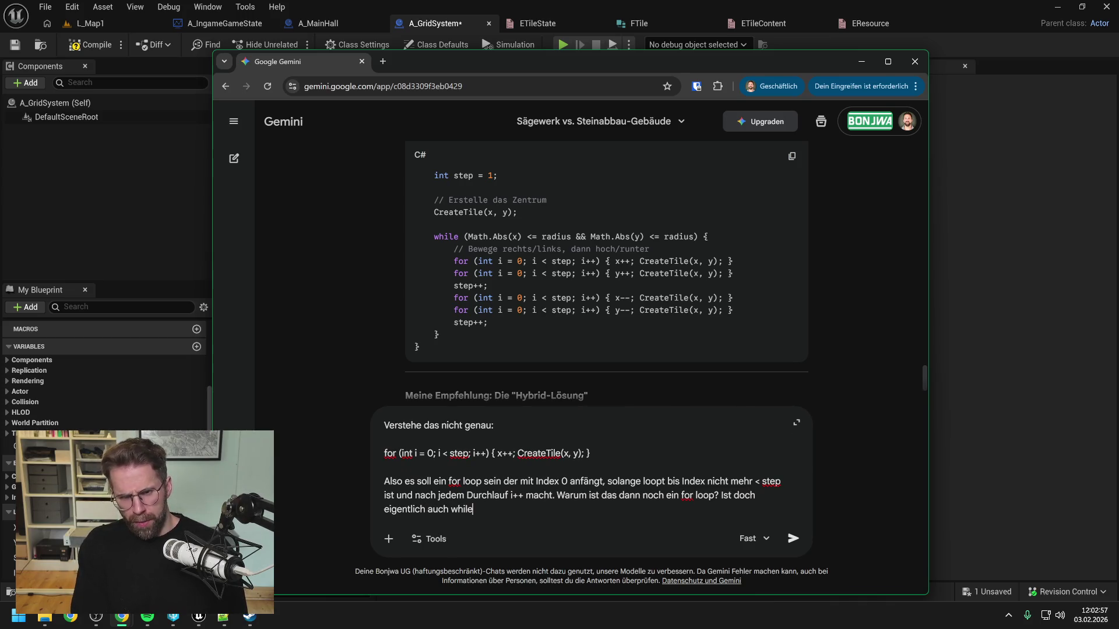
pyautogui.press('Return')
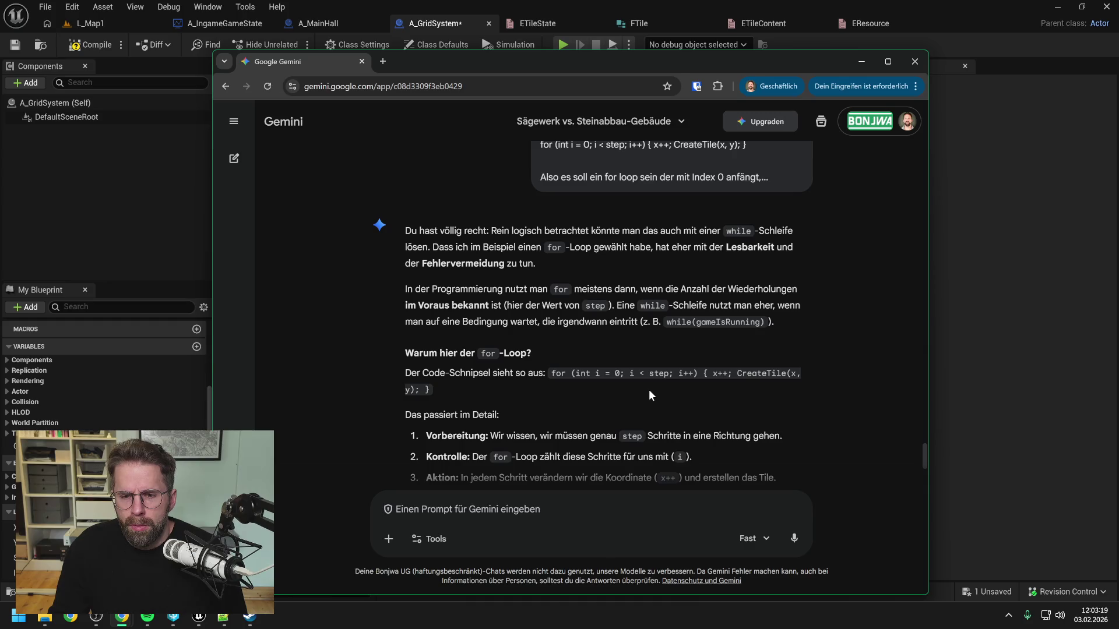
# Scroll through Gemini's for-versus-while and spiral explanation, then drag the chat window right.
pyautogui.scroll(-1, 649, 389)
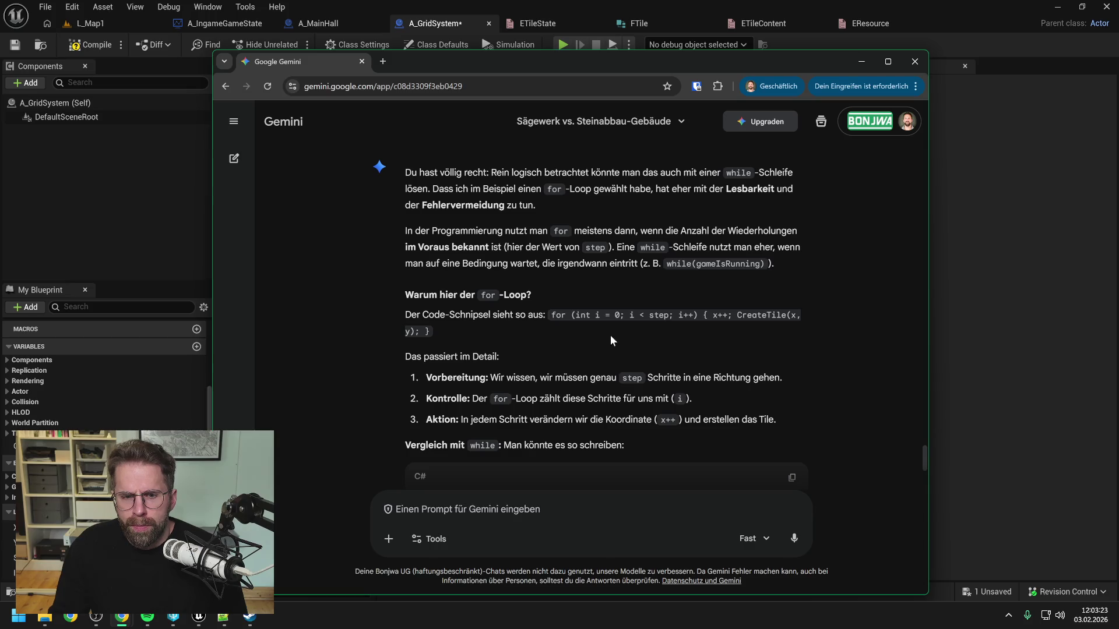
pyautogui.scroll(-1, 541, 334)
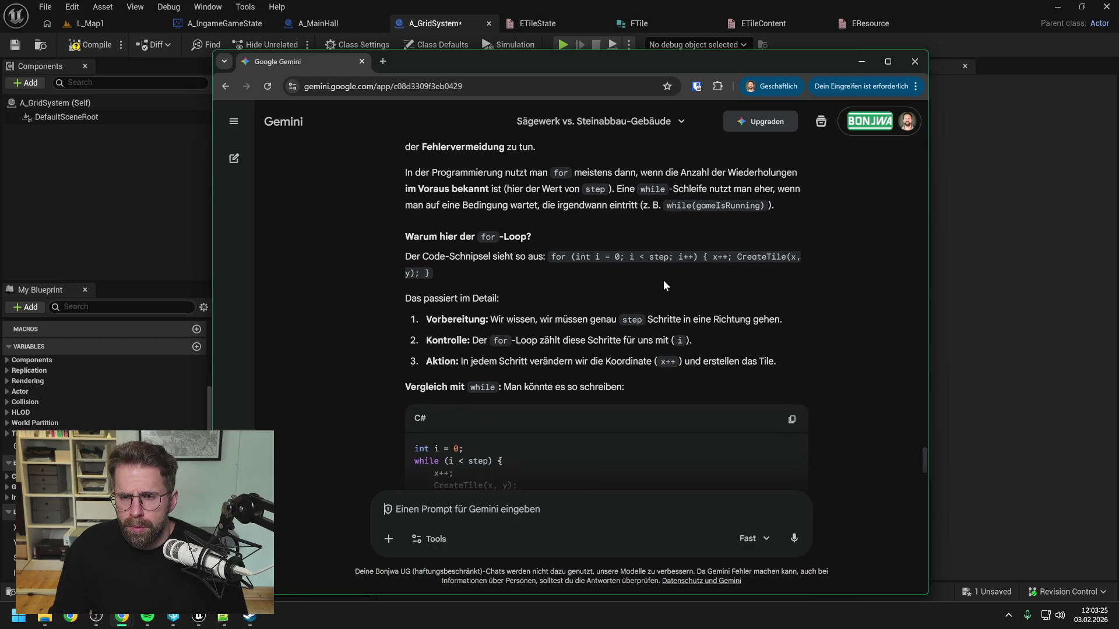
pyautogui.scroll(-1, 663, 280)
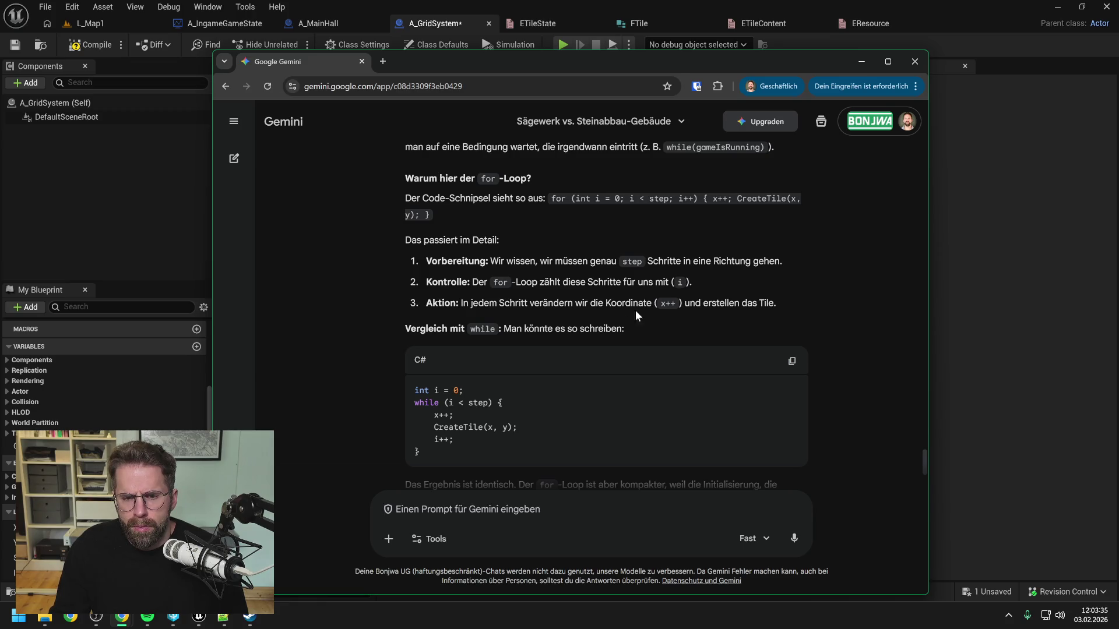
pyautogui.scroll(-2, 645, 315)
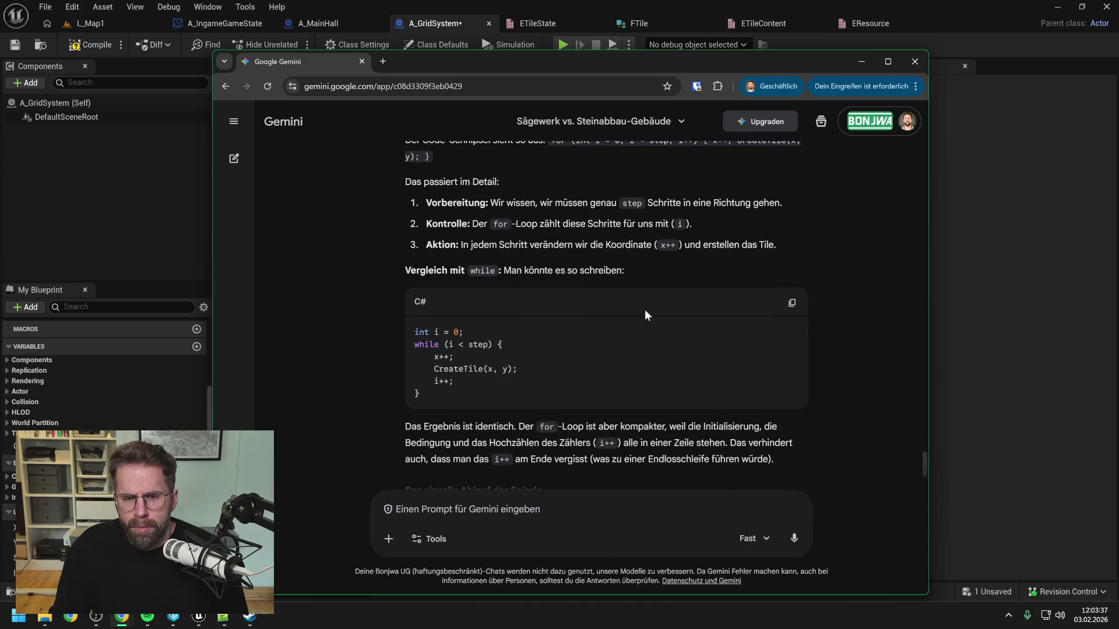
pyautogui.scroll(-2, 645, 315)
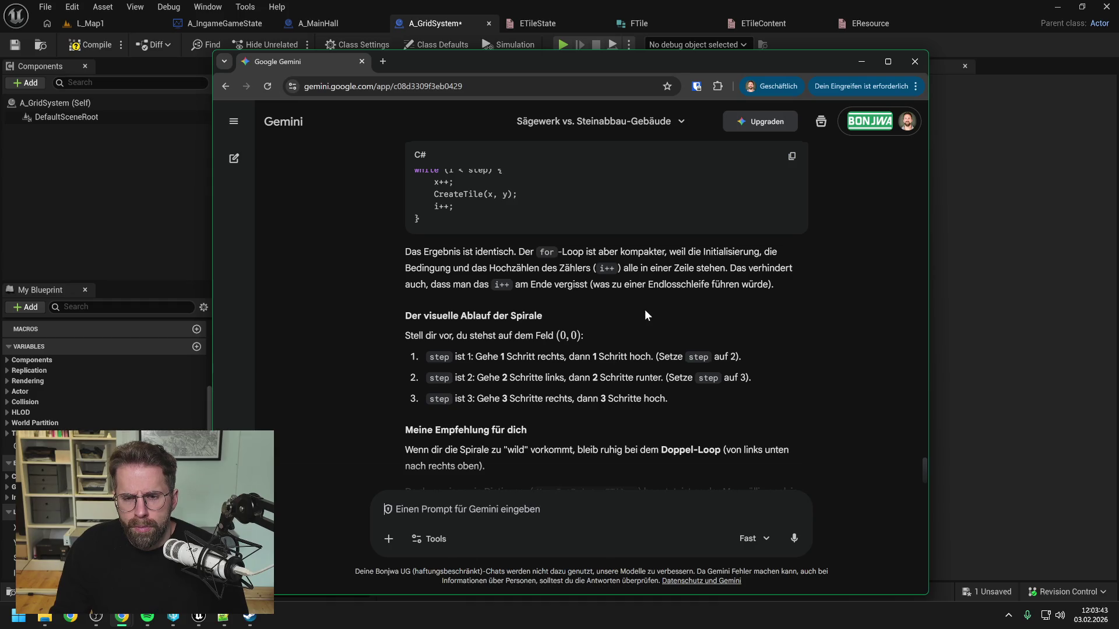
pyautogui.scroll(-1, 645, 314)
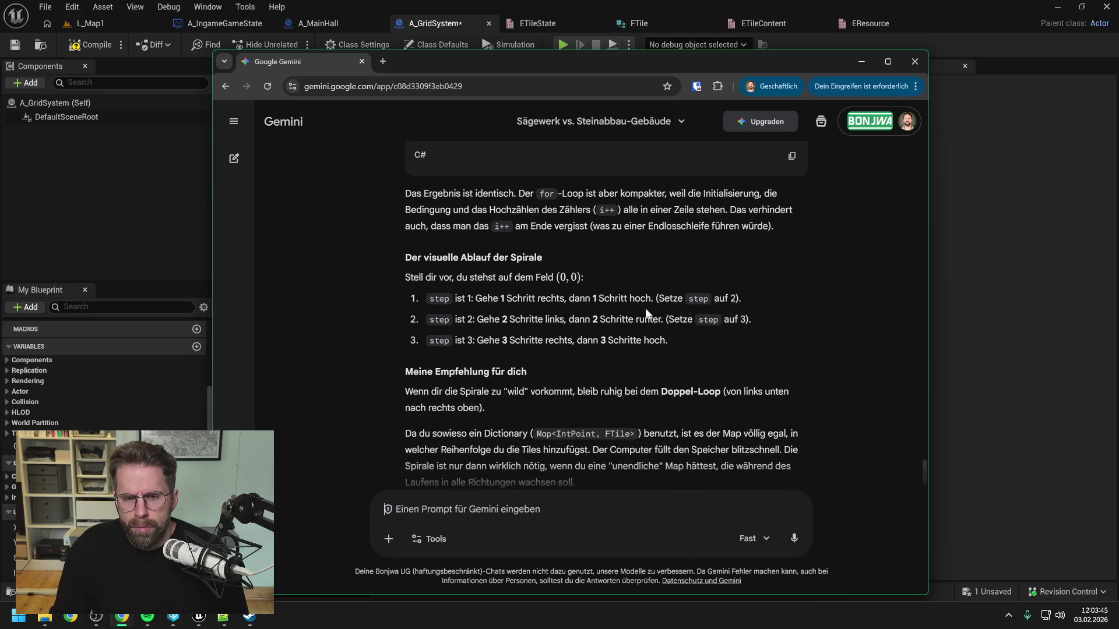
pyautogui.scroll(-2, 606, 315)
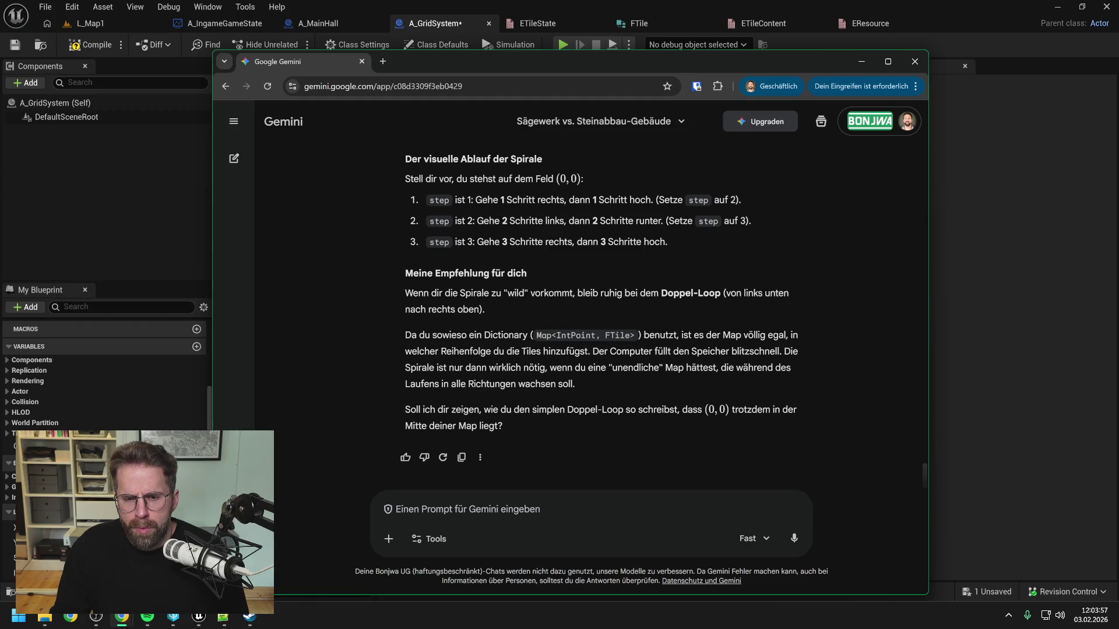
pyautogui.moveTo(600, 57); pyautogui.dragTo(812, 58)
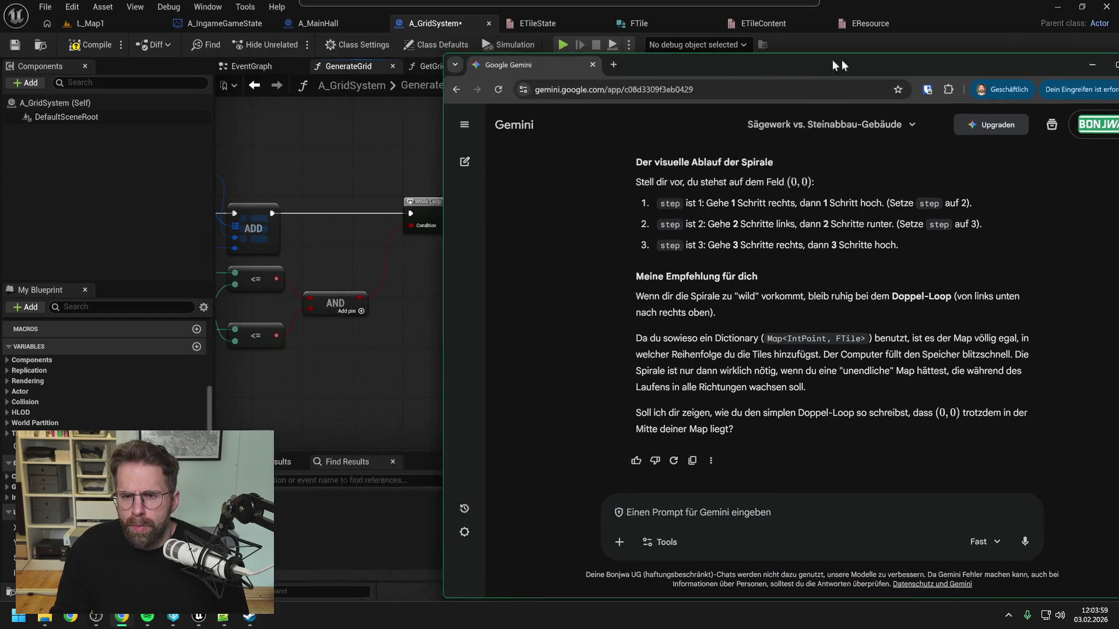
# Hide the Gemini window and refocus the Unreal editor on the GenerateGrid graph.
pyautogui.hotkey('alt', 'Tab')
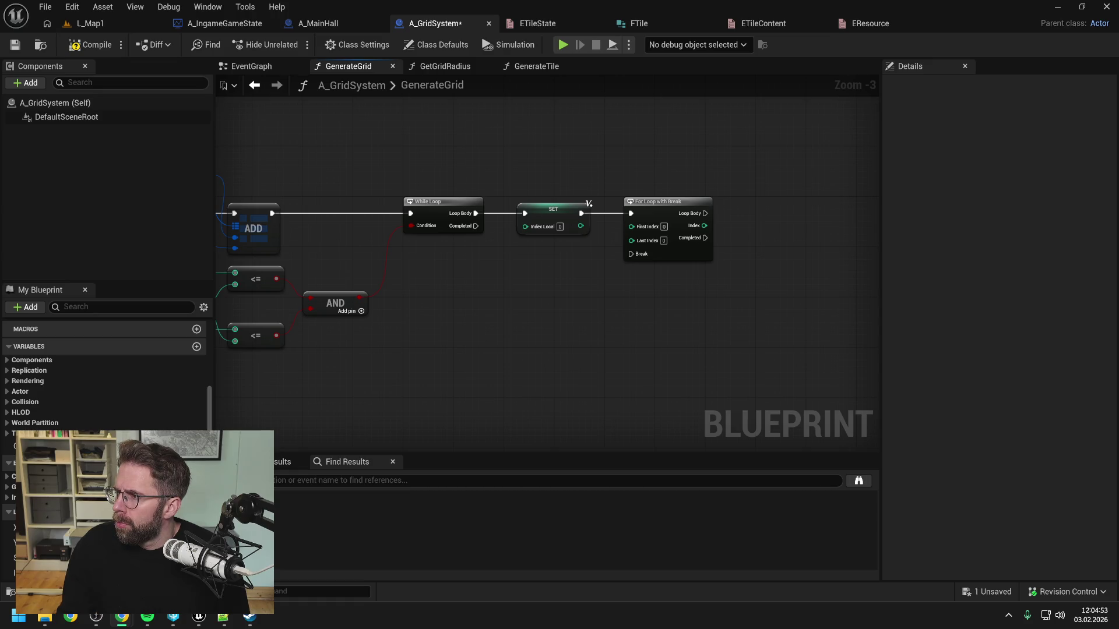
pyautogui.click(572, 319)
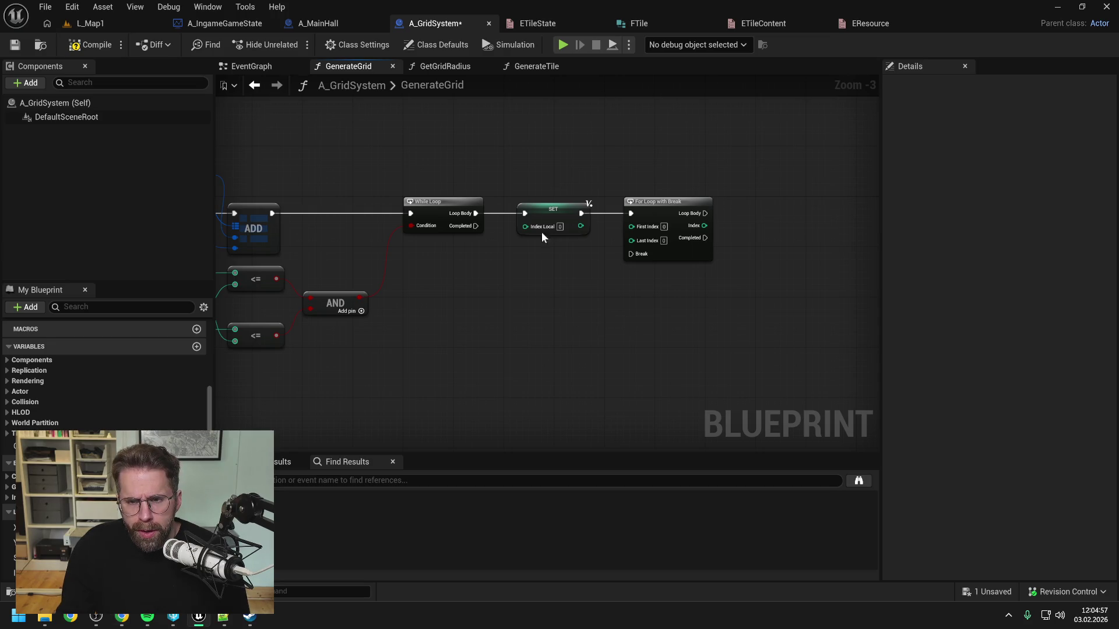
# Delete the SET Index Local node and feed Last Index from a StepLocal getter through a '-' node.
pyautogui.click(560, 236)
pyautogui.press('Delete')
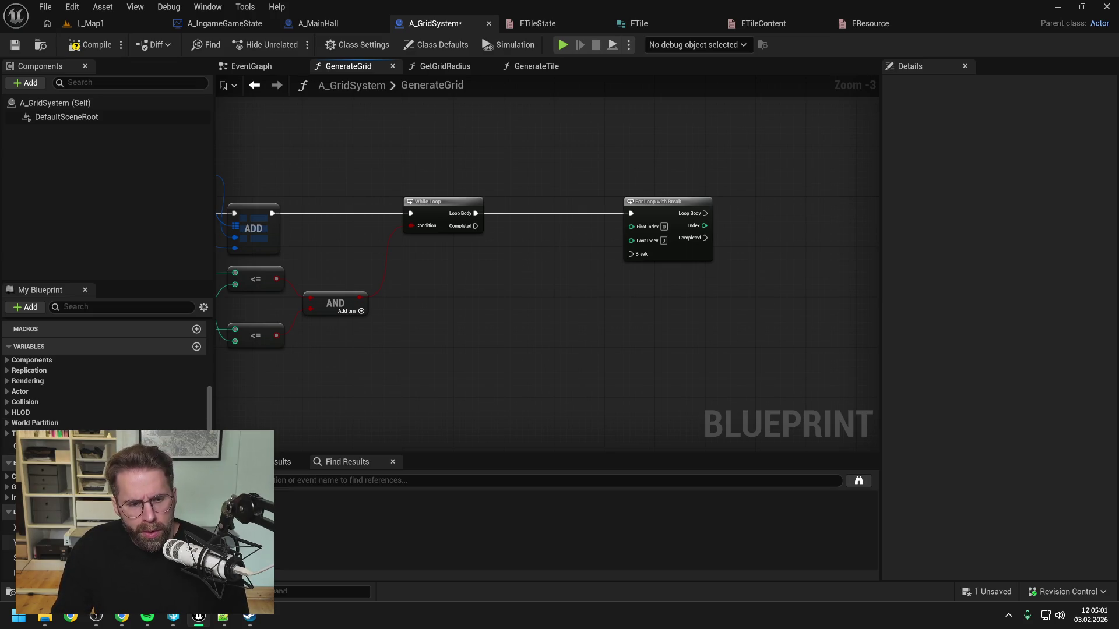
pyautogui.moveTo(11, 557)
pyautogui.mouseDown()
pyautogui.moveTo(557, 240)
pyautogui.moveTo(597, 266)
pyautogui.mouseUp()
pyautogui.click(558, 268)
pyautogui.write('-')
pyautogui.press('Return')
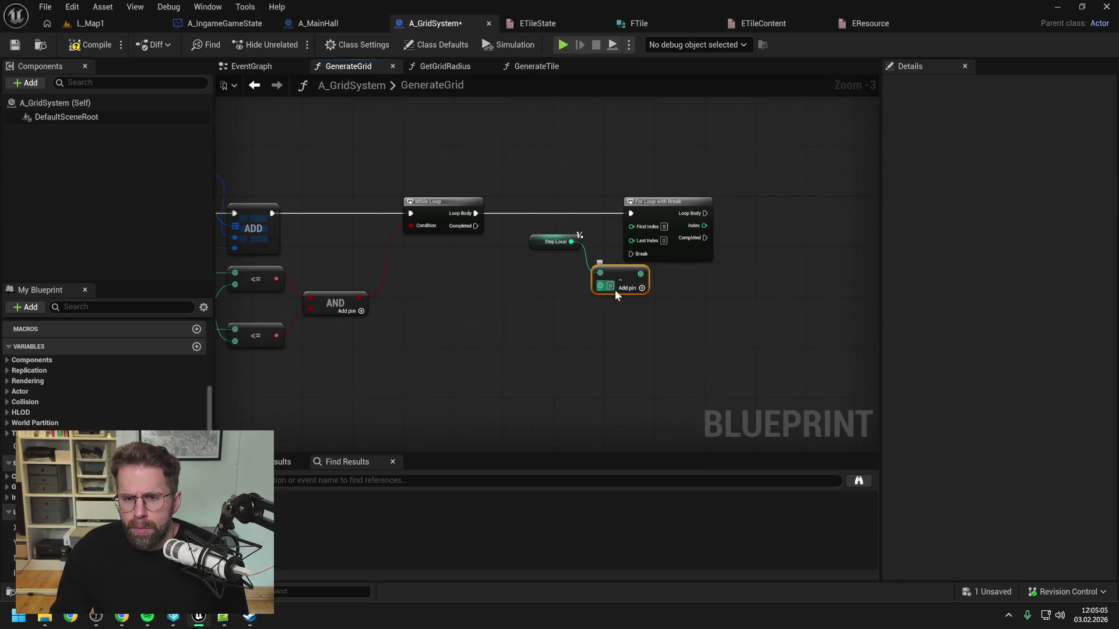
pyautogui.moveTo(641, 274); pyautogui.dragTo(631, 241)
# Shift the For Loop with Break right and tidy the subtraction node beside StepLocal.
pyautogui.moveTo(667, 208); pyautogui.dragTo(704, 207)
pyautogui.moveTo(626, 272)
pyautogui.mouseDown()
pyautogui.moveTo(620, 240)
pyautogui.moveTo(544, 241)
pyautogui.mouseUp()
pyautogui.click(548, 282)
pyautogui.scroll(-3, 488, 293)
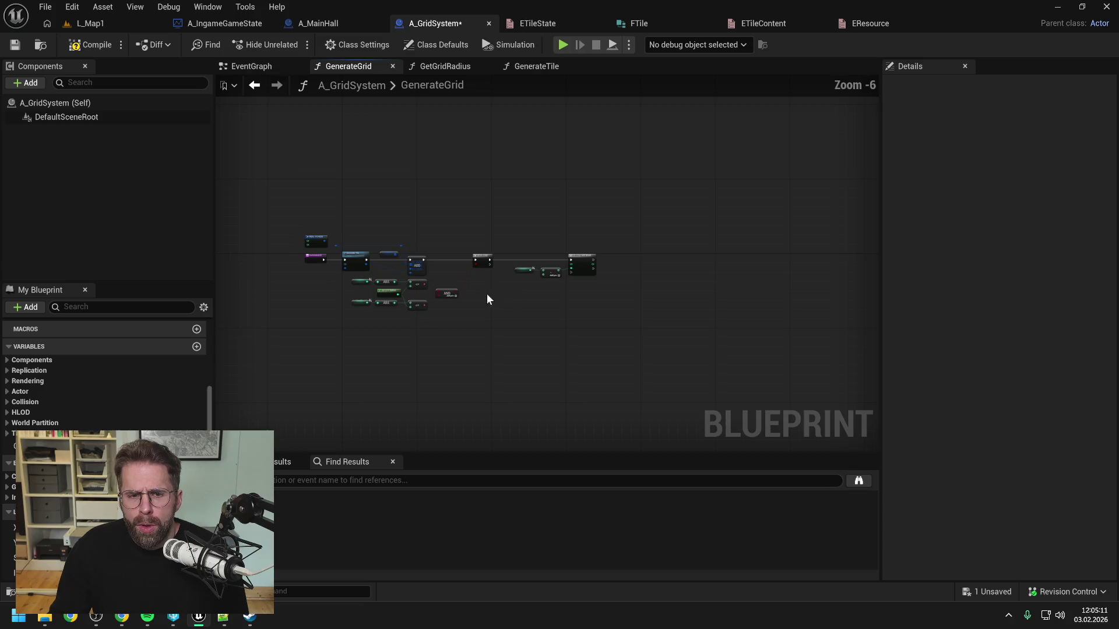
pyautogui.scroll(2, 557, 269)
pyautogui.moveTo(690, 317)
pyautogui.mouseDown()
pyautogui.moveTo(719, 295)
pyautogui.moveTo(607, 303)
pyautogui.mouseUp()
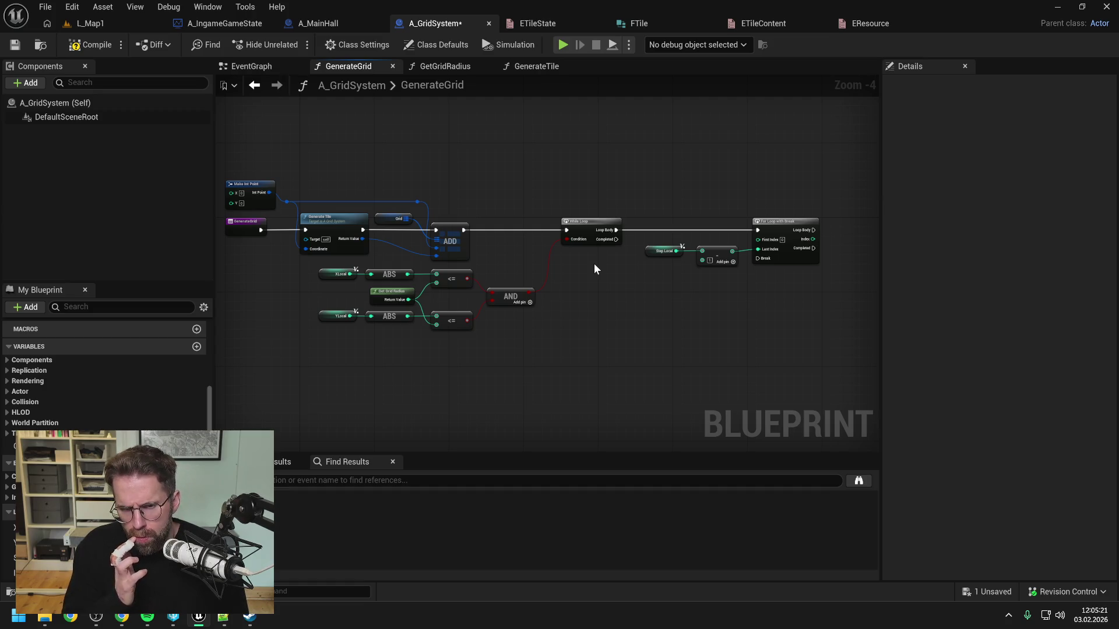
pyautogui.moveTo(624, 280); pyautogui.dragTo(550, 285)
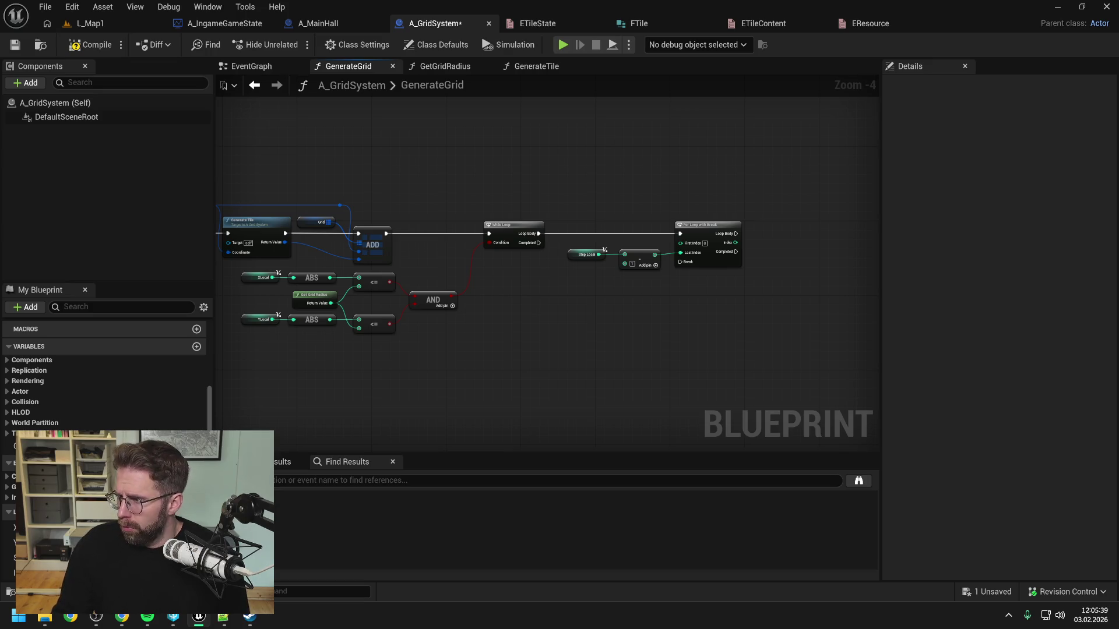
# Add an XLocal getter with a ++ node, run from the loop's Loop Body.
pyautogui.moveTo(707, 319); pyautogui.dragTo(544, 316)
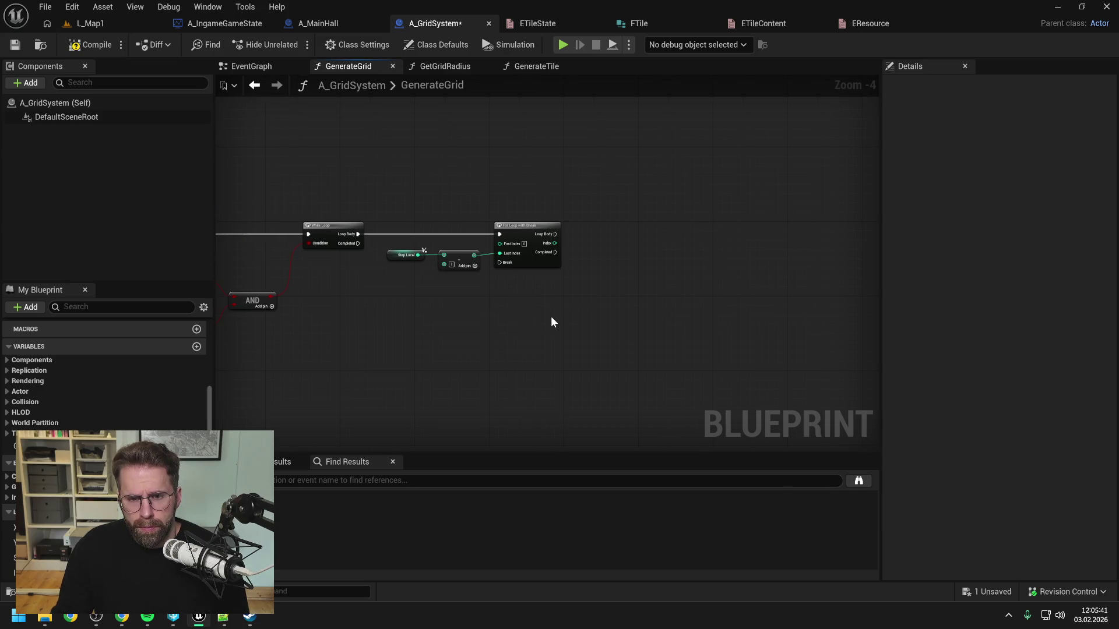
pyautogui.moveTo(13, 527)
pyautogui.mouseDown()
pyautogui.moveTo(589, 220)
pyautogui.moveTo(636, 233)
pyautogui.mouseUp()
pyautogui.click(616, 245)
pyautogui.write('++')
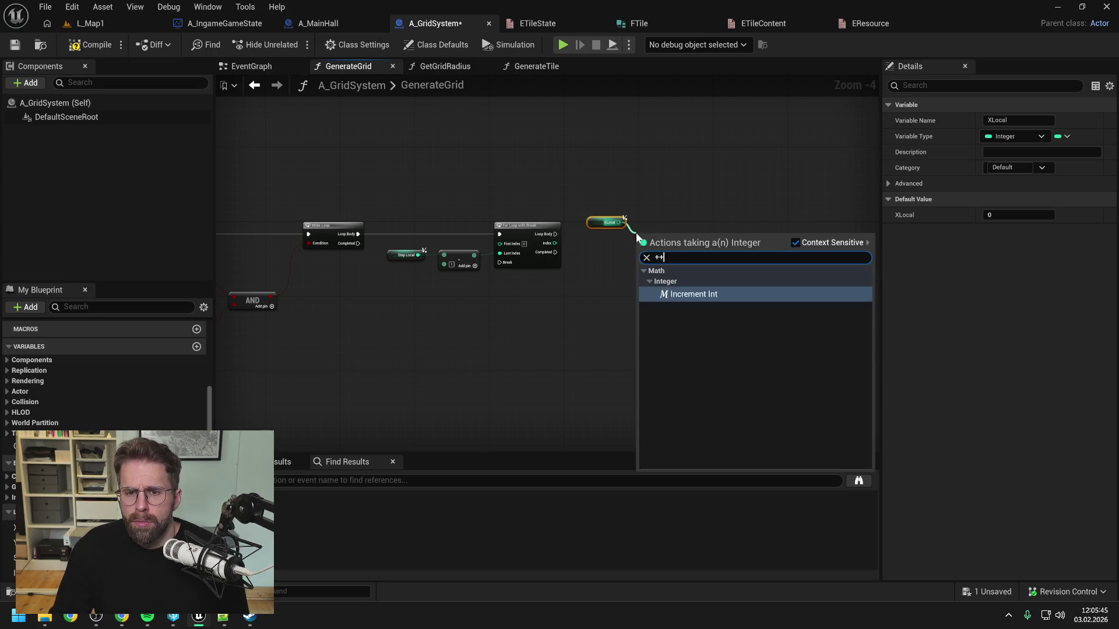
pyautogui.press('Return')
pyautogui.click(593, 246)
pyautogui.scroll(1, 585, 244)
pyautogui.moveTo(542, 230); pyautogui.dragTo(656, 236)
pyautogui.scroll(-2, 676, 245)
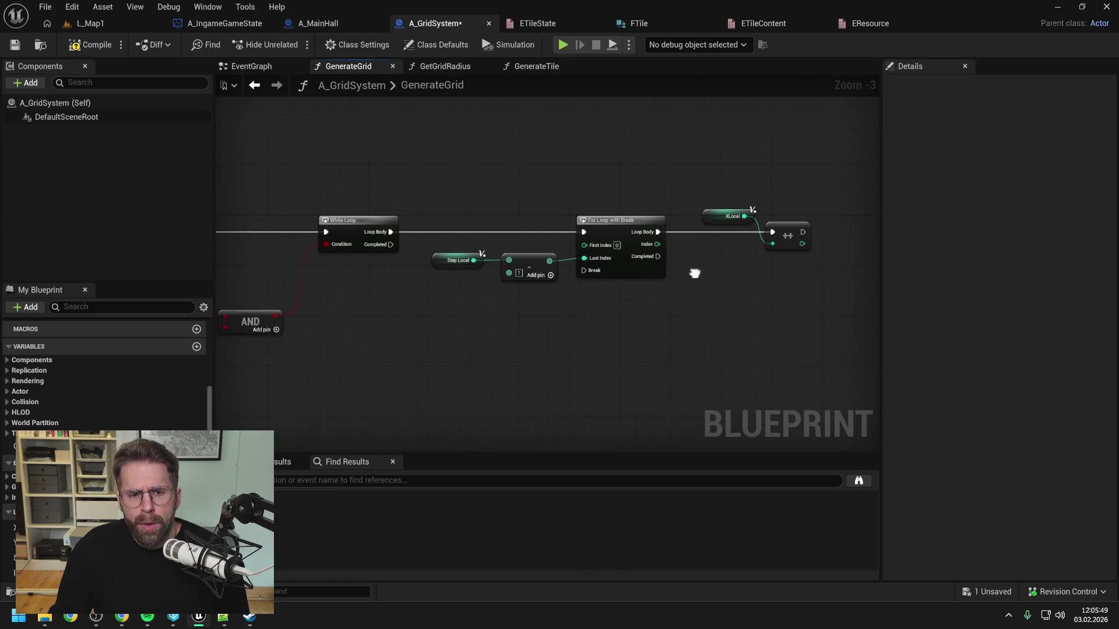
pyautogui.scroll(1, 500, 275)
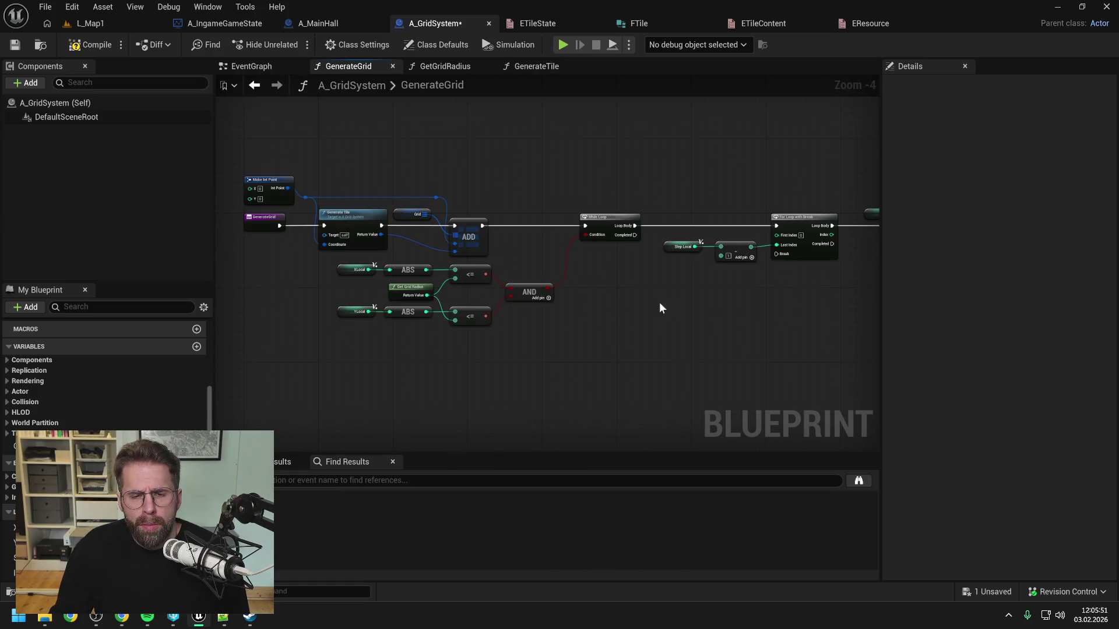
pyautogui.moveTo(681, 307); pyautogui.dragTo(539, 314)
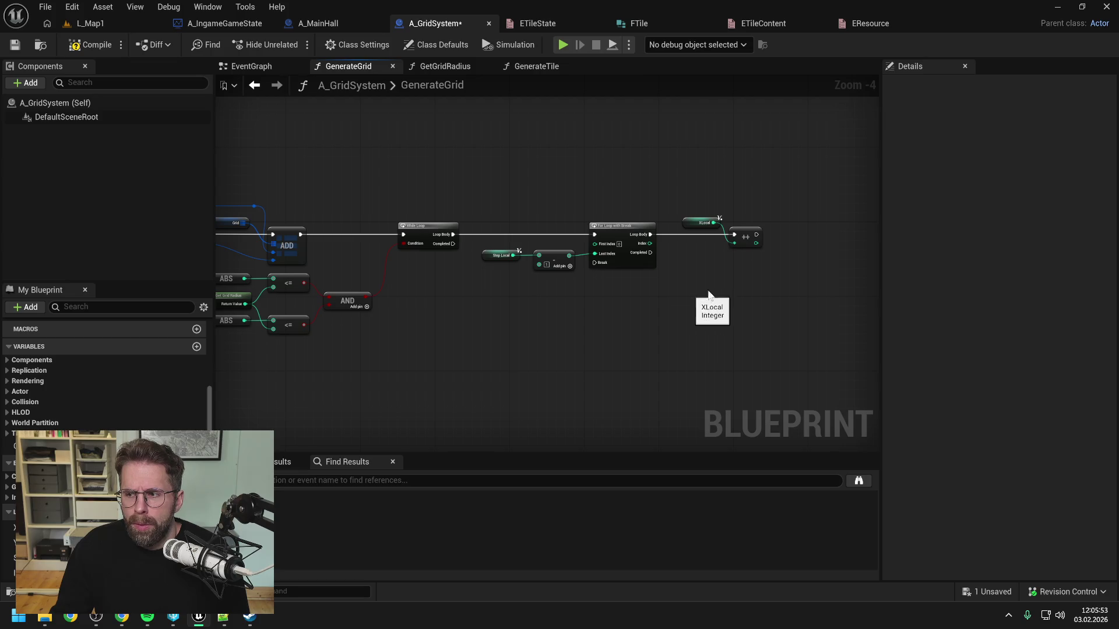
# Place a Generate Tile call to the right of the XLocal increment.
pyautogui.click(687, 228)
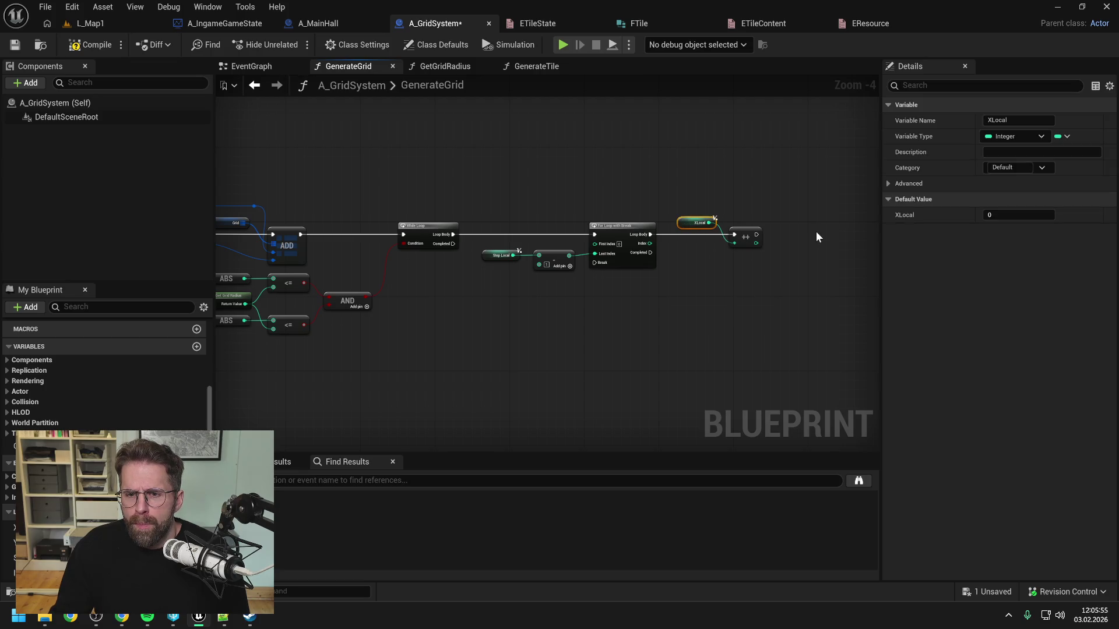
pyautogui.click(817, 235)
pyautogui.moveTo(817, 235); pyautogui.dragTo(742, 235)
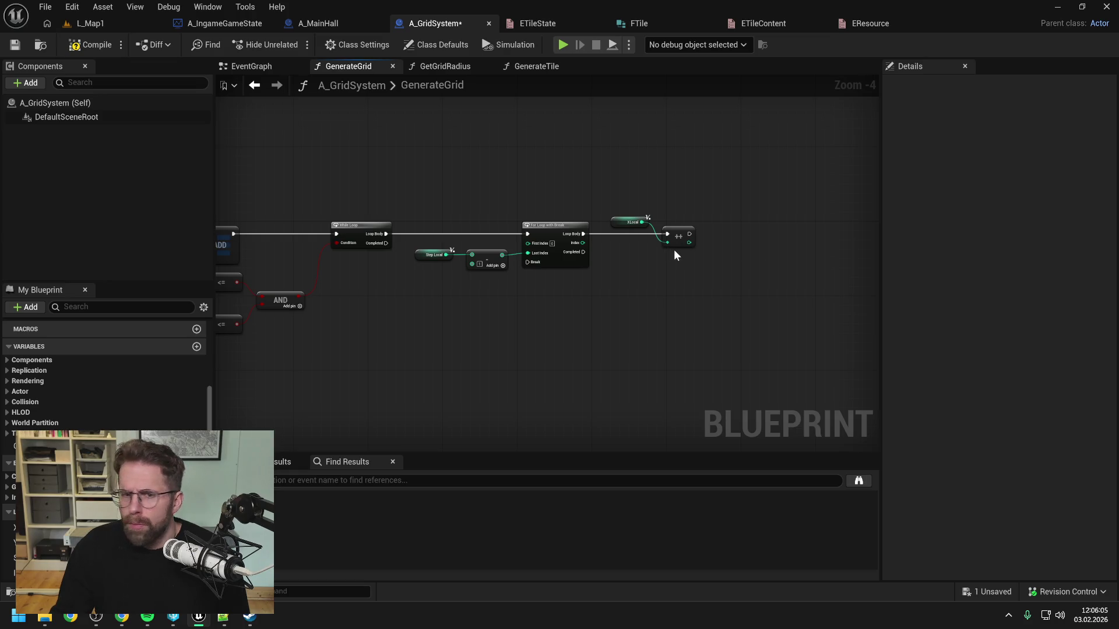
pyautogui.scroll(3, 105, 418)
pyautogui.moveTo(72, 374)
pyautogui.mouseDown()
pyautogui.moveTo(730, 216)
pyautogui.moveTo(751, 225)
pyautogui.mouseUp()
pyautogui.click(761, 234)
pyautogui.scroll(2, 708, 250)
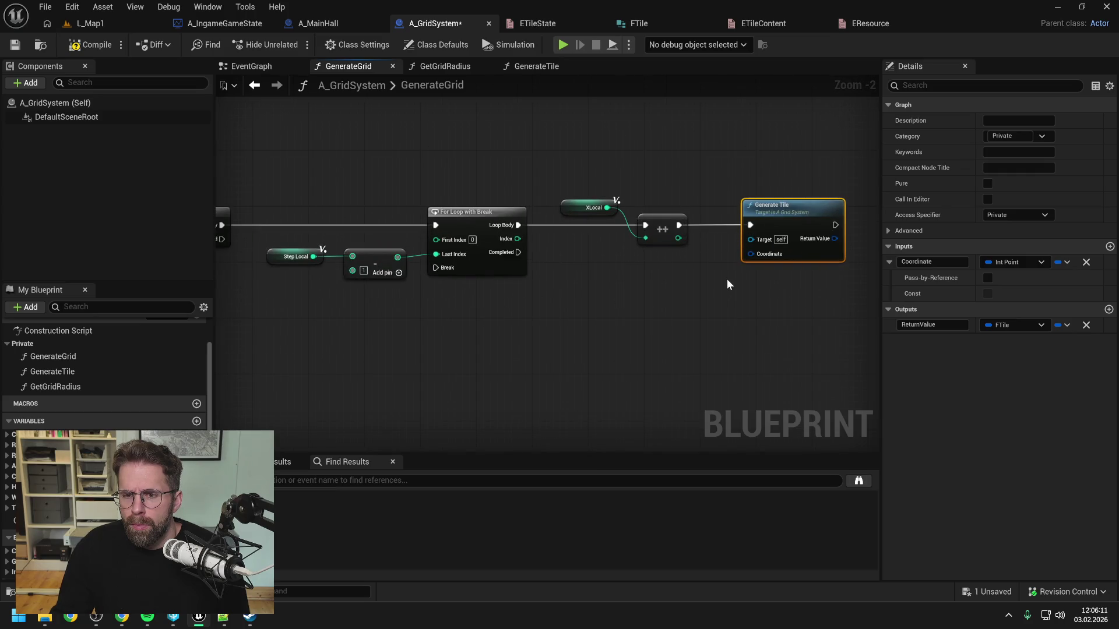
# Run the increment into Generate Tile and split its Coordinate pin into X and Y.
pyautogui.click(722, 282)
pyautogui.rightClick(751, 255)
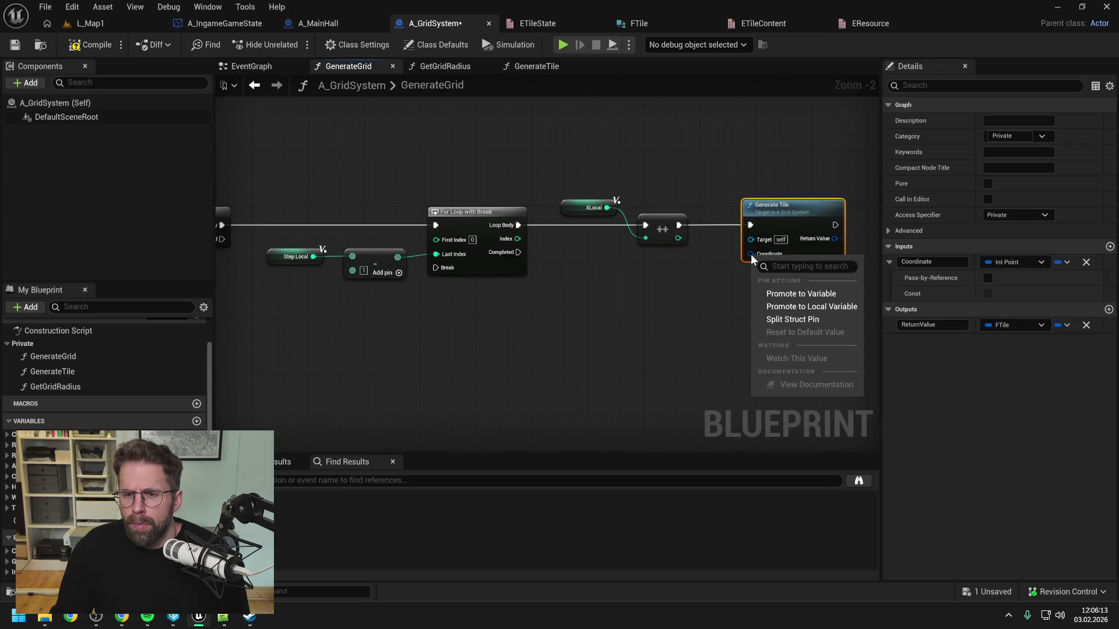
pyautogui.click(775, 320)
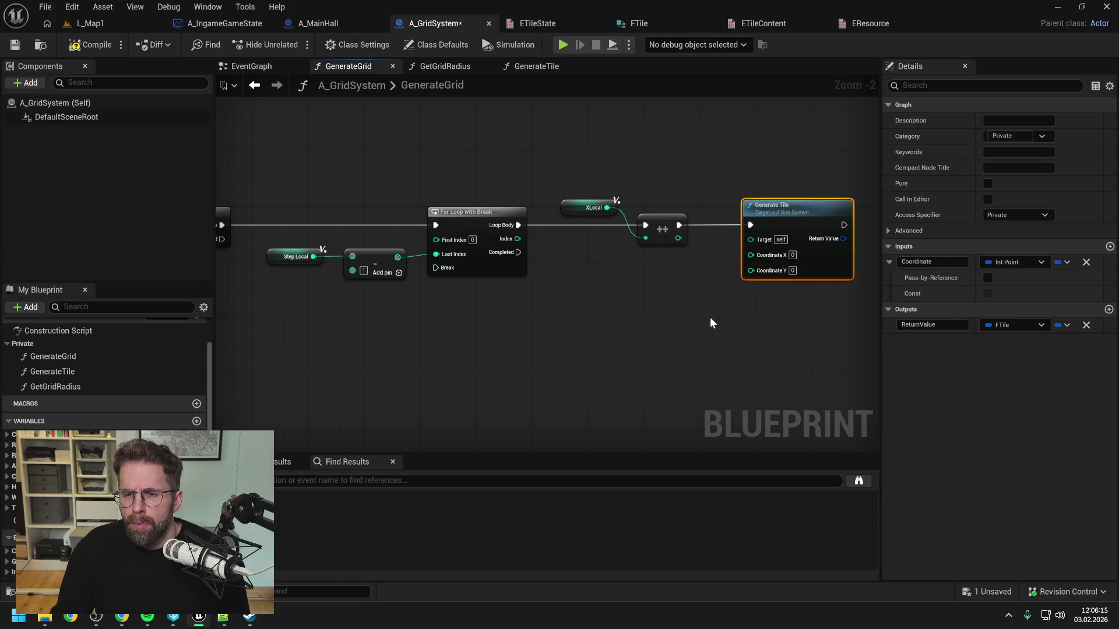
pyautogui.click(711, 322)
pyautogui.moveTo(697, 313); pyautogui.dragTo(586, 291)
# Feed Coordinate X from the incremented XLocal value, removing the unused bend points.
pyautogui.moveTo(535, 184)
pyautogui.mouseDown()
pyautogui.moveTo(673, 230)
pyautogui.moveTo(638, 167)
pyautogui.moveTo(566, 175)
pyautogui.moveTo(588, 207)
pyautogui.mouseUp()
pyautogui.doubleClick(642, 227)
pyautogui.doubleClick(595, 170)
pyautogui.click(594, 244)
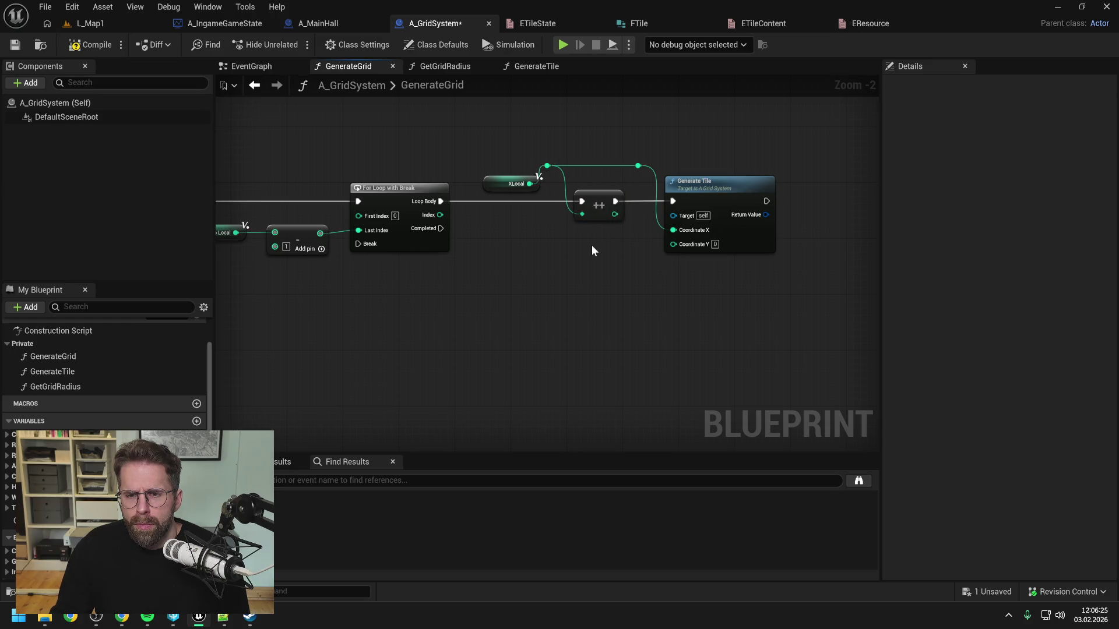
pyautogui.moveTo(615, 214); pyautogui.dragTo(673, 230)
pyautogui.click(637, 166)
pyautogui.press('Delete')
pyautogui.click(547, 166)
pyautogui.press('Delete')
pyautogui.moveTo(530, 184); pyautogui.dragTo(582, 215)
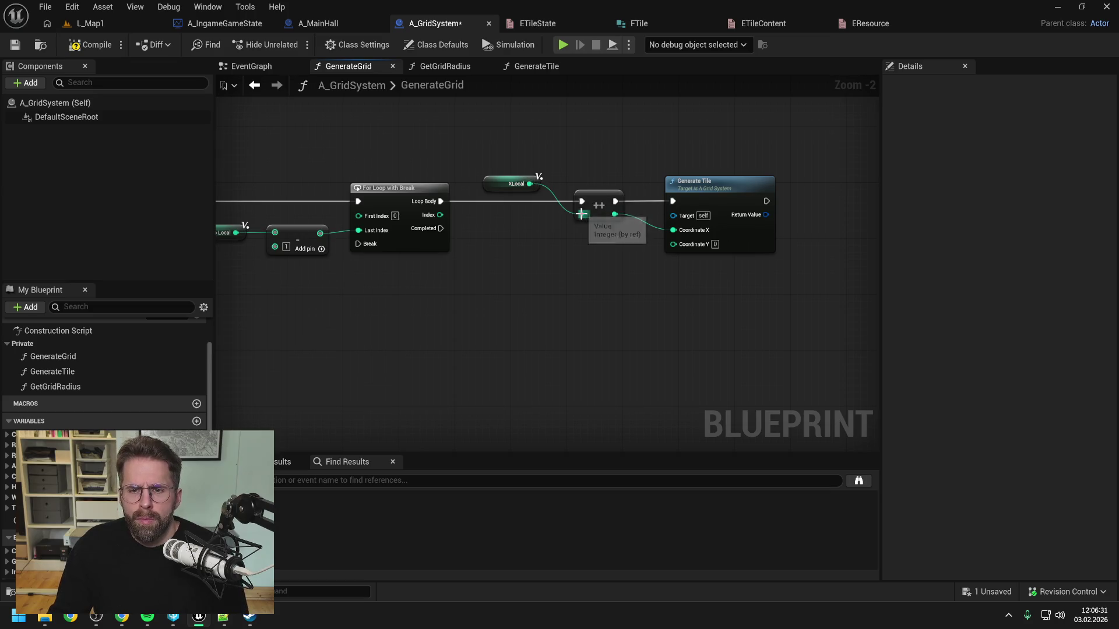
pyautogui.scroll(-3, 105, 379)
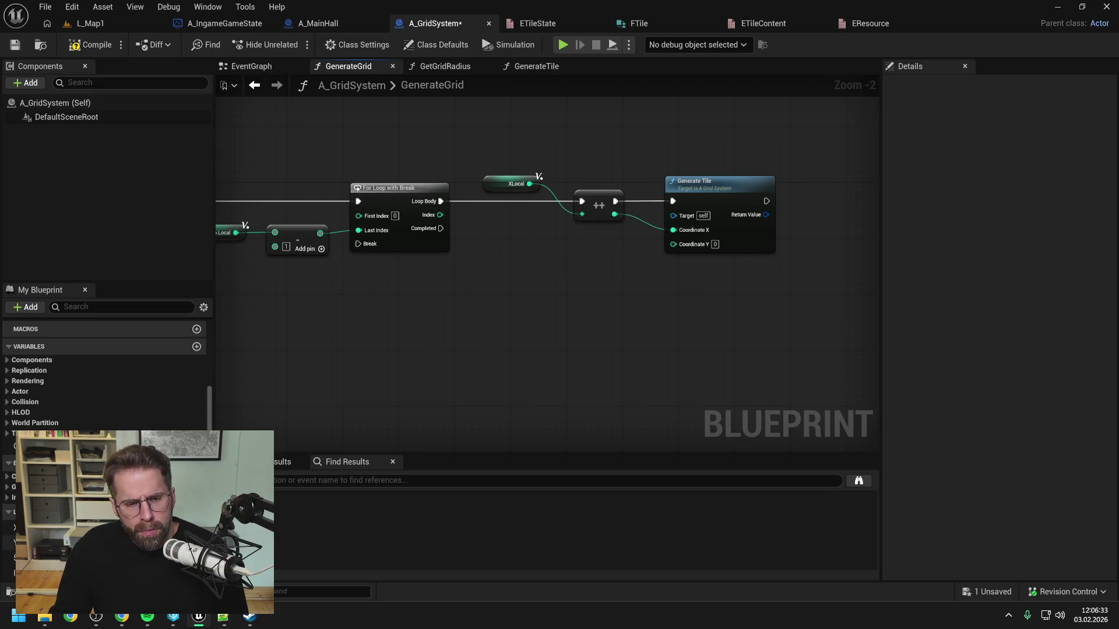
# Wire a YLocal getter into Coordinate Y and save the blueprint.
pyautogui.moveTo(35, 544)
pyautogui.mouseDown()
pyautogui.moveTo(398, 399)
pyautogui.moveTo(583, 238)
pyautogui.moveTo(673, 243)
pyautogui.mouseUp()
pyautogui.click(603, 263)
pyautogui.moveTo(601, 252); pyautogui.dragTo(586, 244)
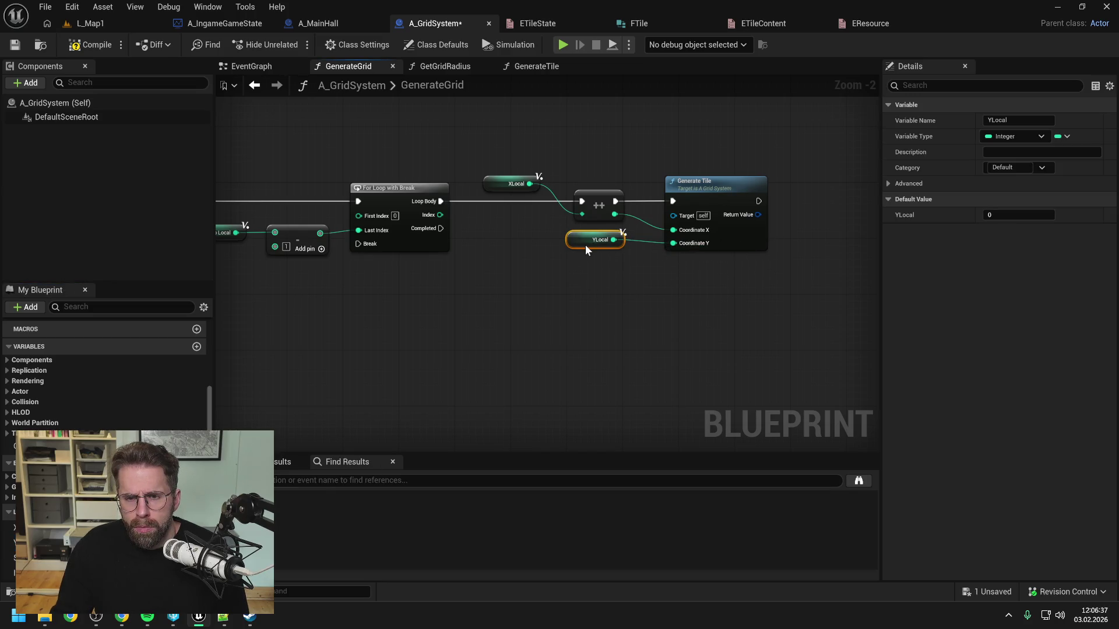
pyautogui.click(589, 256)
pyautogui.hotkey('ctrl', 's')
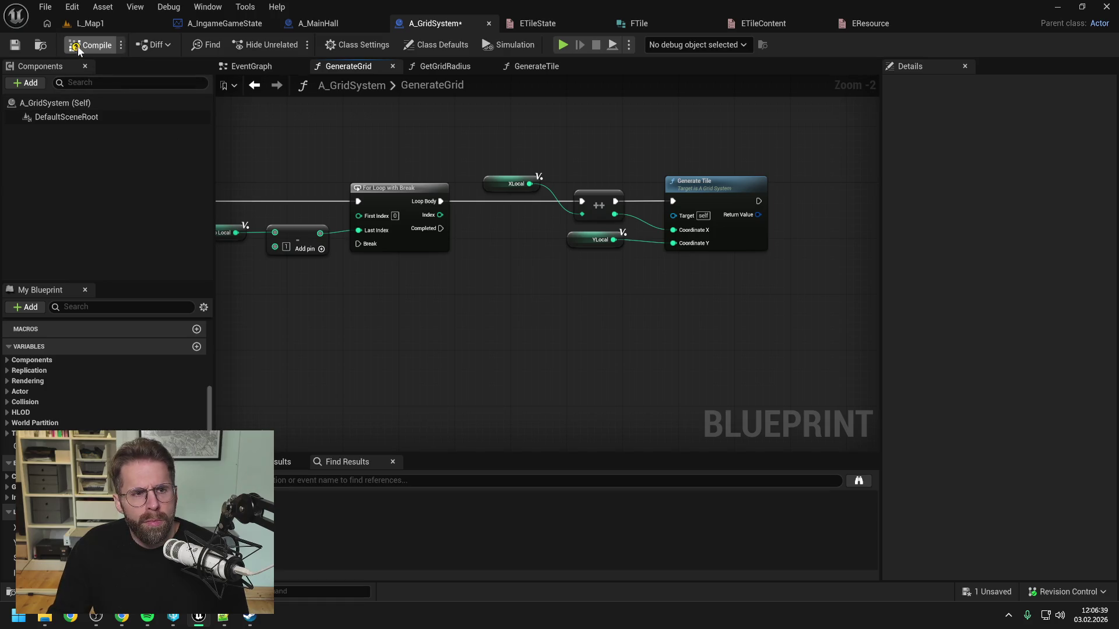
# Add a Grid getter and a Map Add node from it.
pyautogui.scroll(-1, 571, 207)
pyautogui.moveTo(9, 446)
pyautogui.mouseDown()
pyautogui.moveTo(796, 177)
pyautogui.moveTo(789, 169)
pyautogui.moveTo(763, 196)
pyautogui.mouseUp()
pyautogui.click(815, 191)
pyautogui.write('add')
pyautogui.press('Return')
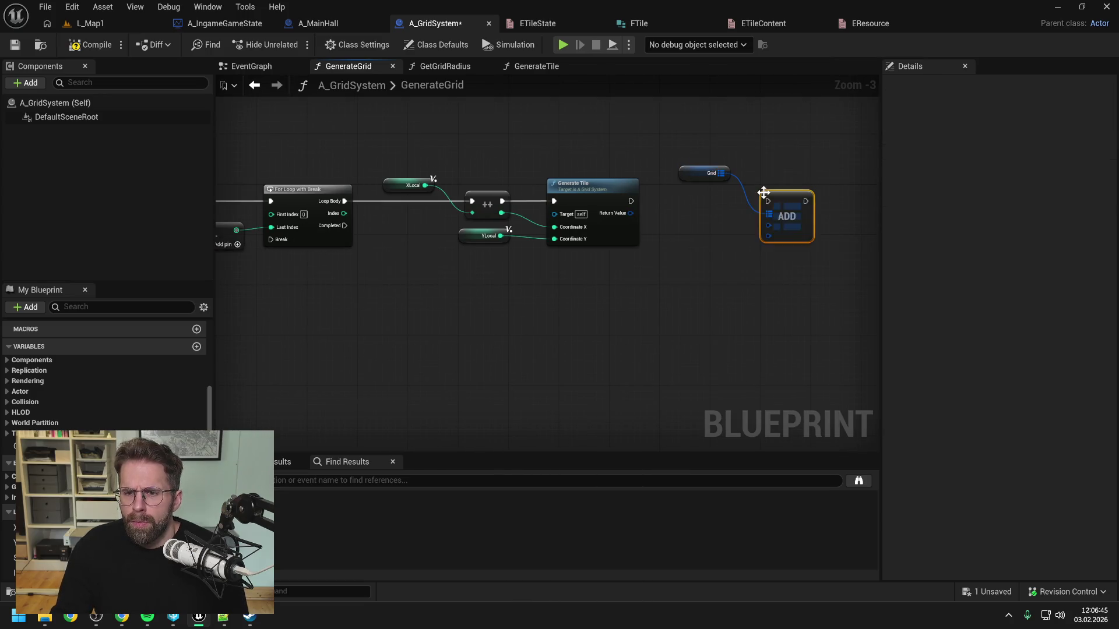
# Run the Grid Add node after Generate Tile, using its Return Value as the value.
pyautogui.click(719, 203)
pyautogui.moveTo(631, 202); pyautogui.dragTo(767, 201)
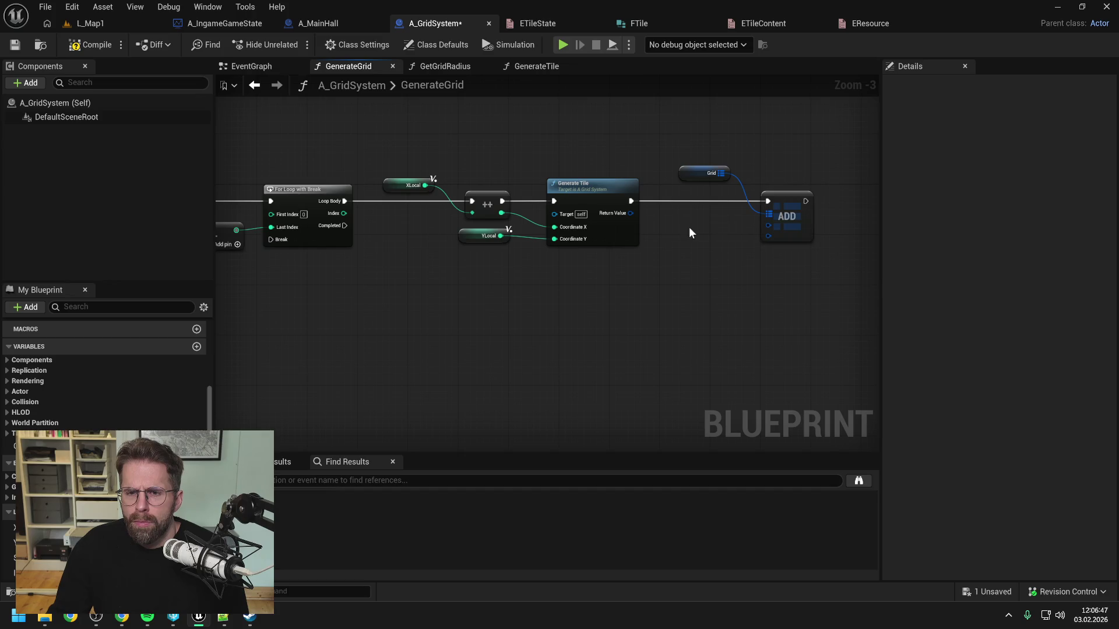
pyautogui.moveTo(629, 213); pyautogui.dragTo(772, 233)
pyautogui.moveTo(769, 227); pyautogui.dragTo(768, 233)
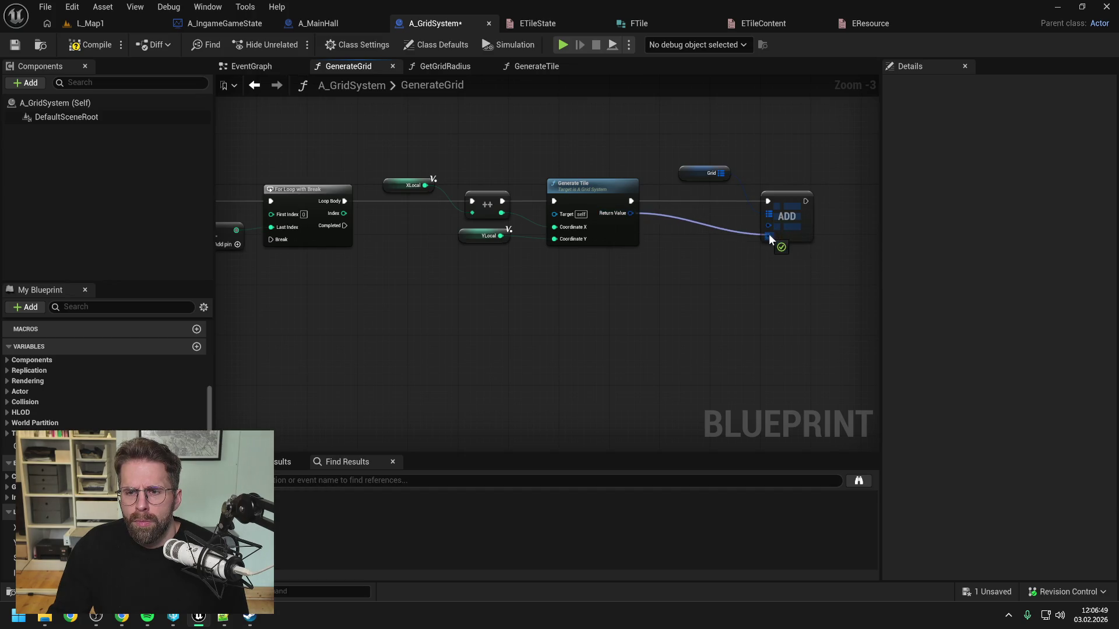
# Recombine Coordinate and drive it from a Make IntPoint fed by incremented XLocal and YLocal.
pyautogui.keyDown('alt'); pyautogui.click(554, 228); pyautogui.keyUp('alt')
pyautogui.keyDown('alt'); pyautogui.click(554, 239); pyautogui.keyUp('alt')
pyautogui.rightClick(554, 228)
pyautogui.click(592, 291)
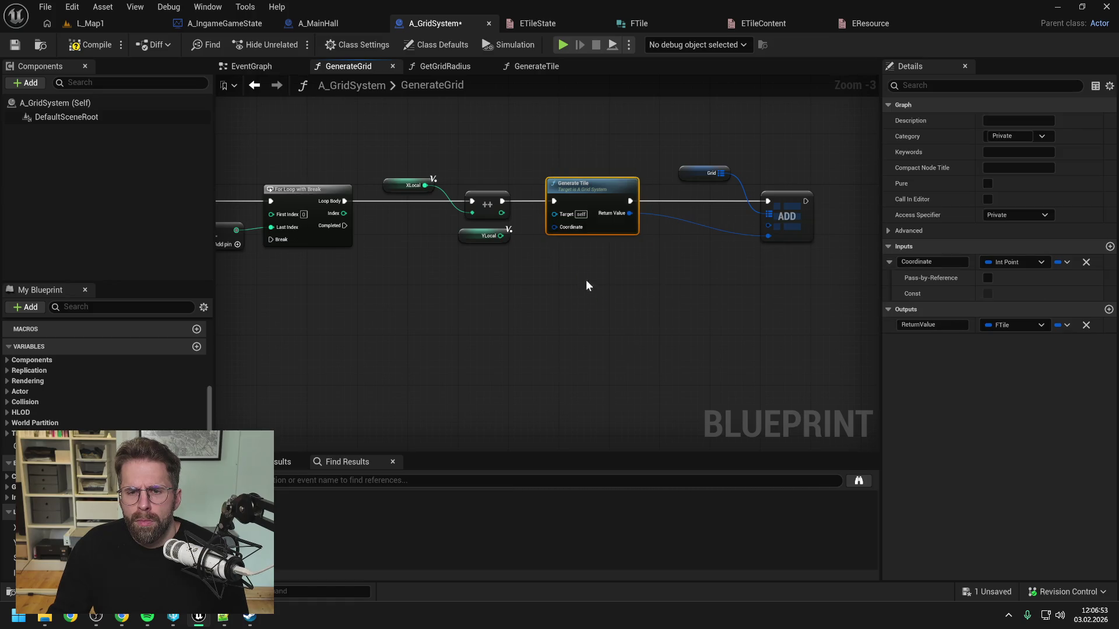
pyautogui.moveTo(554, 227); pyautogui.dragTo(537, 261)
pyautogui.write('make int')
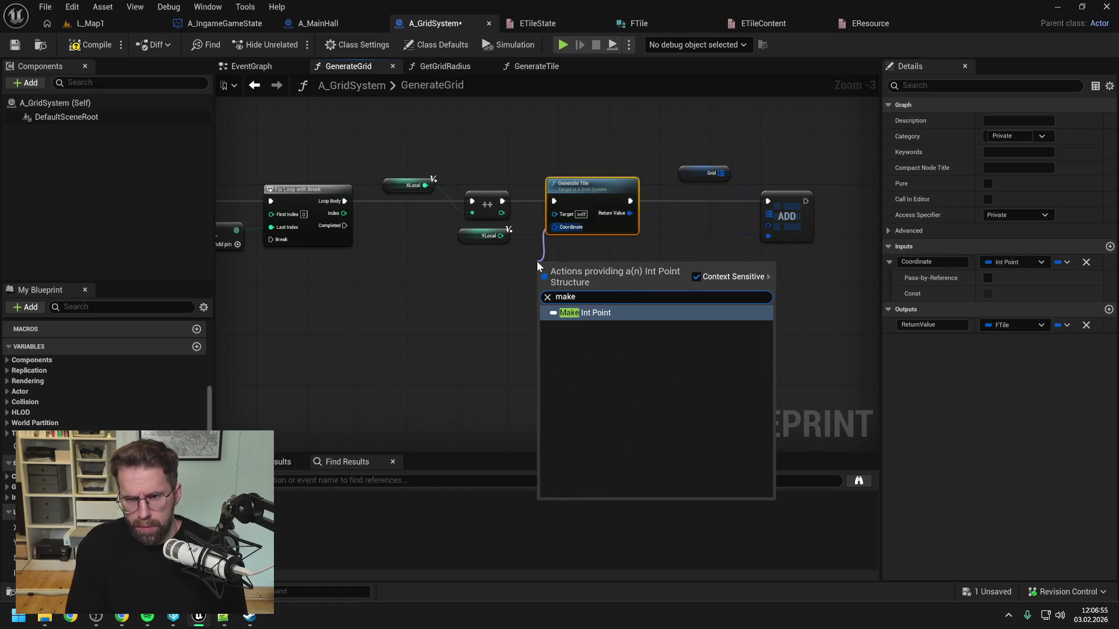
pyautogui.press('Return')
pyautogui.click(467, 272)
pyautogui.moveTo(502, 213); pyautogui.dragTo(529, 276)
pyautogui.moveTo(500, 236); pyautogui.dragTo(525, 288)
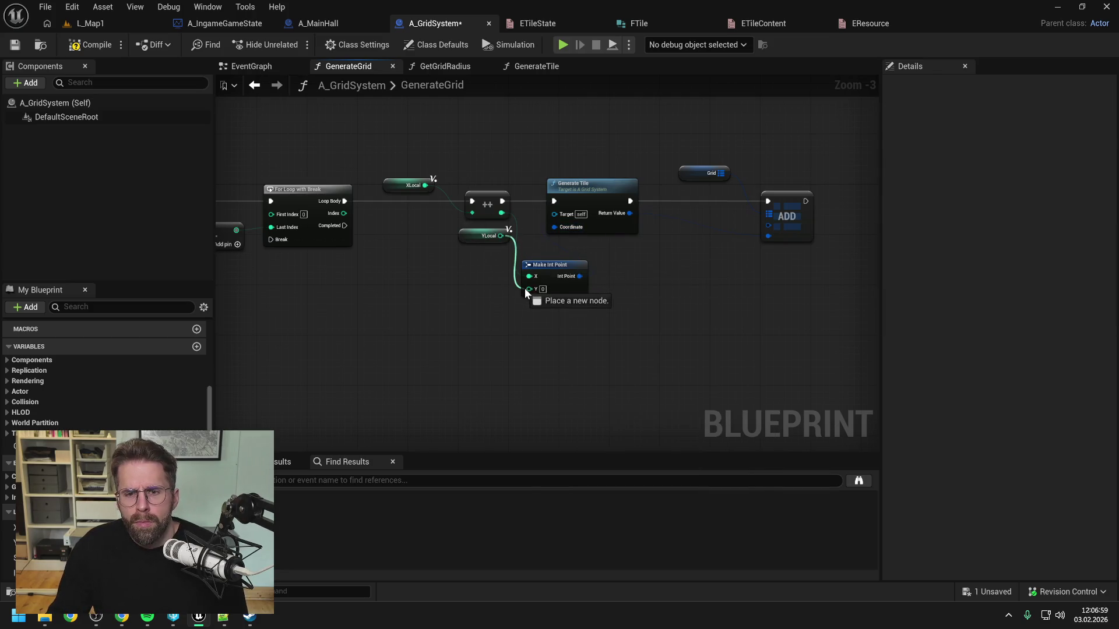
pyautogui.press('Escape')
pyautogui.moveTo(500, 235); pyautogui.dragTo(529, 288)
pyautogui.moveTo(574, 130)
pyautogui.mouseDown()
pyautogui.moveTo(754, 209)
pyautogui.moveTo(624, 155)
pyautogui.moveTo(764, 236)
pyautogui.mouseUp()
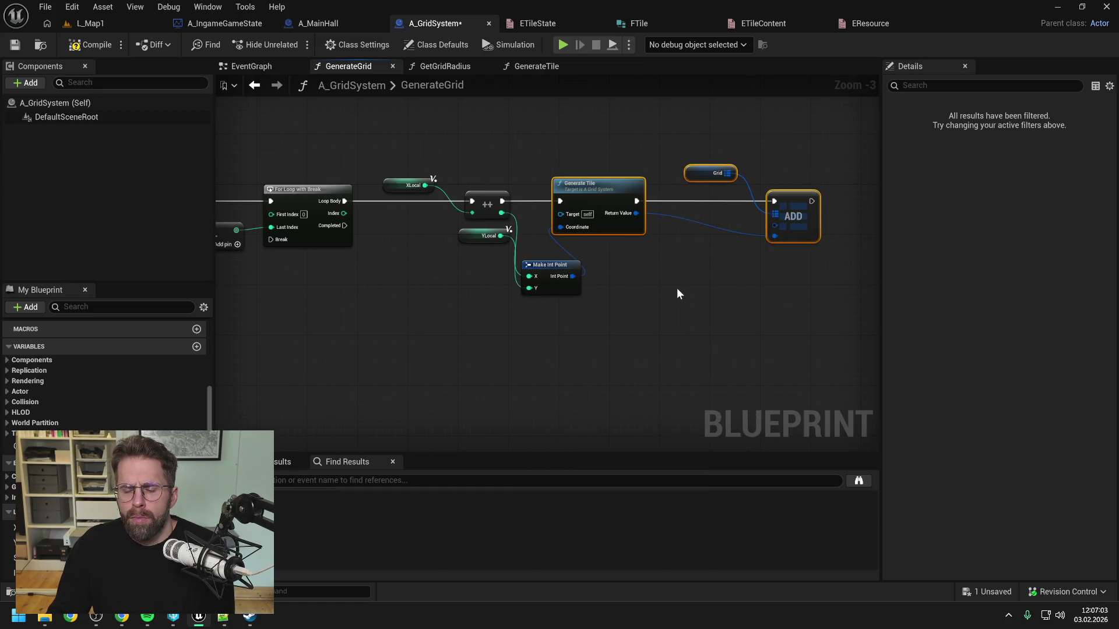
# Use the Int Point as the Grid Add key and tidy the node layout and wires.
pyautogui.moveTo(588, 193); pyautogui.dragTo(676, 192)
pyautogui.moveTo(553, 267)
pyautogui.mouseDown()
pyautogui.moveTo(585, 247)
pyautogui.moveTo(580, 226)
pyautogui.moveTo(620, 217)
pyautogui.moveTo(623, 156)
pyautogui.moveTo(862, 225)
pyautogui.mouseUp()
pyautogui.click(610, 261)
pyautogui.doubleClick(620, 226)
pyautogui.press('Escape')
pyautogui.moveTo(595, 165); pyautogui.dragTo(831, 226)
pyautogui.doubleClick(812, 226)
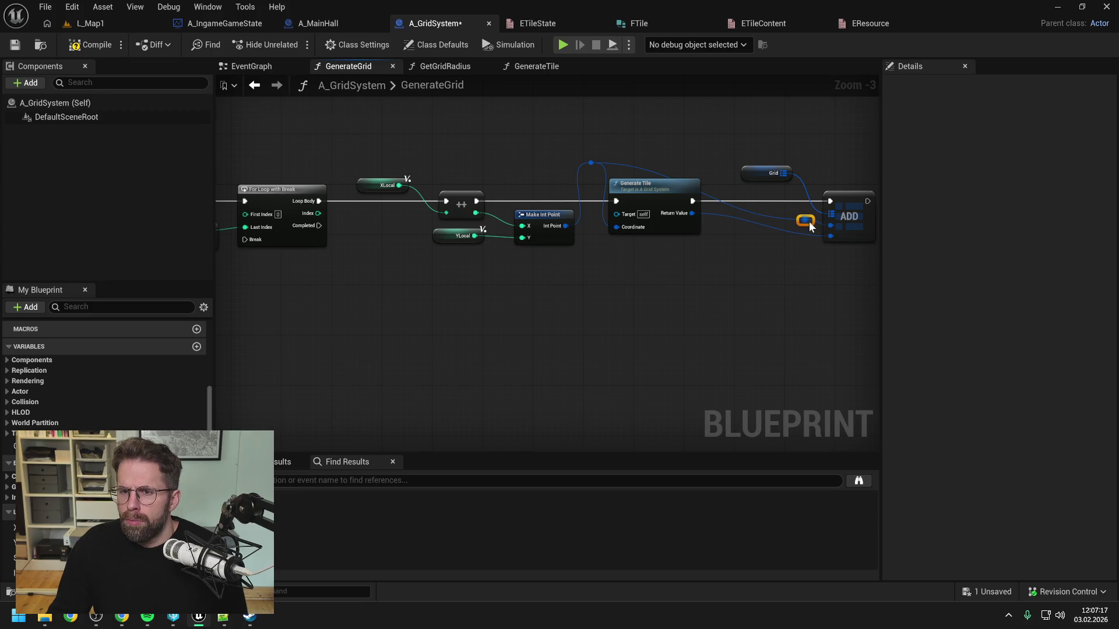
pyautogui.moveTo(808, 221); pyautogui.dragTo(804, 164)
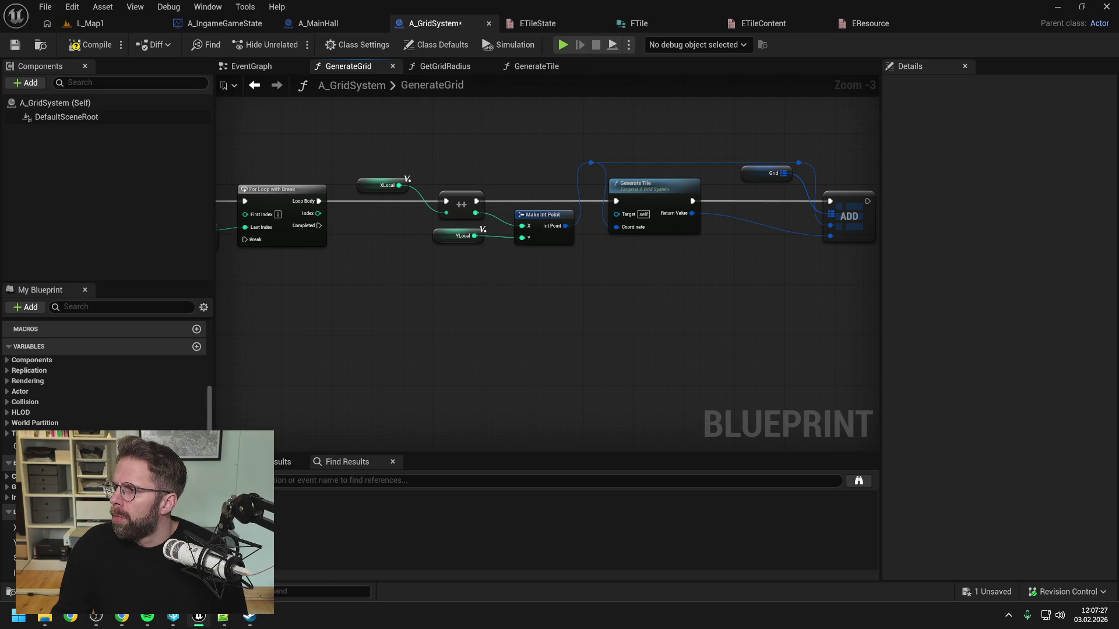
pyautogui.moveTo(688, 283); pyautogui.dragTo(674, 270)
# Replace the For Loop with Break with a plain For Loop wired to While Loop, Last Index and increment.
pyautogui.scroll(-1, 675, 269)
pyautogui.moveTo(530, 287); pyautogui.dragTo(651, 284)
pyautogui.scroll(1, 501, 258)
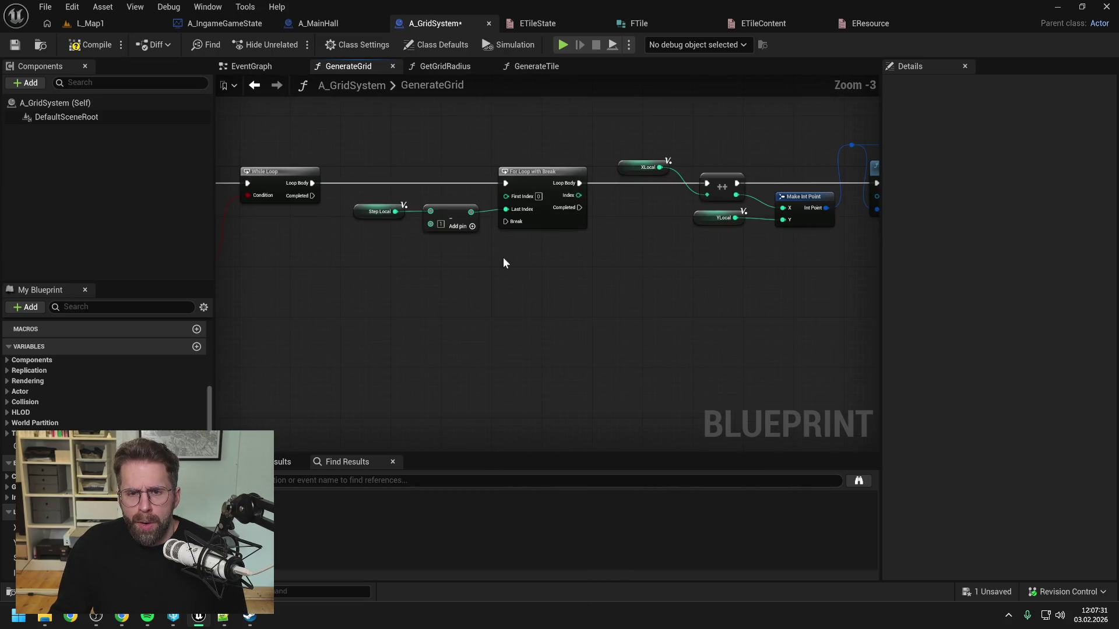
pyautogui.rightClick(508, 260)
pyautogui.write('for loop')
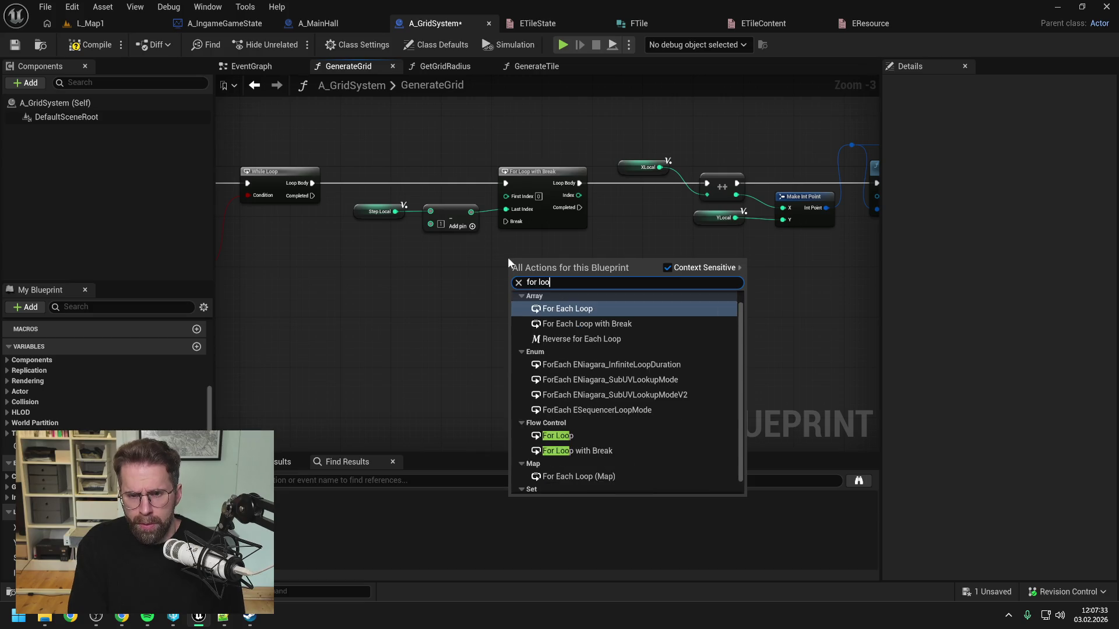
pyautogui.press('Return')
pyautogui.moveTo(313, 183); pyautogui.dragTo(511, 271)
pyautogui.moveTo(583, 272); pyautogui.dragTo(707, 184)
pyautogui.moveTo(471, 212); pyautogui.dragTo(512, 297)
pyautogui.click(545, 176)
pyautogui.press('Delete')
pyautogui.moveTo(542, 258); pyautogui.dragTo(547, 174)
pyautogui.click(564, 261)
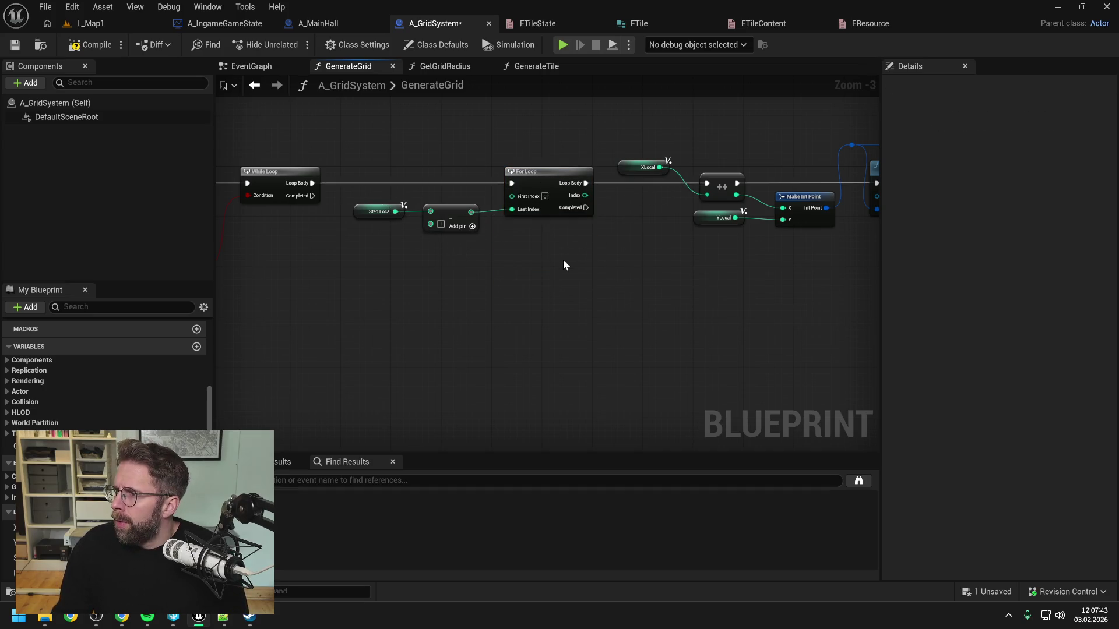
# Add a StepLocal getter with a ++ node run from the For Loop's Completed.
pyautogui.scroll(1, 563, 260)
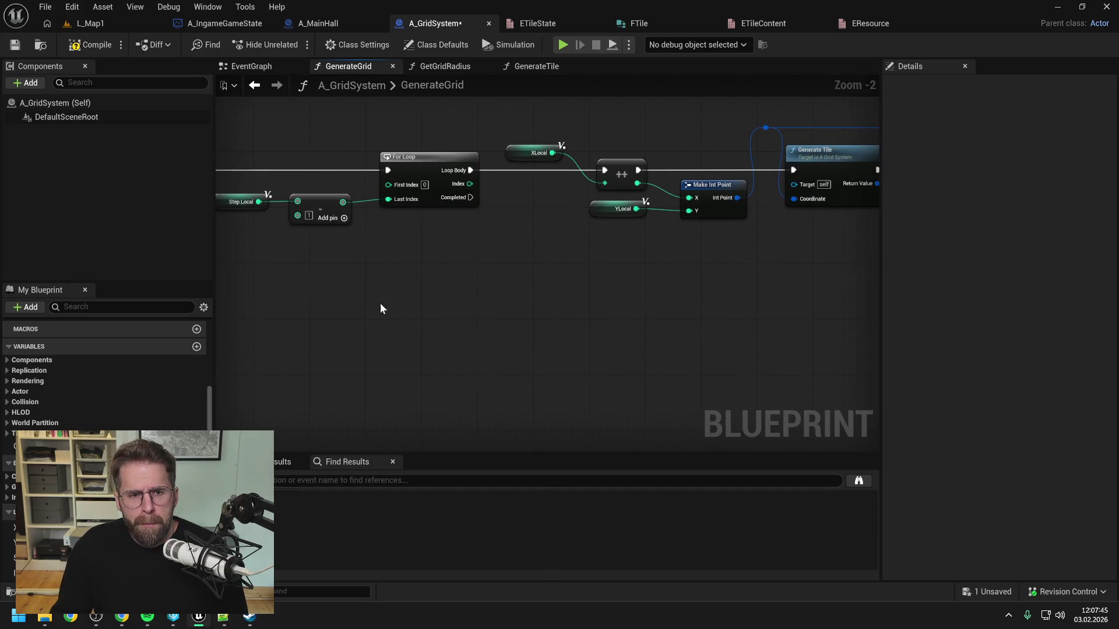
pyautogui.moveTo(35, 551)
pyautogui.mouseDown()
pyautogui.moveTo(145, 525)
pyautogui.moveTo(466, 239)
pyautogui.moveTo(546, 251)
pyautogui.mouseUp()
pyautogui.click(491, 260)
pyautogui.write('++')
pyautogui.press('Return')
pyautogui.moveTo(503, 193)
pyautogui.mouseDown()
pyautogui.moveTo(553, 263)
pyautogui.moveTo(563, 226)
pyautogui.mouseUp()
# Detach the StepLocal increment, move it below the loop chain, and save the blueprint.
pyautogui.click(580, 199)
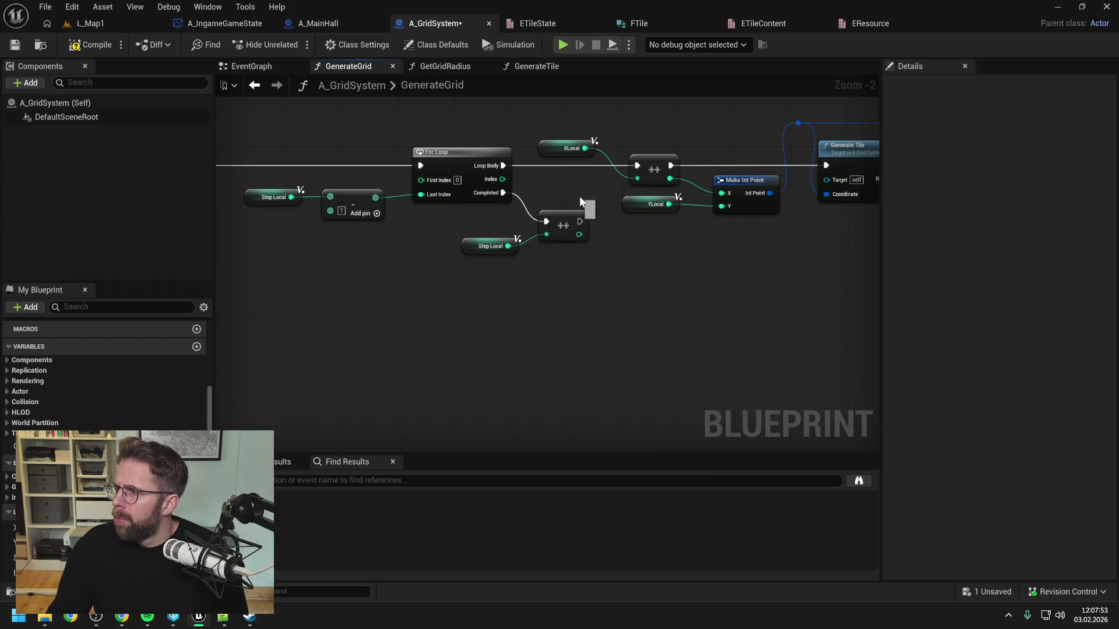
pyautogui.hotkey('ctrl', 's')
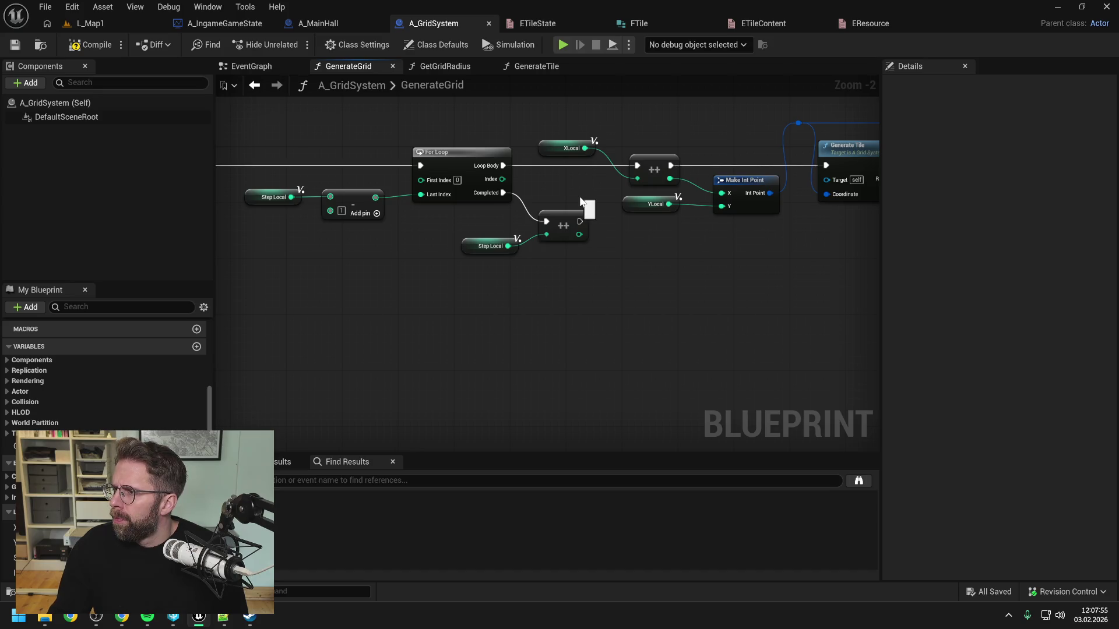
pyautogui.keyDown('alt'); pyautogui.click(503, 193); pyautogui.keyUp('alt')
pyautogui.moveTo(522, 268)
pyautogui.mouseDown()
pyautogui.moveTo(498, 219)
pyautogui.moveTo(423, 327)
pyautogui.mouseUp()
pyautogui.scroll(-2, 423, 326)
pyautogui.click(470, 289)
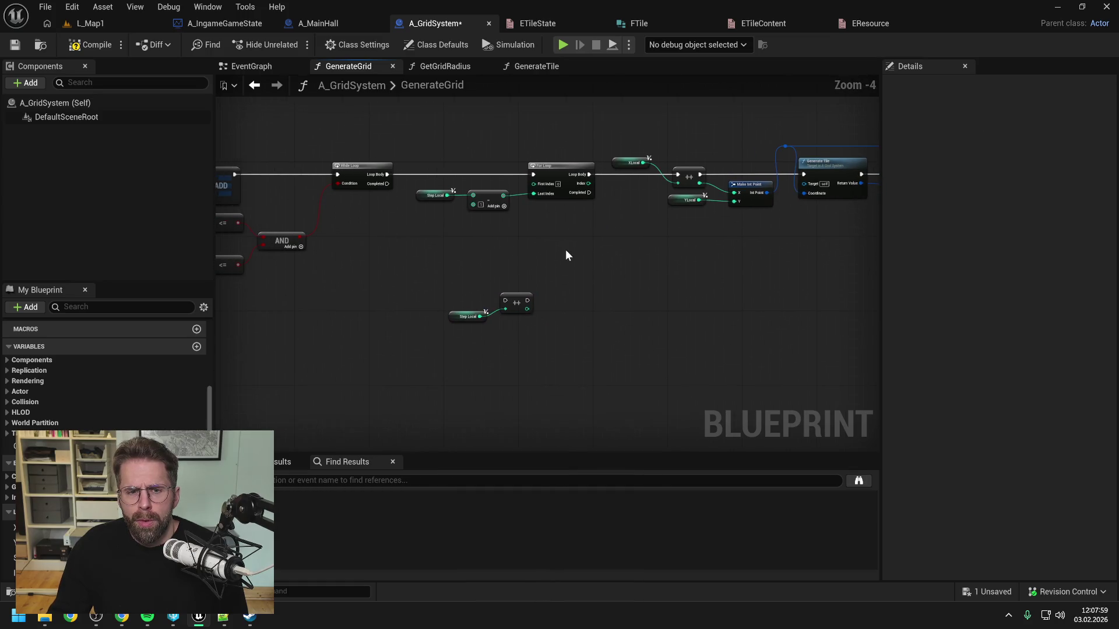
pyautogui.hotkey('ctrl', 's')
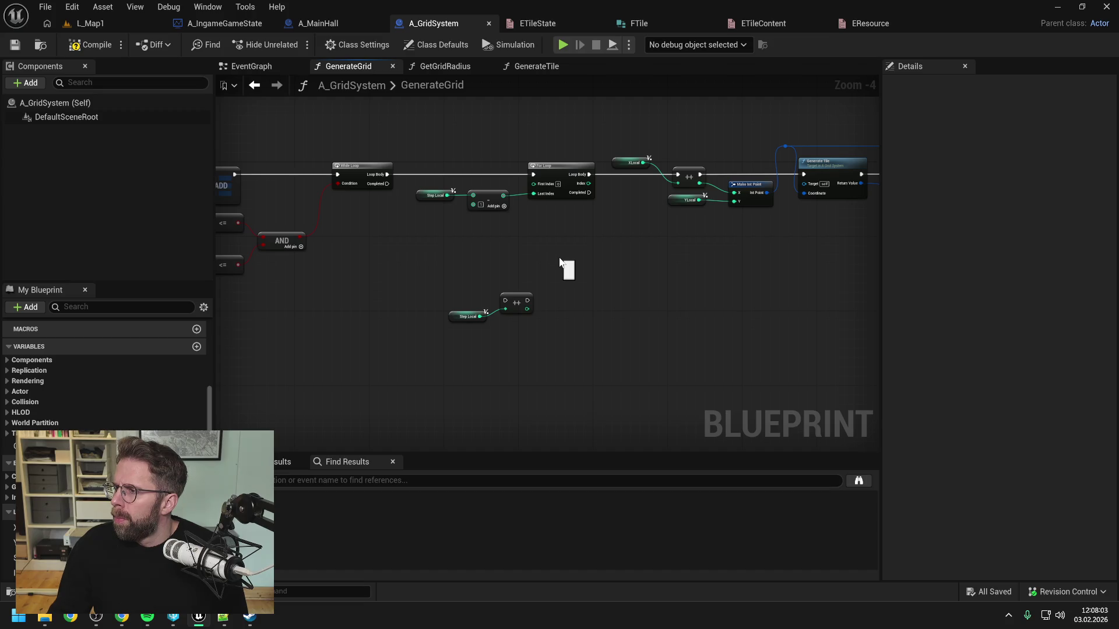
pyautogui.moveTo(593, 260); pyautogui.dragTo(503, 252)
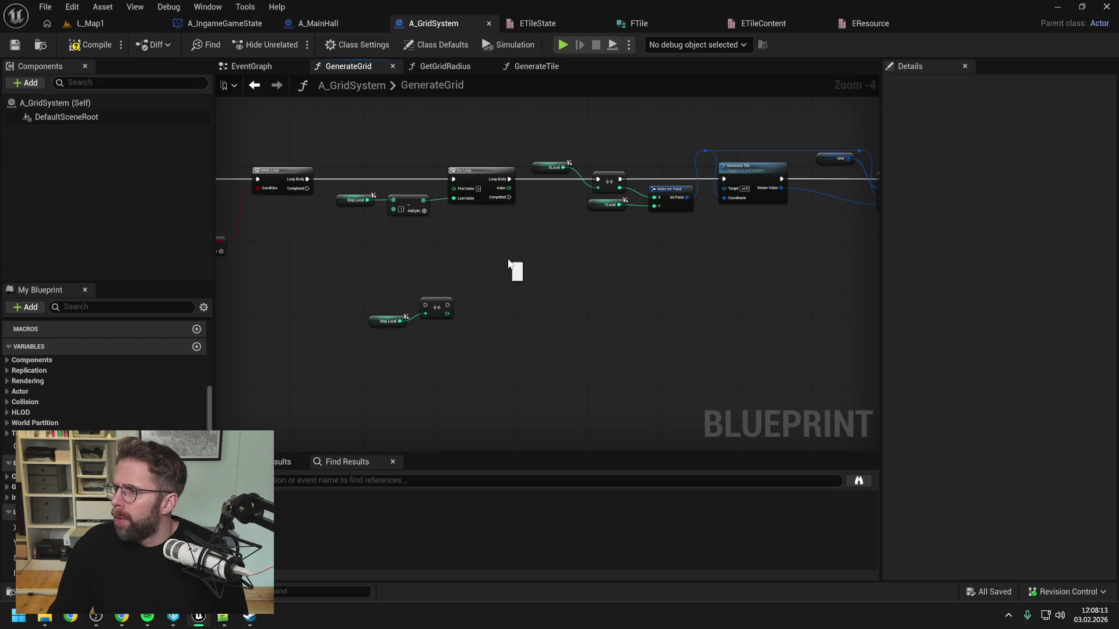
pyautogui.scroll(-1, 474, 262)
pyautogui.click(429, 304)
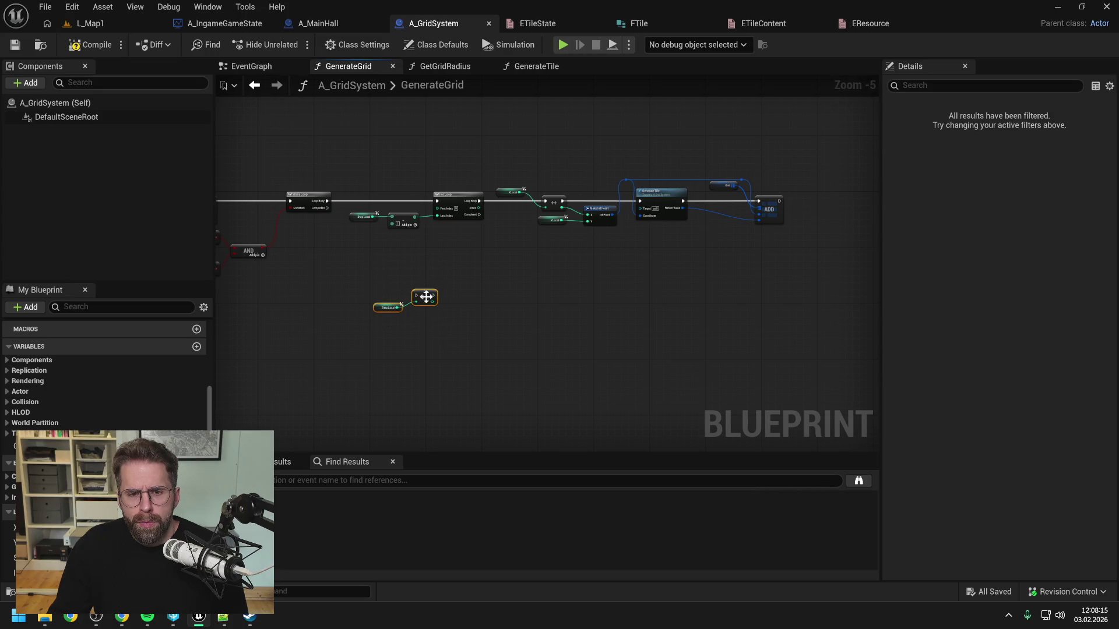
# Duplicate the For Loop and tile-generation nodes below, chain the copy from Completed, and save.
pyautogui.moveTo(429, 305); pyautogui.dragTo(408, 344)
pyautogui.click(449, 262)
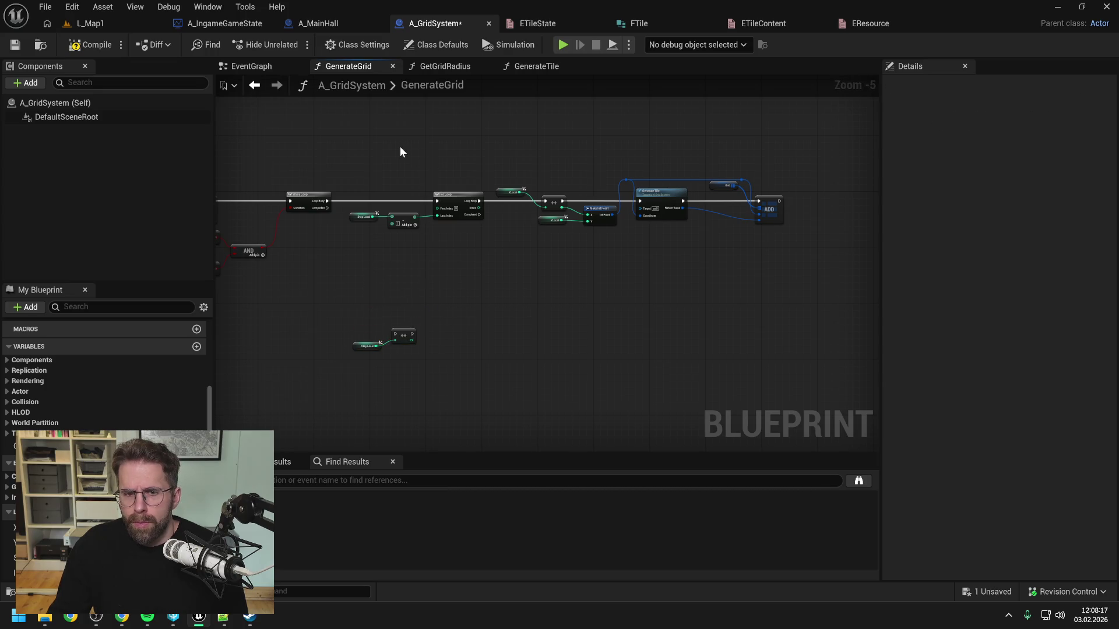
pyautogui.moveTo(365, 159); pyautogui.dragTo(765, 252)
pyautogui.hotkey('ctrl', 'c')
pyautogui.hotkey('ctrl', 'v')
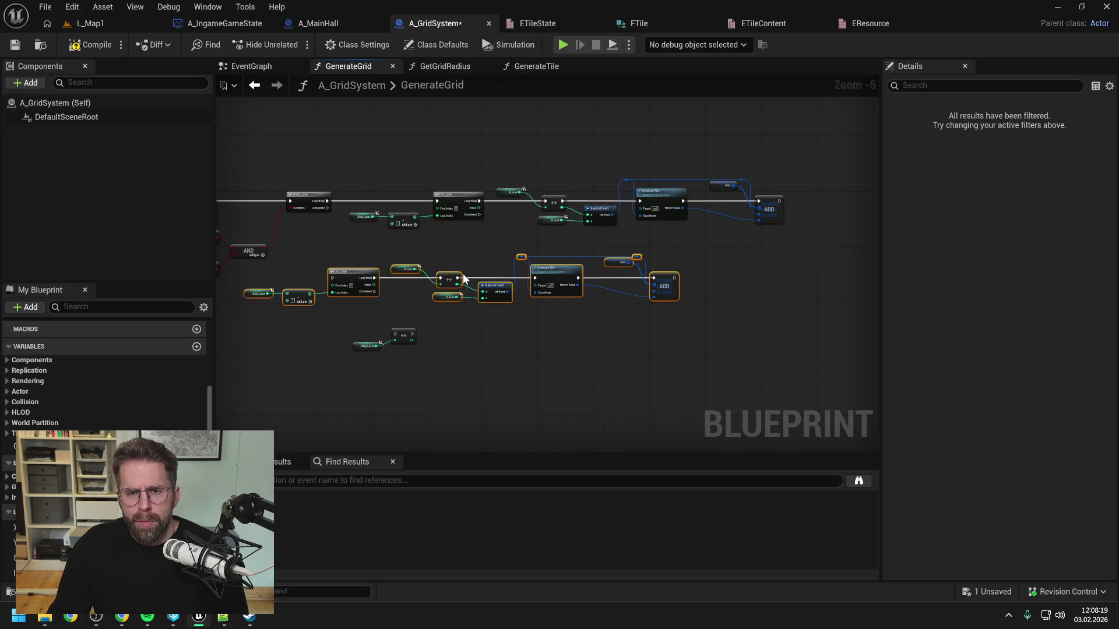
pyautogui.moveTo(348, 273); pyautogui.dragTo(453, 247)
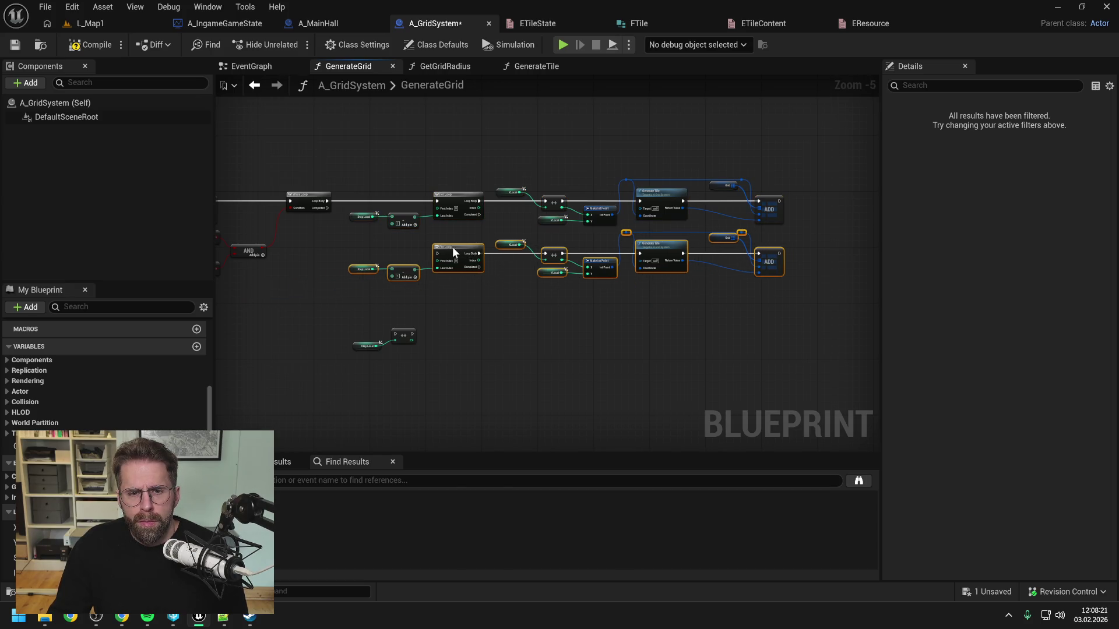
pyautogui.click(485, 234)
pyautogui.scroll(1, 485, 223)
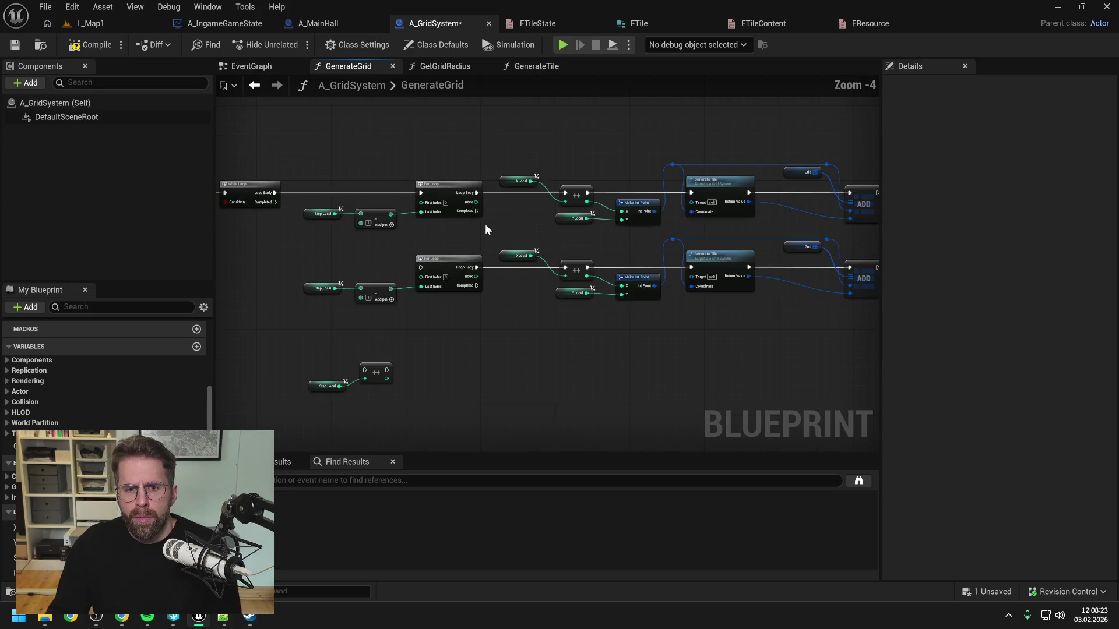
pyautogui.moveTo(476, 211); pyautogui.dragTo(426, 268)
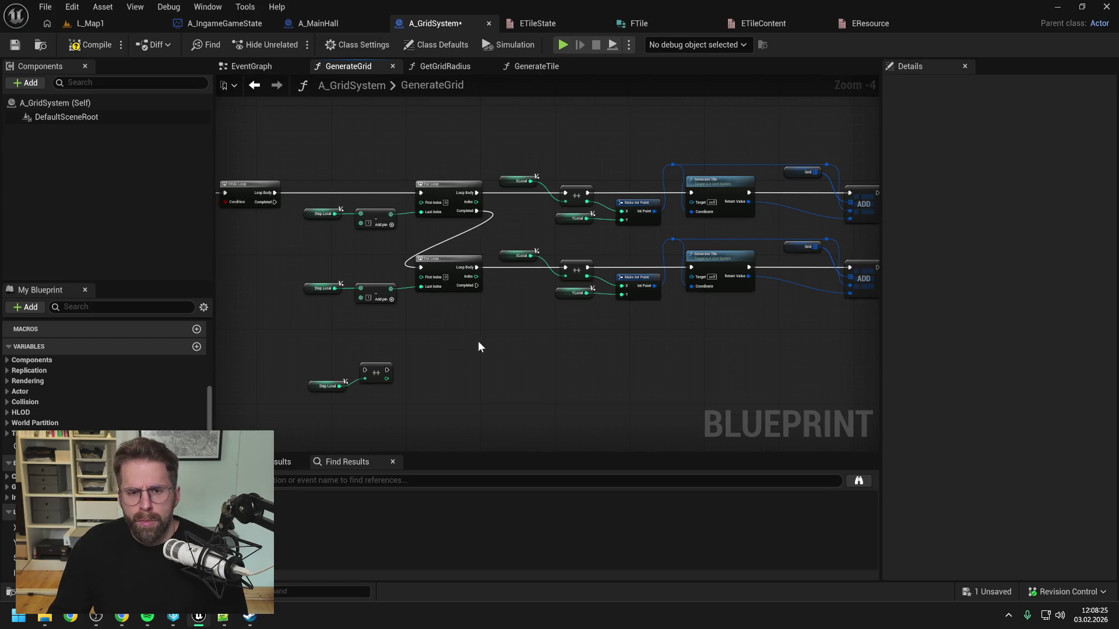
pyautogui.hotkey('ctrl', 's')
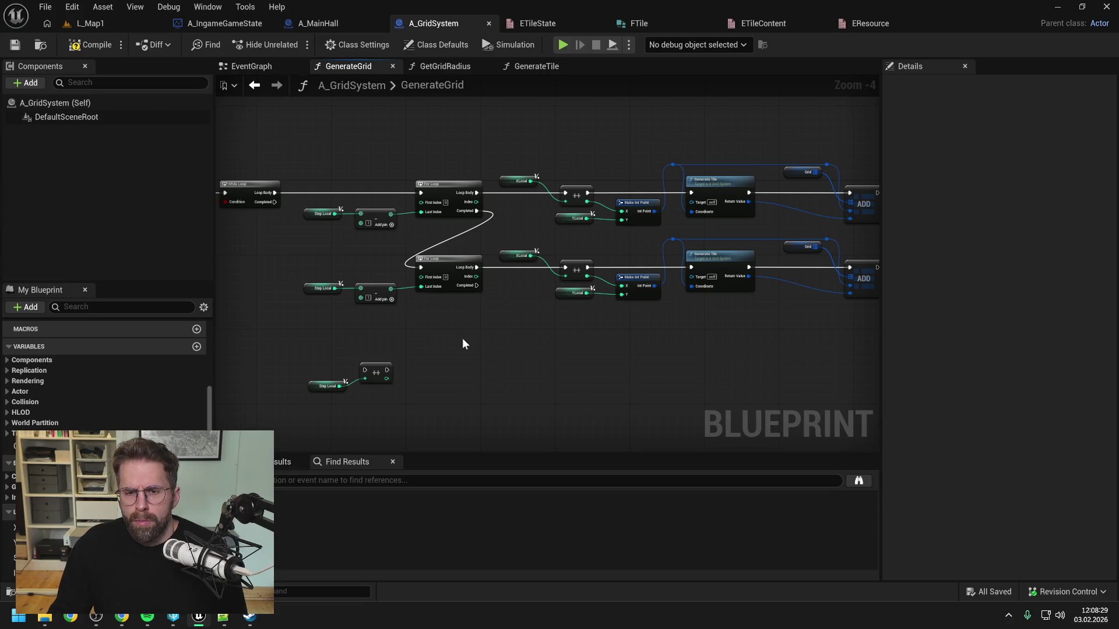
# Swap the copied increment's XLocal getter for a YLocal getter.
pyautogui.moveTo(12, 542)
pyautogui.mouseDown()
pyautogui.moveTo(379, 326)
pyautogui.moveTo(503, 278)
pyautogui.moveTo(467, 258)
pyautogui.moveTo(528, 257)
pyautogui.moveTo(473, 240)
pyautogui.mouseUp()
pyautogui.click(492, 283)
pyautogui.click(484, 237)
pyautogui.press('Delete')
pyautogui.click(476, 299)
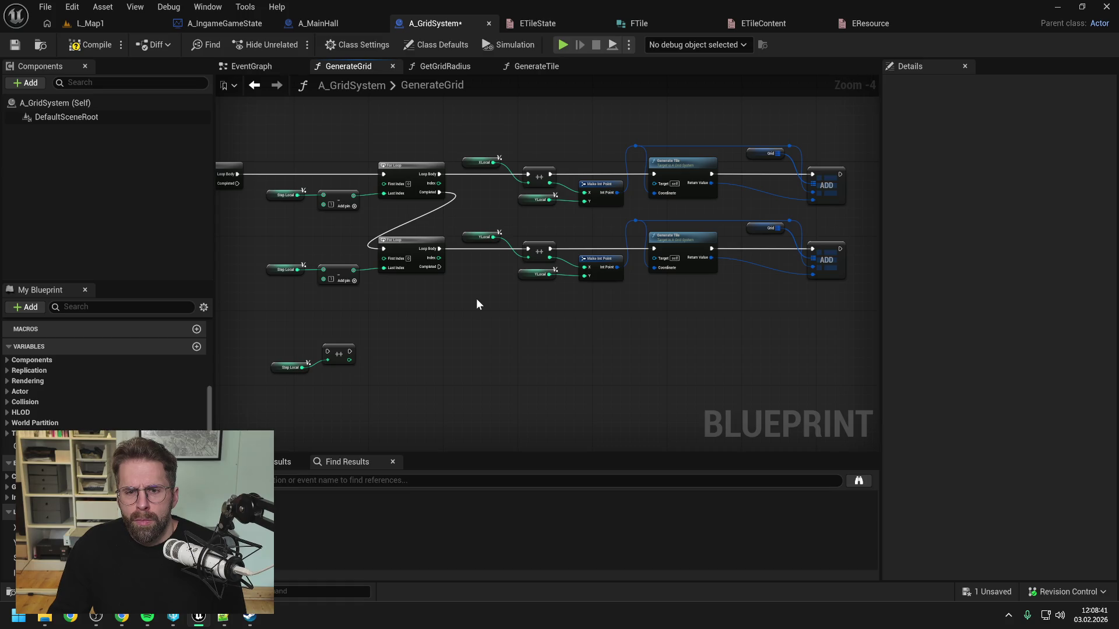
# Rewire Make Int Point so the YLocal increment feeds Y and an XLocal getter feeds X.
pyautogui.keyDown('alt'); pyautogui.click(584, 276); pyautogui.keyUp('alt')
pyautogui.keyDown('alt'); pyautogui.click(584, 268); pyautogui.keyUp('alt')
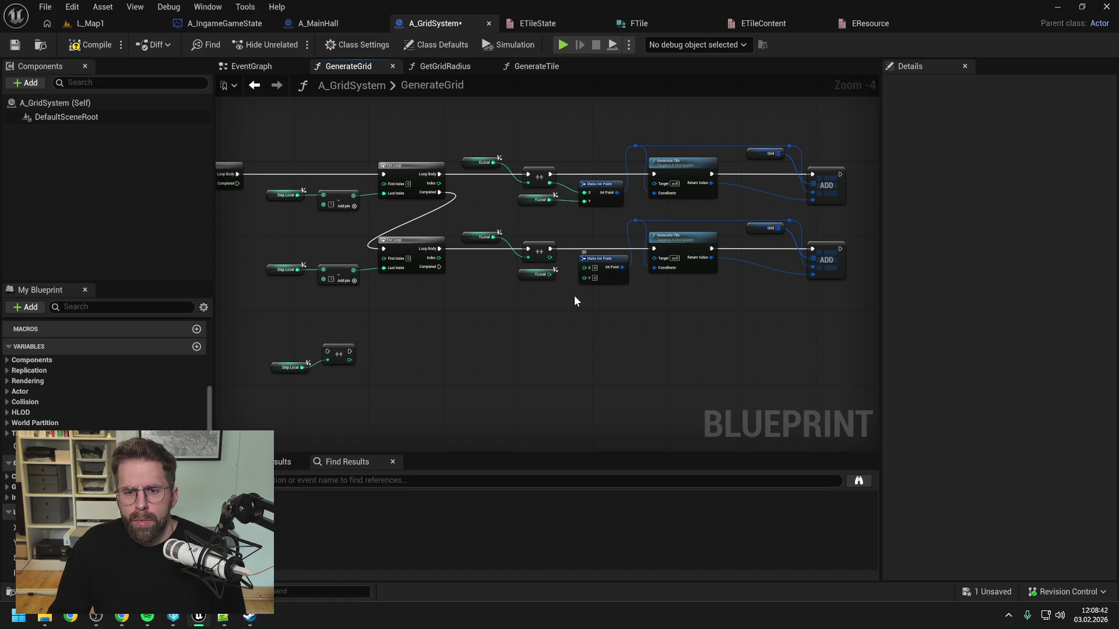
pyautogui.click(548, 261)
pyautogui.moveTo(544, 260); pyautogui.dragTo(583, 277)
pyautogui.click(554, 319)
pyautogui.moveTo(27, 527)
pyautogui.mouseDown()
pyautogui.moveTo(508, 299)
pyautogui.moveTo(582, 286)
pyautogui.moveTo(584, 267)
pyautogui.mouseUp()
pyautogui.click(521, 275)
pyautogui.press('Delete')
pyautogui.moveTo(526, 298); pyautogui.dragTo(526, 275)
pyautogui.click(516, 337)
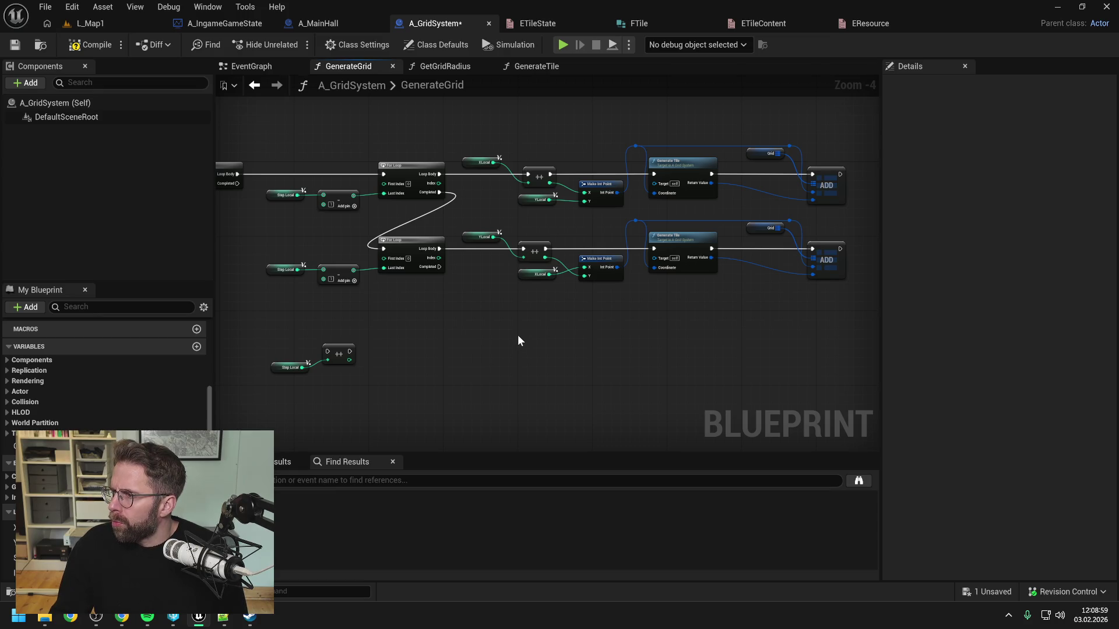
# Run the Step Local increment after the second loop completes, and save the blueprint.
pyautogui.moveTo(519, 348); pyautogui.dragTo(585, 321)
pyautogui.moveTo(566, 240)
pyautogui.mouseDown()
pyautogui.moveTo(511, 316)
pyautogui.moveTo(454, 322)
pyautogui.mouseUp()
pyautogui.moveTo(379, 315)
pyautogui.mouseDown()
pyautogui.moveTo(484, 348)
pyautogui.moveTo(549, 284)
pyautogui.mouseUp()
pyautogui.moveTo(619, 288); pyautogui.dragTo(553, 288)
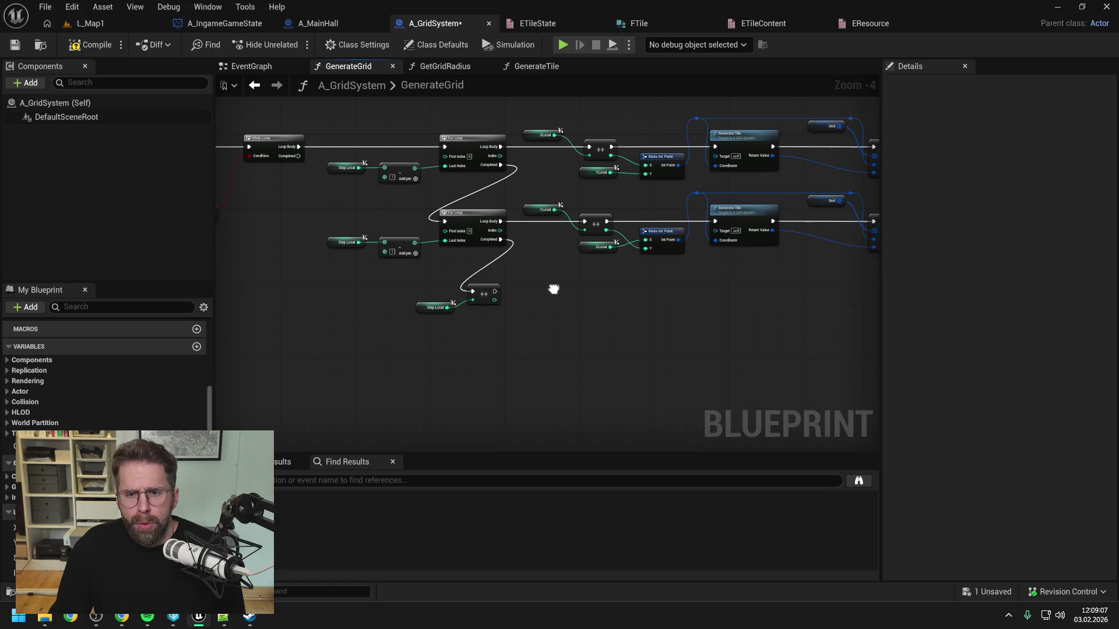
pyautogui.hotkey('ctrl', 's')
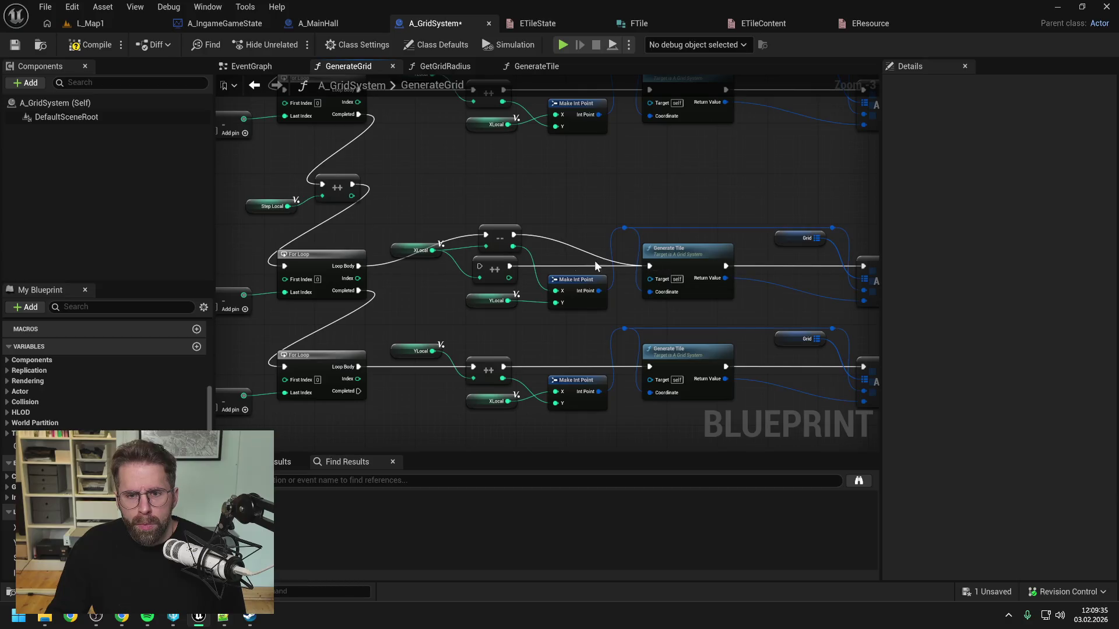
# Replace the third loop's increment node with a decrement node.
pyautogui.click(495, 263)
pyautogui.press('Delete')
pyautogui.moveTo(501, 235)
pyautogui.mouseDown()
pyautogui.moveTo(491, 266)
pyautogui.moveTo(555, 213)
pyautogui.mouseUp()
# Give the fourth loop a Decrement Int on YLocal wired into the tile coordinate, replacing the increment, then save.
pyautogui.moveTo(554, 318); pyautogui.dragTo(568, 283)
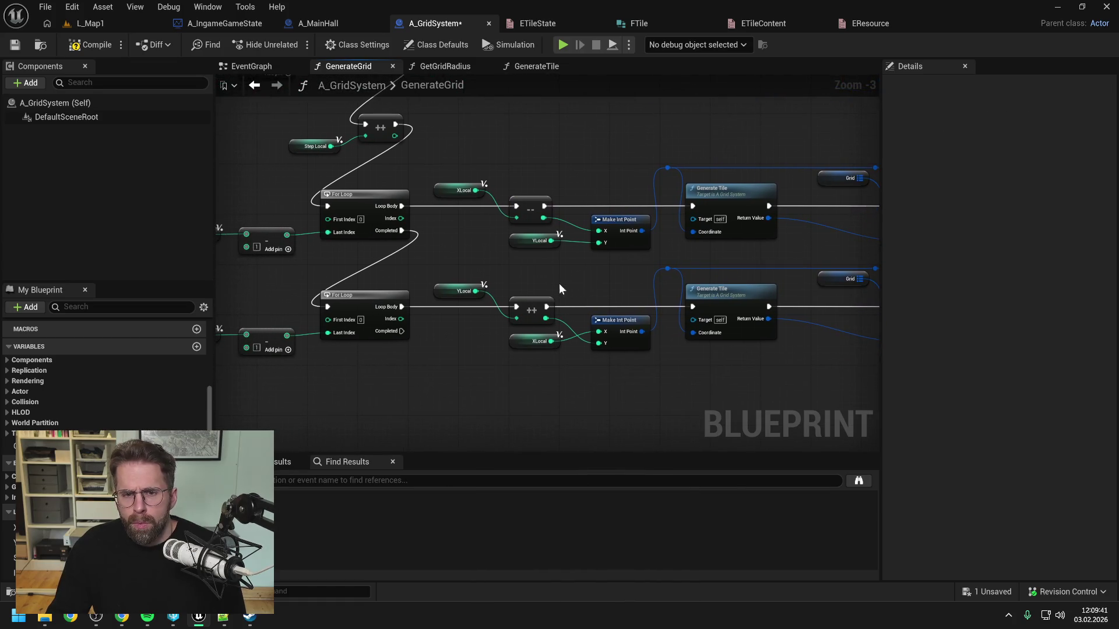
pyautogui.moveTo(475, 290); pyautogui.dragTo(519, 274)
pyautogui.write('--')
pyautogui.press('Return')
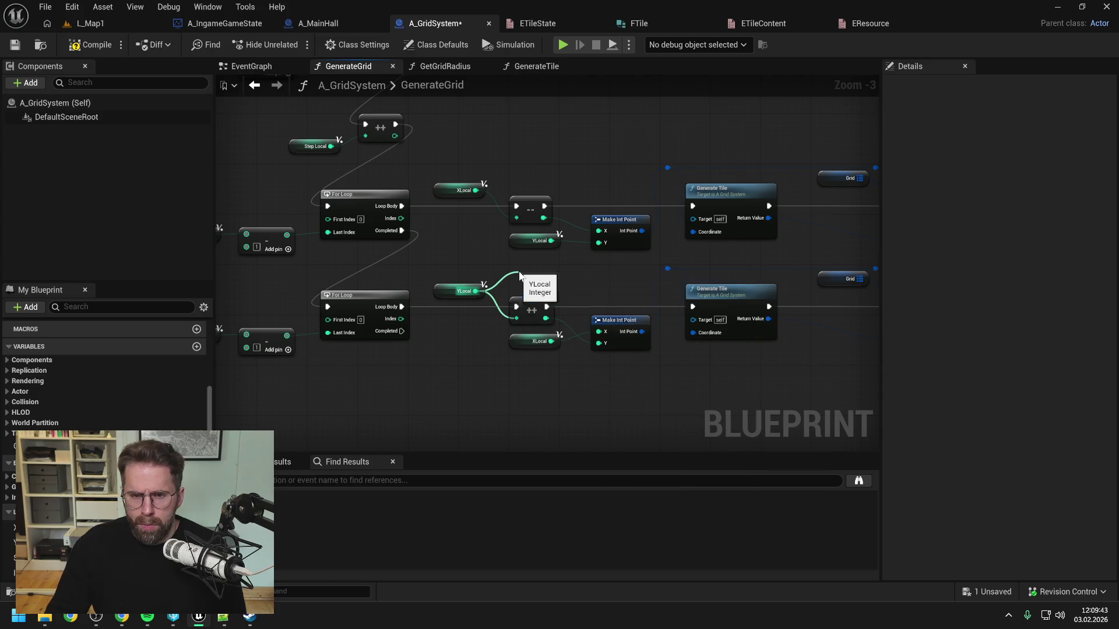
pyautogui.moveTo(401, 306)
pyautogui.mouseDown()
pyautogui.moveTo(524, 291)
pyautogui.moveTo(523, 282)
pyautogui.moveTo(616, 285)
pyautogui.moveTo(698, 306)
pyautogui.mouseUp()
pyautogui.moveTo(552, 294)
pyautogui.mouseDown()
pyautogui.moveTo(610, 341)
pyautogui.moveTo(599, 332)
pyautogui.mouseUp()
pyautogui.click(539, 307)
pyautogui.press('Delete')
pyautogui.moveTo(532, 272); pyautogui.dragTo(531, 309)
pyautogui.click(582, 282)
pyautogui.hotkey('ctrl', 's')
pyautogui.scroll(-2, 510, 213)
pyautogui.moveTo(512, 208)
pyautogui.mouseDown()
pyautogui.moveTo(593, 220)
pyautogui.moveTo(644, 252)
pyautogui.mouseUp()
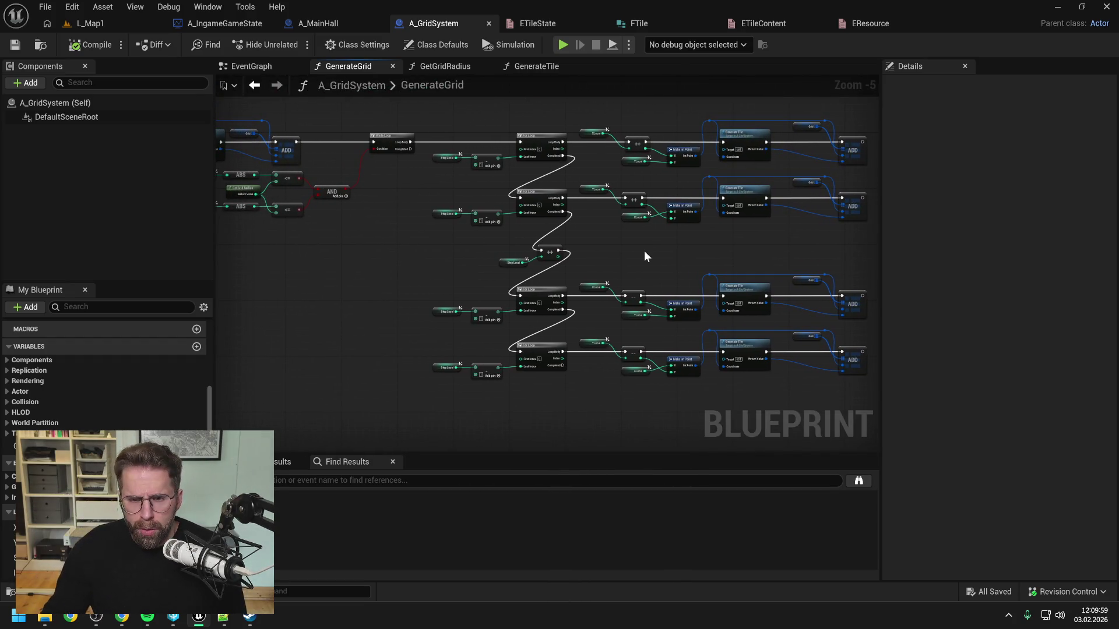
# Duplicate the Step Local increment pair, run it after the fourth loop completes, and save.
pyautogui.moveTo(515, 247); pyautogui.dragTo(574, 271)
pyautogui.moveTo(602, 272); pyautogui.dragTo(602, 205)
pyautogui.hotkey('ctrl', 'c')
pyautogui.hotkey('ctrl', 'v')
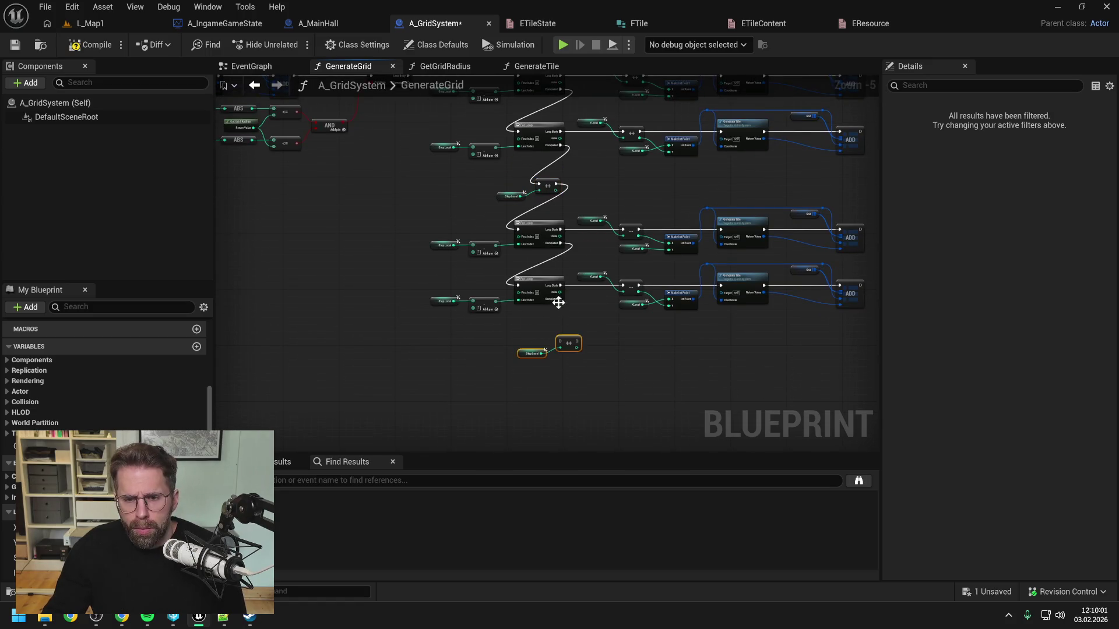
pyautogui.moveTo(562, 317)
pyautogui.mouseDown()
pyautogui.moveTo(552, 345)
pyautogui.moveTo(556, 333)
pyautogui.mouseUp()
pyautogui.moveTo(520, 159); pyautogui.dragTo(552, 198)
pyautogui.click(620, 203)
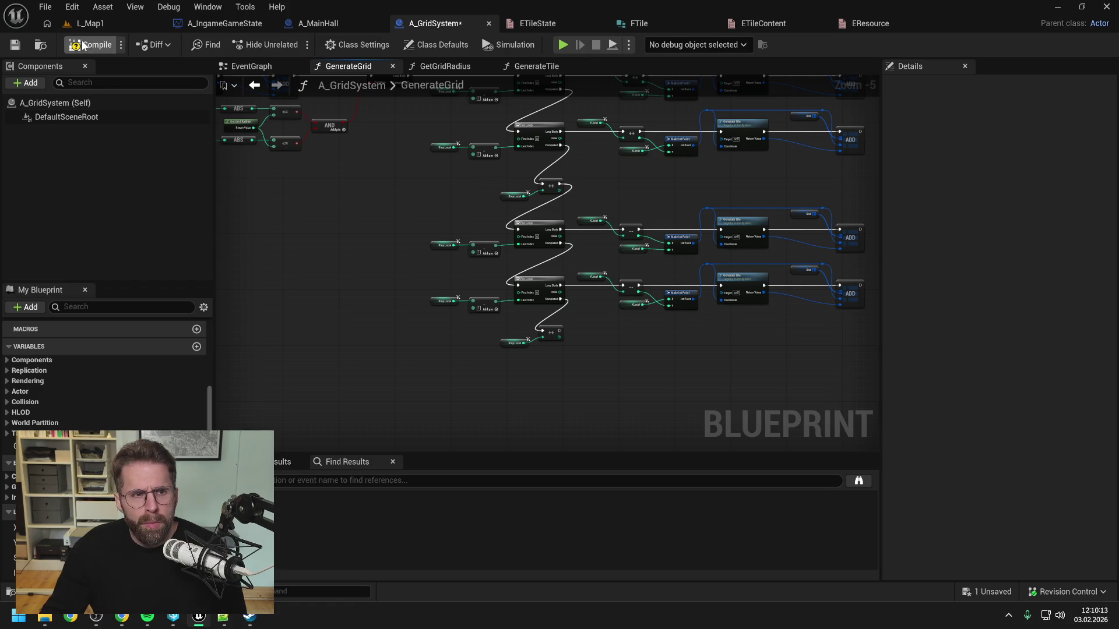
pyautogui.moveTo(650, 185)
pyautogui.mouseDown()
pyautogui.moveTo(525, 247)
pyautogui.moveTo(641, 240)
pyautogui.mouseUp()
pyautogui.hotkey('ctrl', 's')
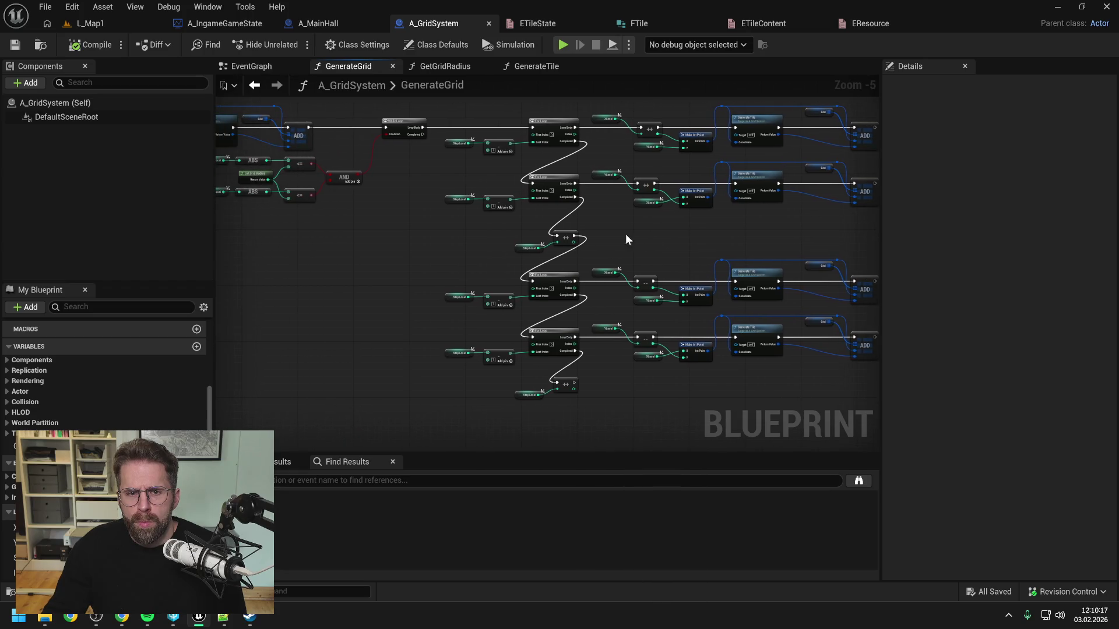
# Open the GenerateTile function graph from a Generate Tile node.
pyautogui.moveTo(437, 249); pyautogui.dragTo(579, 252)
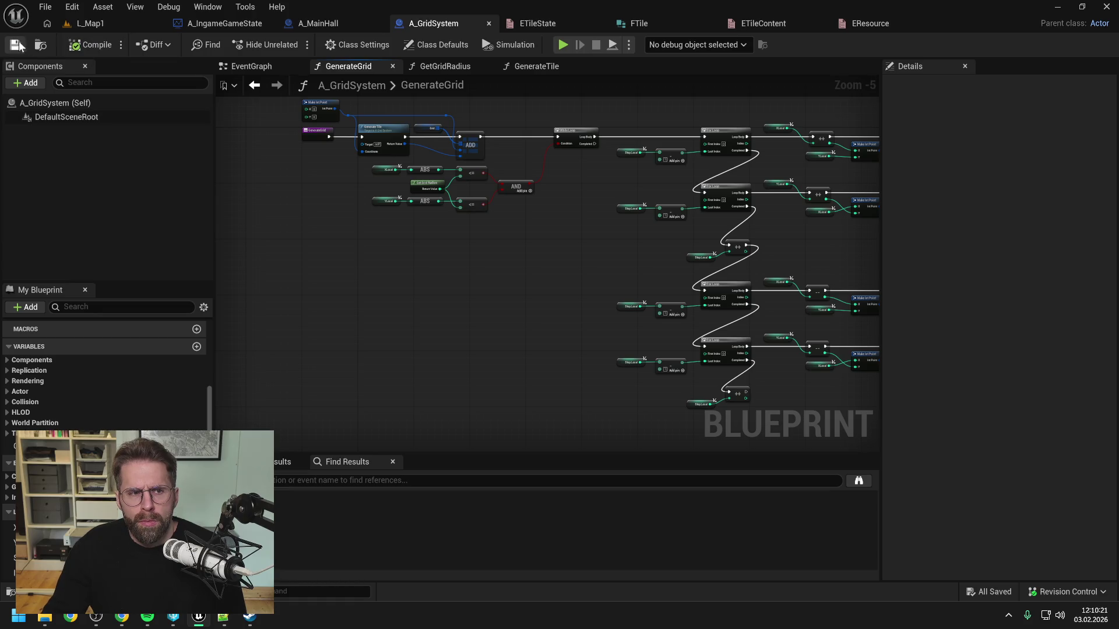
pyautogui.moveTo(502, 240)
pyautogui.mouseDown()
pyautogui.moveTo(392, 252)
pyautogui.moveTo(545, 262)
pyautogui.mouseUp()
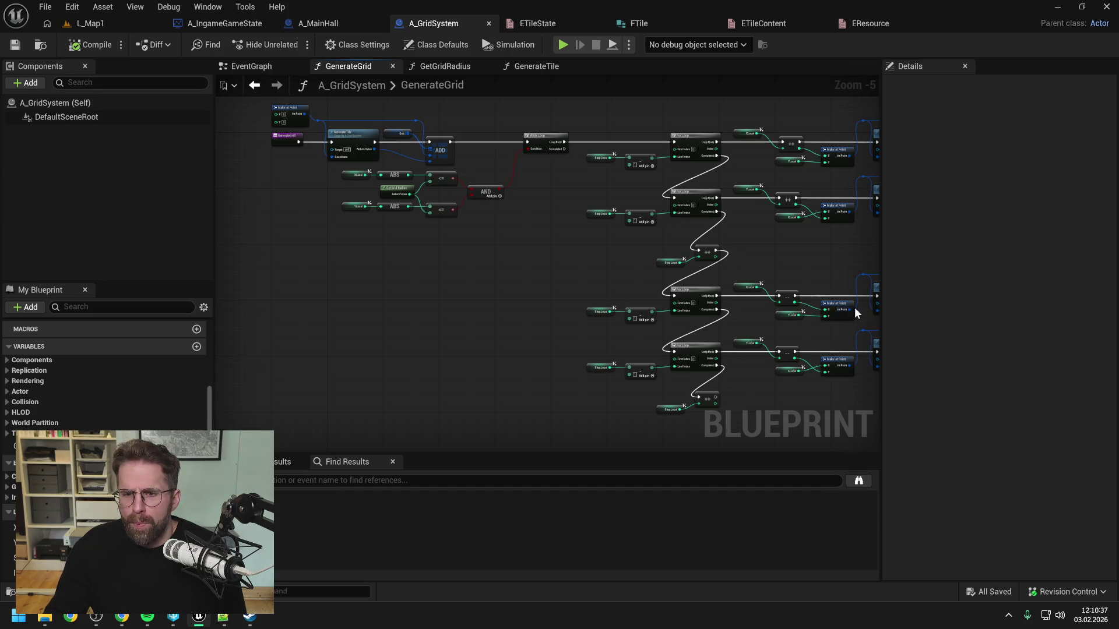
pyautogui.moveTo(802, 260)
pyautogui.mouseDown()
pyautogui.moveTo(687, 253)
pyautogui.moveTo(696, 268)
pyautogui.moveTo(657, 267)
pyautogui.mouseUp()
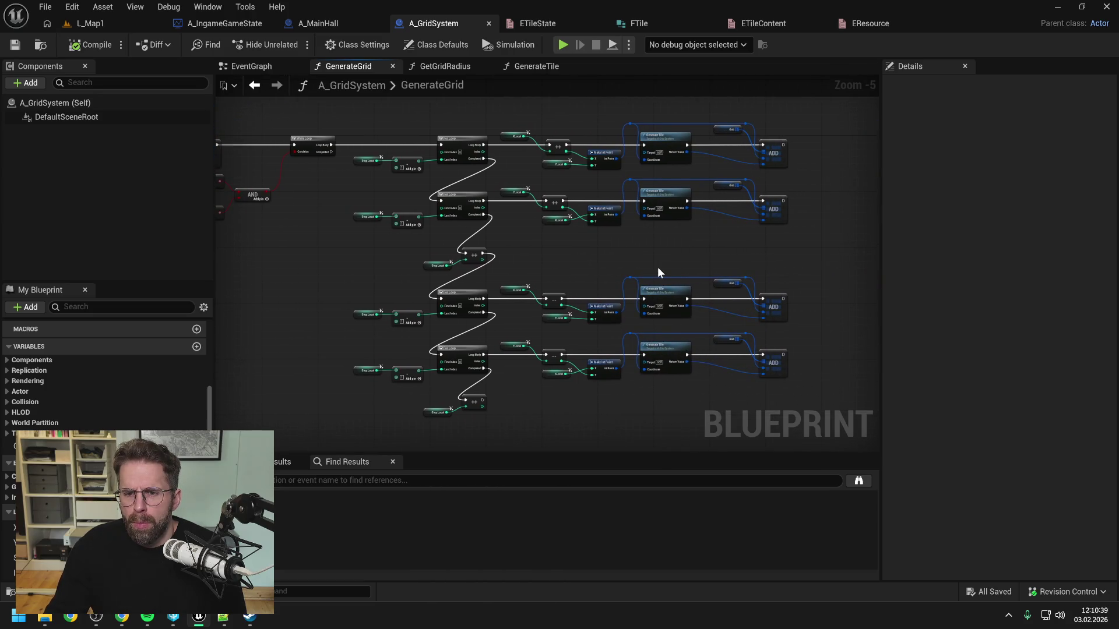
pyautogui.doubleClick(669, 138)
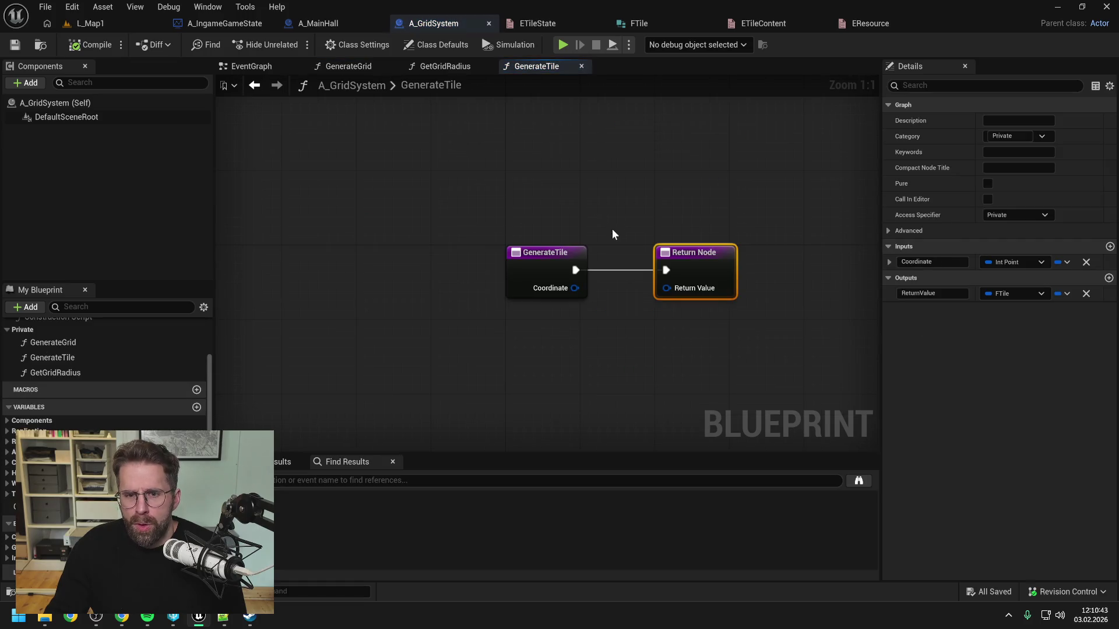
# Shift the GenerateTile Return Node right, glance at GetGridRadius and GenerateGrid, then return to GenerateTile.
pyautogui.moveTo(563, 230); pyautogui.dragTo(739, 243)
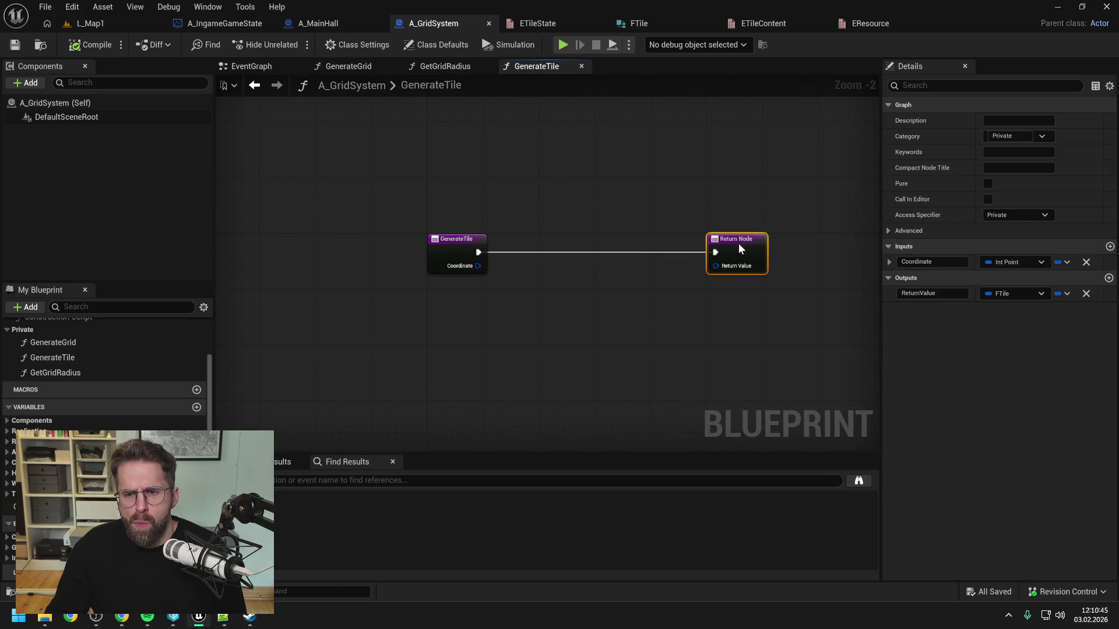
pyautogui.click(596, 226)
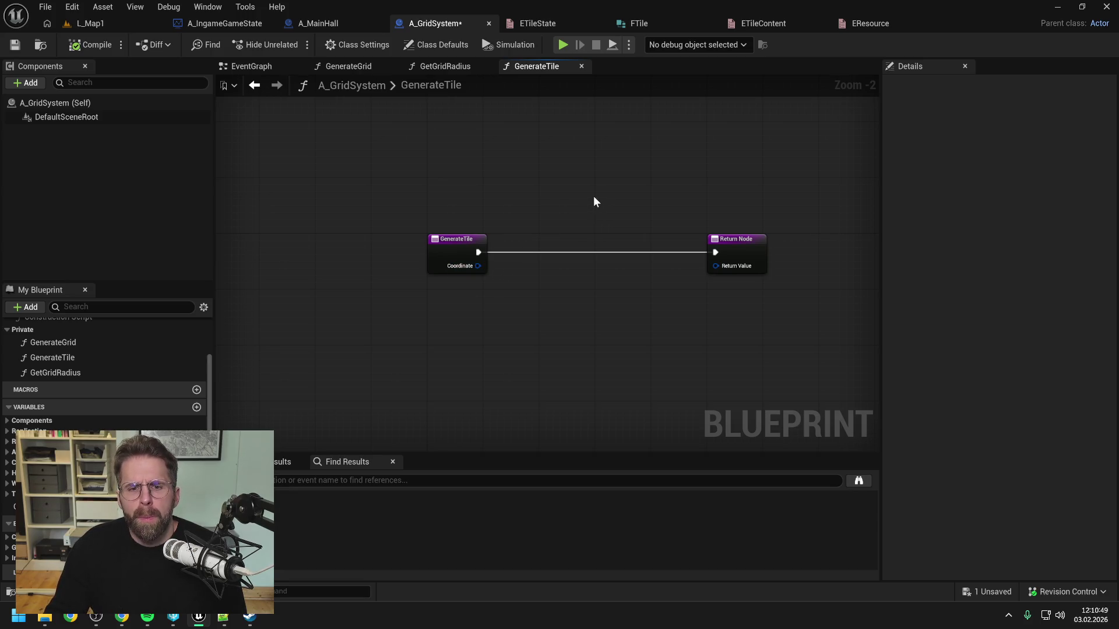
pyautogui.click(422, 65)
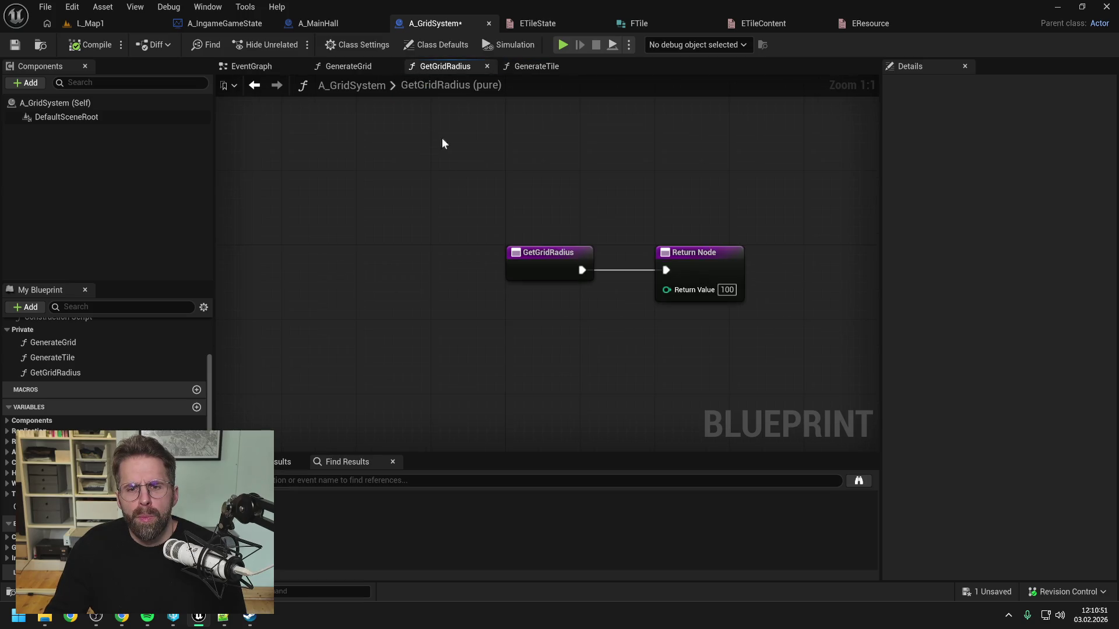
pyautogui.click(356, 64)
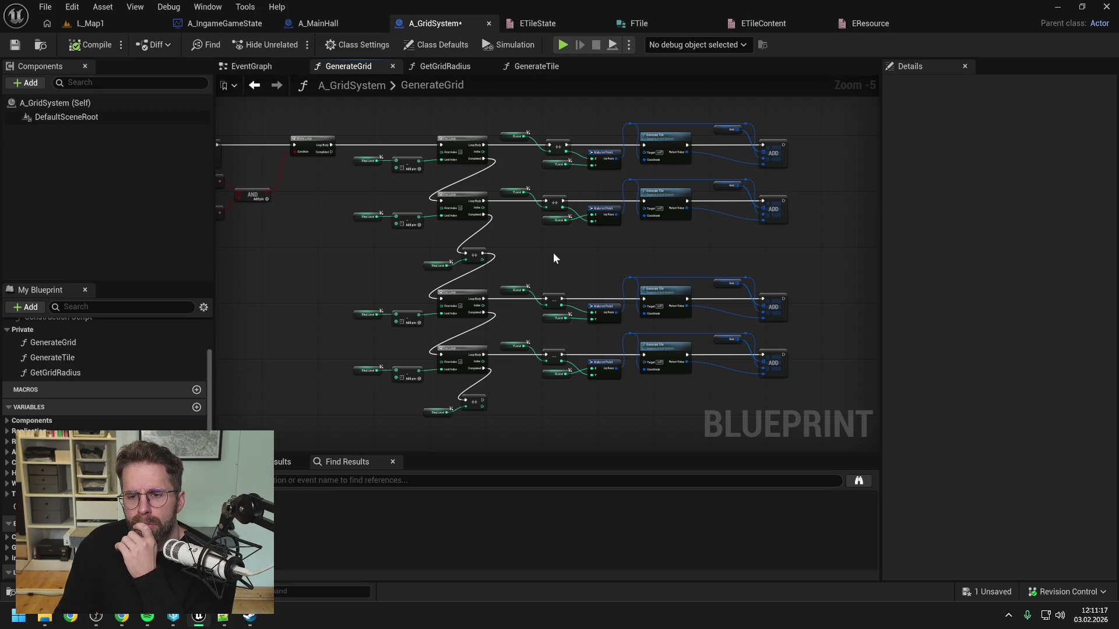
pyautogui.click(561, 63)
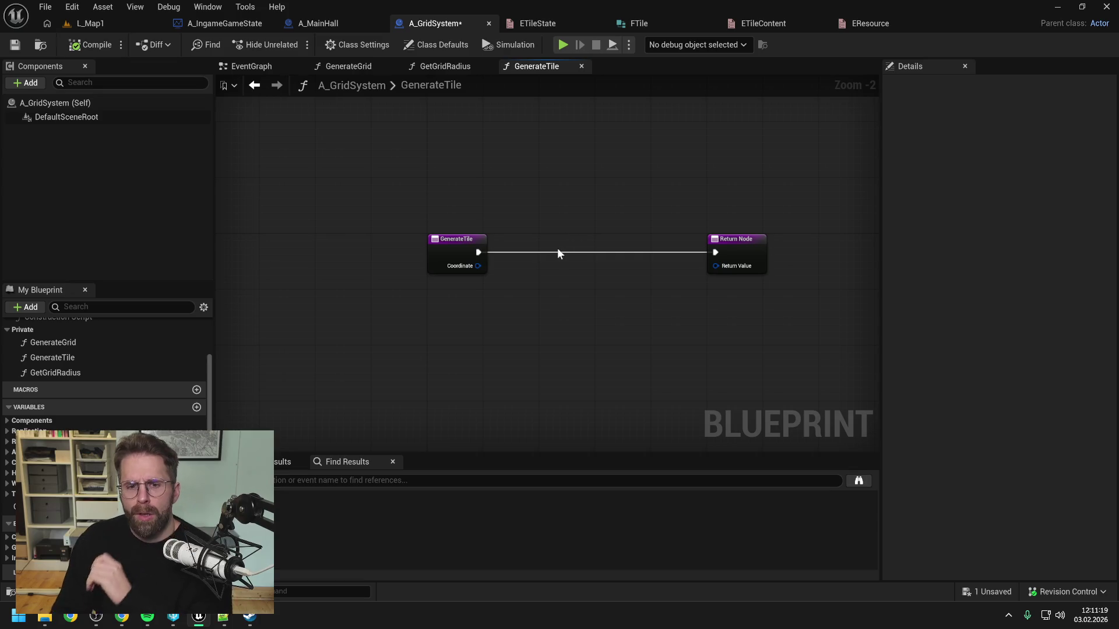
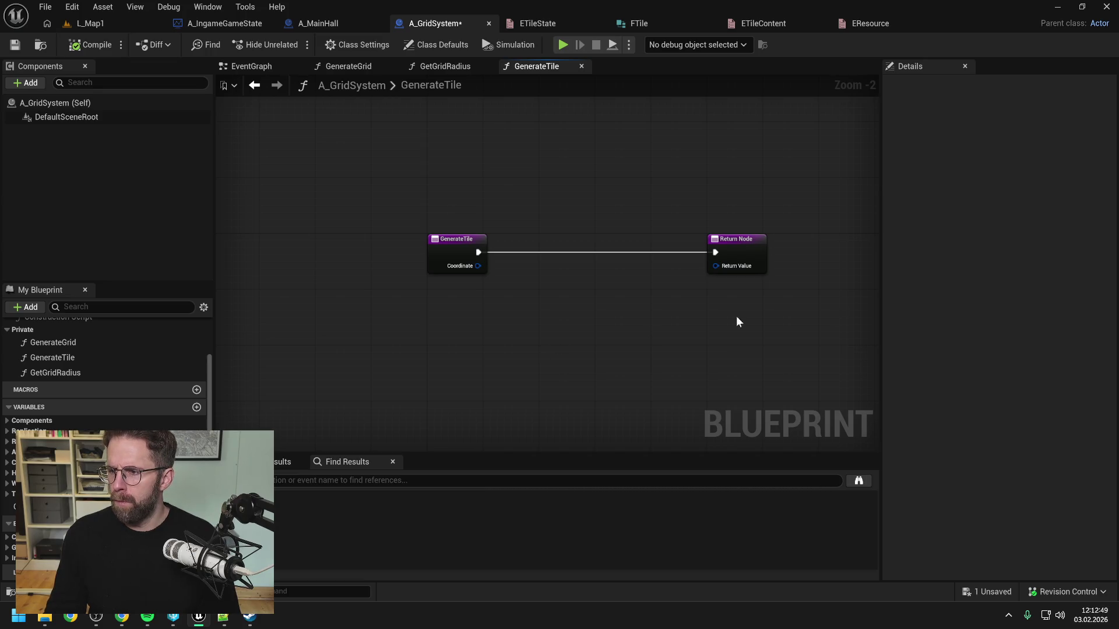
# Add a Make FTile node wired into GenerateTile's Return Value and tuck it beside the others.
pyautogui.hotkey('alt', 'Tab')
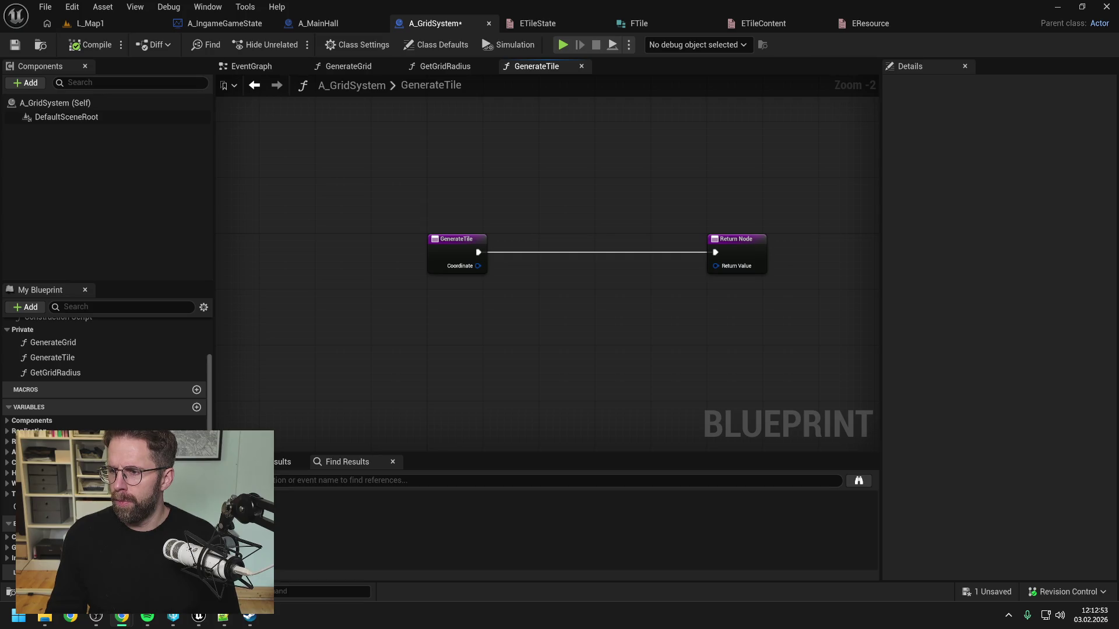
pyautogui.click(712, 317)
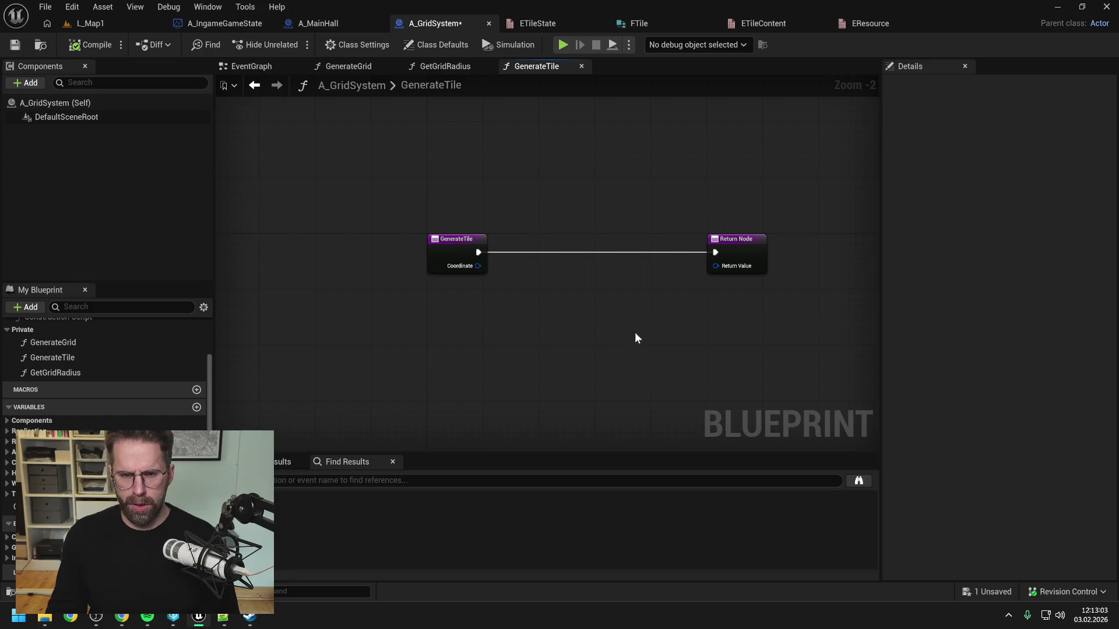
pyautogui.moveTo(641, 333); pyautogui.dragTo(578, 299)
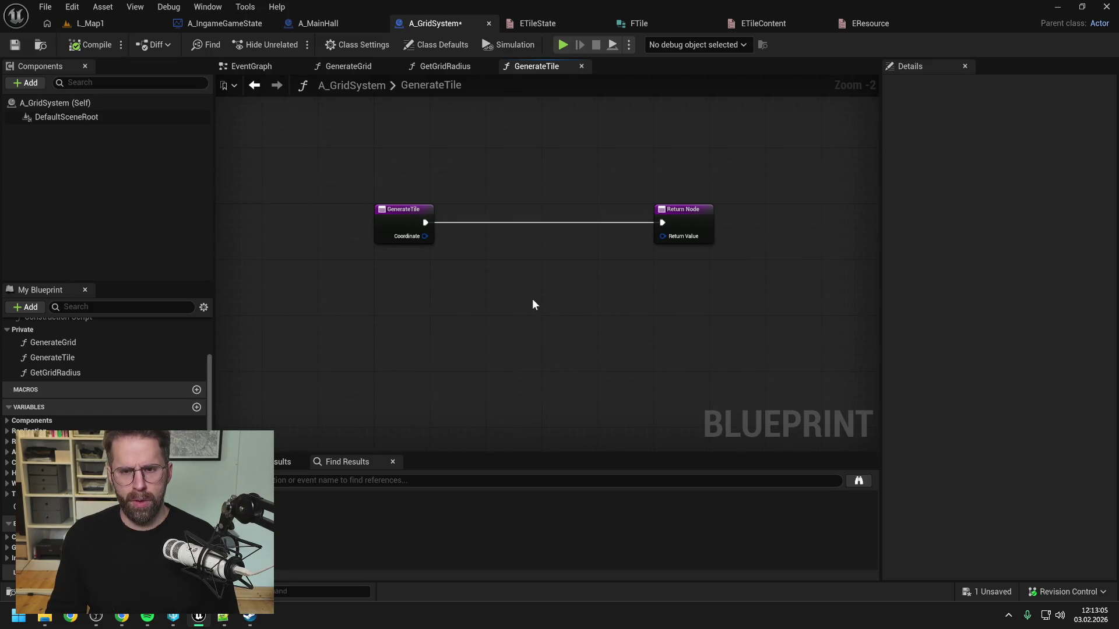
pyautogui.moveTo(663, 236)
pyautogui.mouseDown()
pyautogui.moveTo(622, 265)
pyautogui.moveTo(525, 279)
pyautogui.mouseUp()
pyautogui.write('ma')
pyautogui.press('Return')
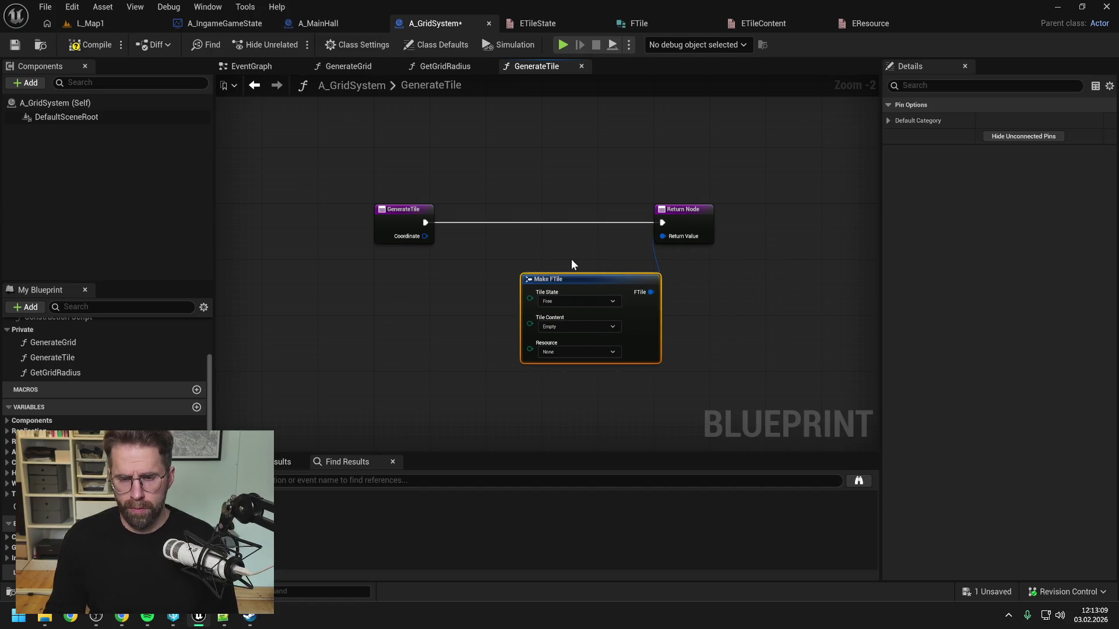
pyautogui.click(567, 254)
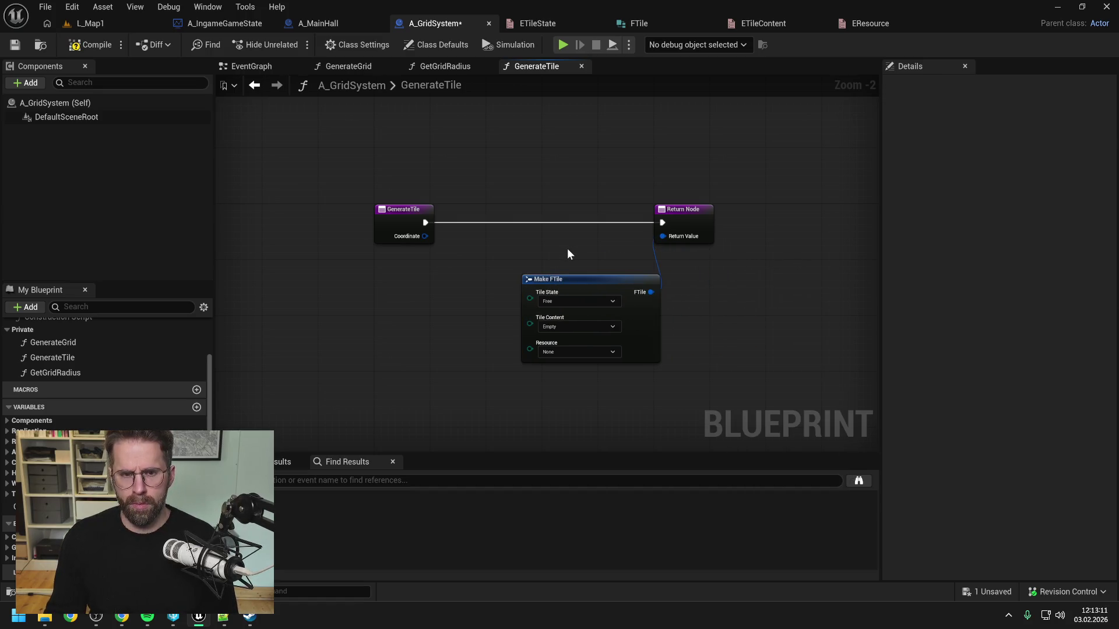
pyautogui.moveTo(584, 279); pyautogui.dragTo(555, 252)
# Keep Make FTile's defaults Tile Content Empty and Tile State Free, then compile and save.
pyautogui.click(678, 317)
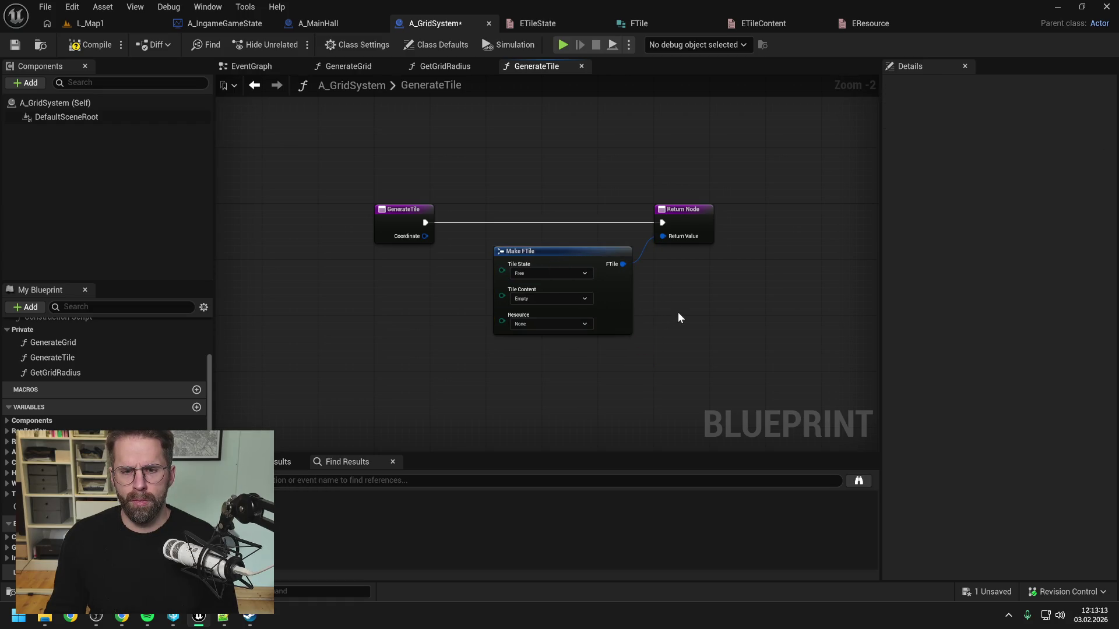
pyautogui.click(555, 298)
pyautogui.click(561, 309)
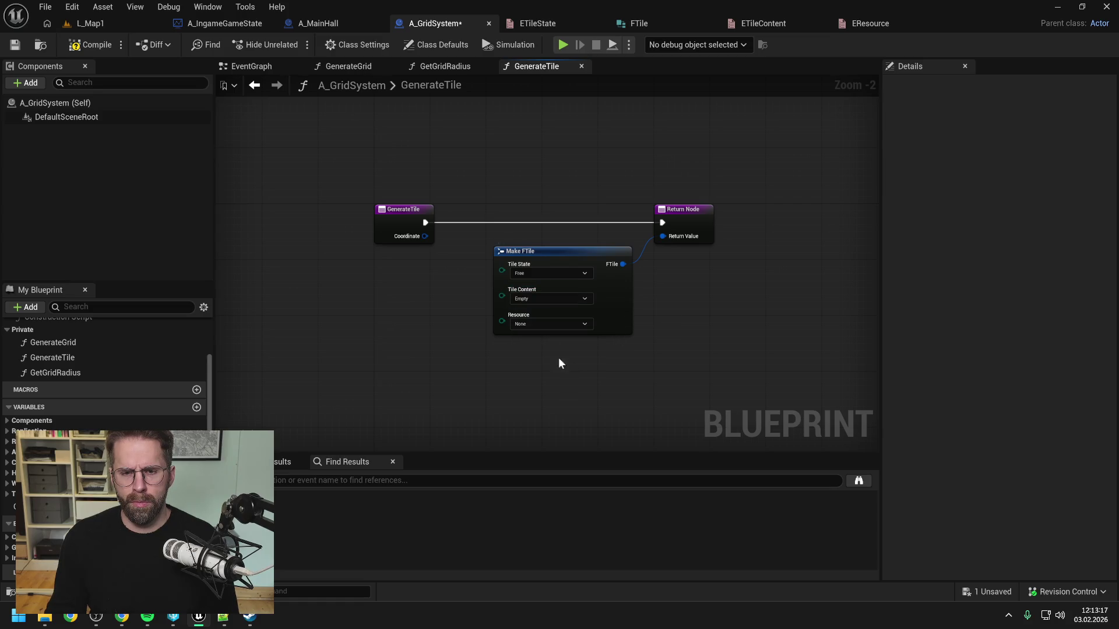
pyautogui.click(540, 273)
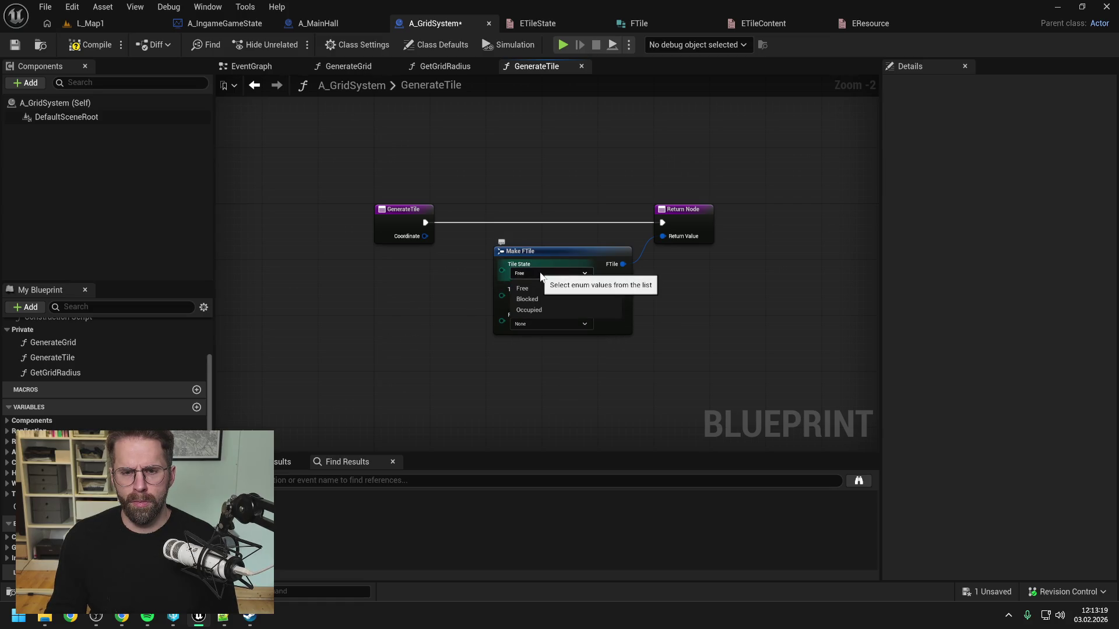
pyautogui.click(522, 289)
pyautogui.click(88, 46)
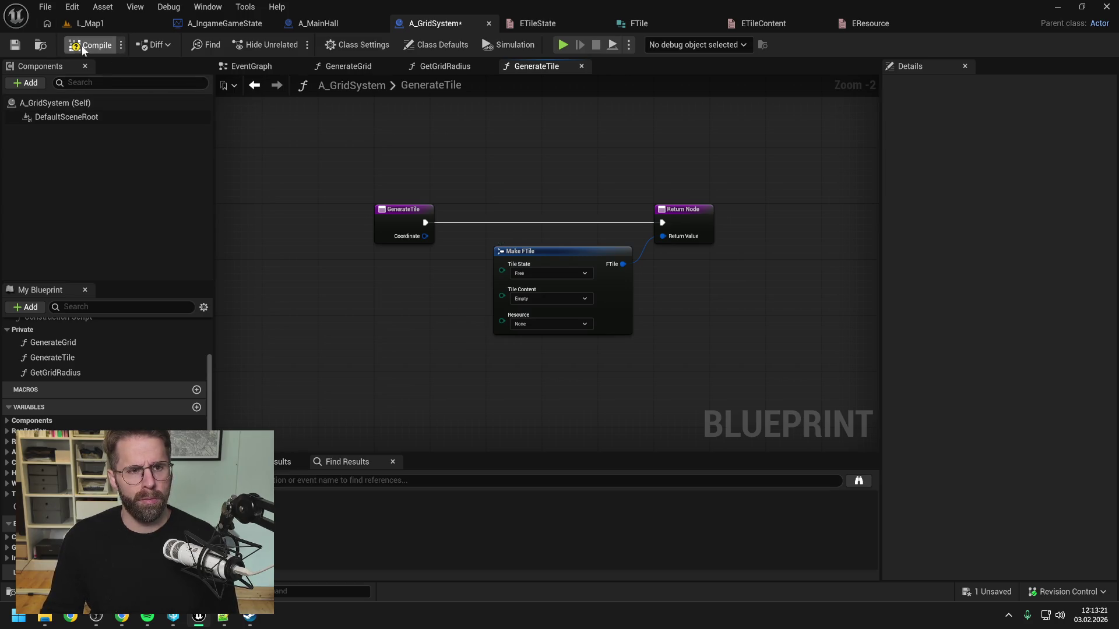
# Place a Grid map getter in the EventGraph next to Generate Grid.
pyautogui.click(256, 85)
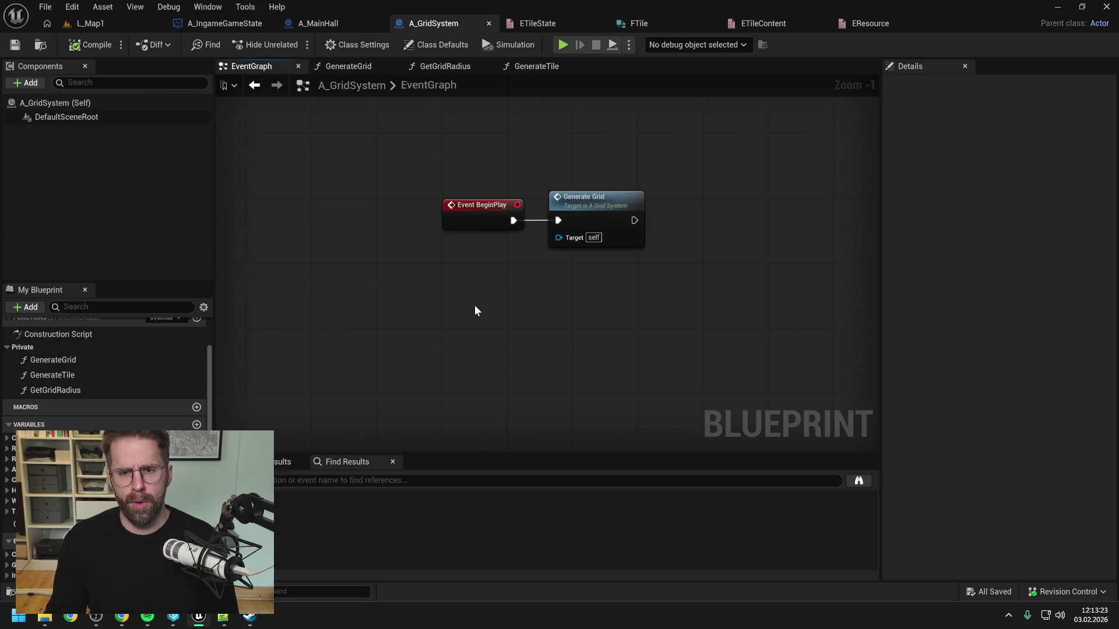
pyautogui.click(579, 202)
pyautogui.click(678, 233)
pyautogui.moveTo(678, 233); pyautogui.dragTo(599, 246)
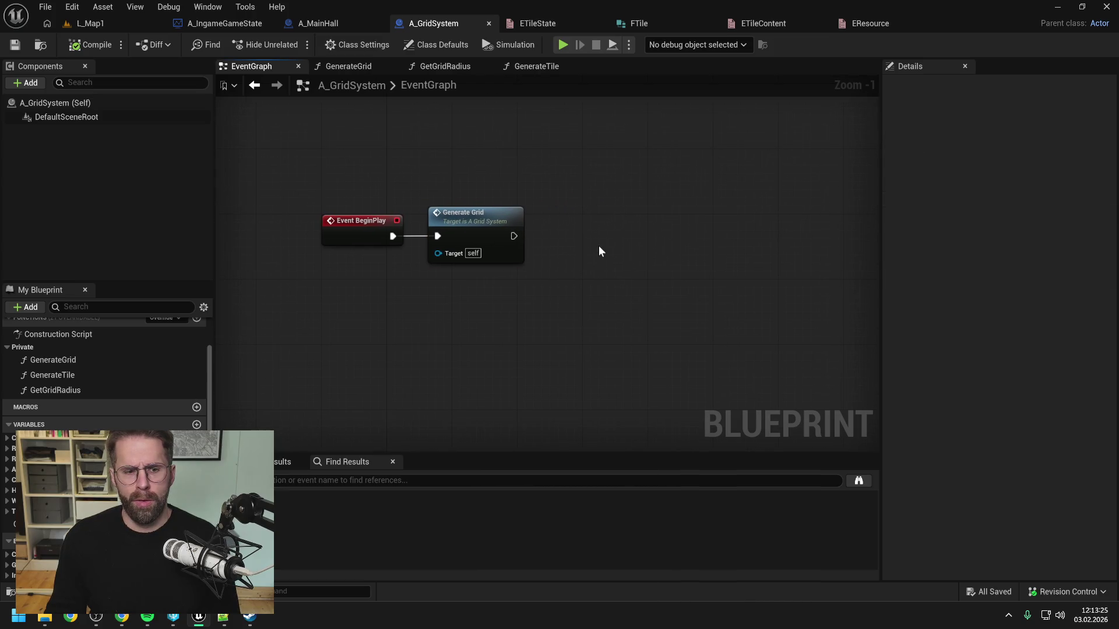
pyautogui.moveTo(11, 523)
pyautogui.mouseDown()
pyautogui.moveTo(559, 236)
pyautogui.moveTo(561, 210)
pyautogui.mouseUp()
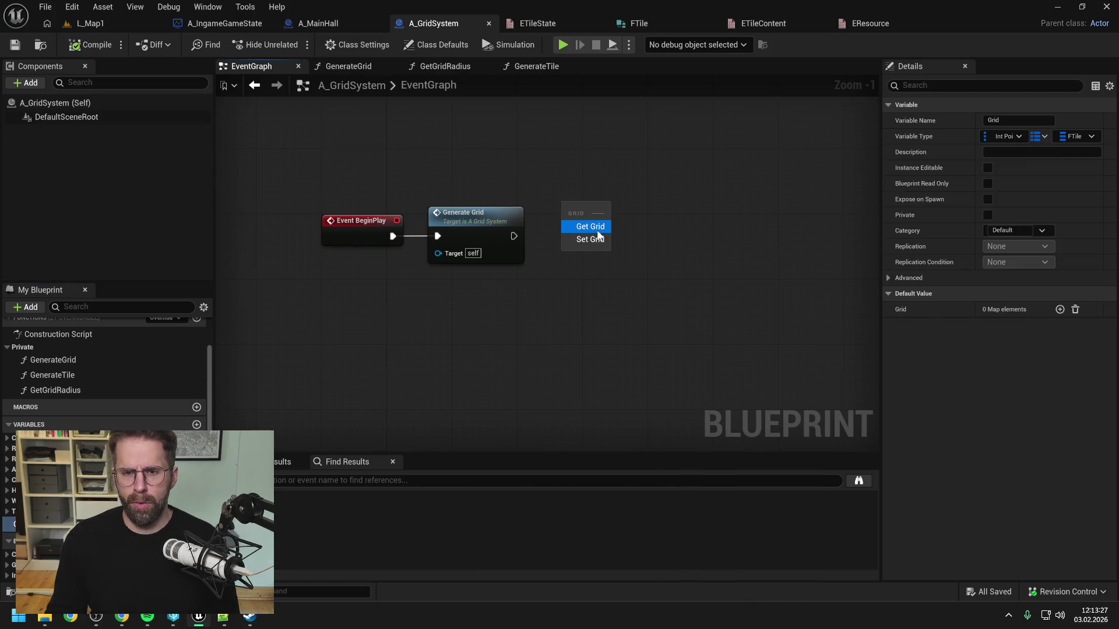
pyautogui.click(594, 226)
pyautogui.click(596, 245)
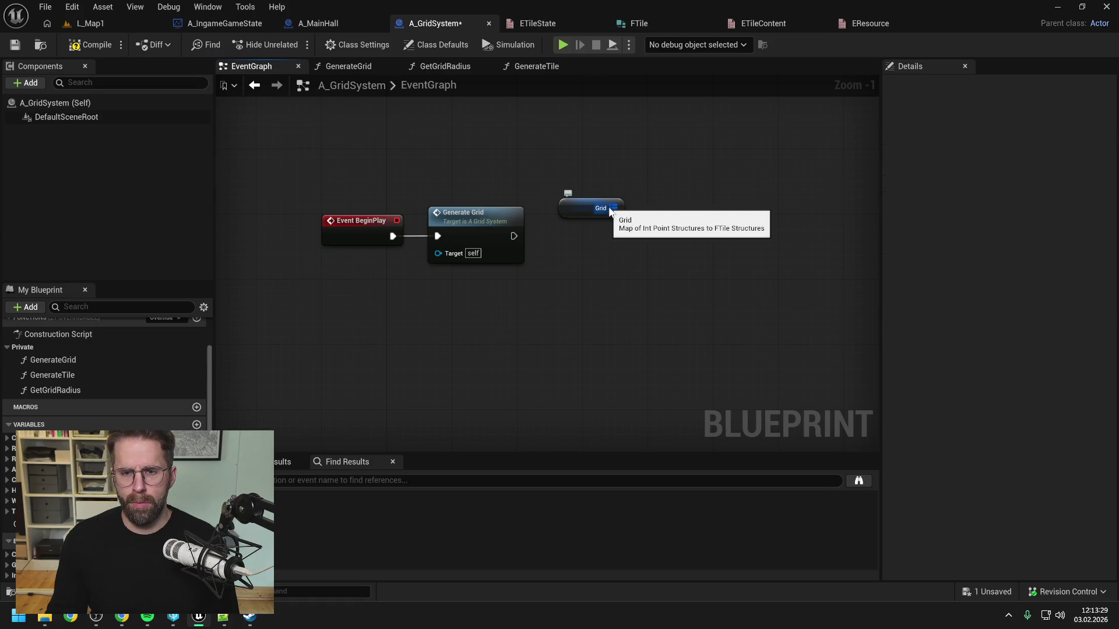
# Add a breakpointed Keys node on Grid after Generate Grid, then compile and save.
pyautogui.moveTo(614, 208); pyautogui.dragTo(640, 231)
pyautogui.write('keys')
pyautogui.press('Return')
pyautogui.moveTo(514, 236); pyautogui.dragTo(676, 237)
pyautogui.press('F9')
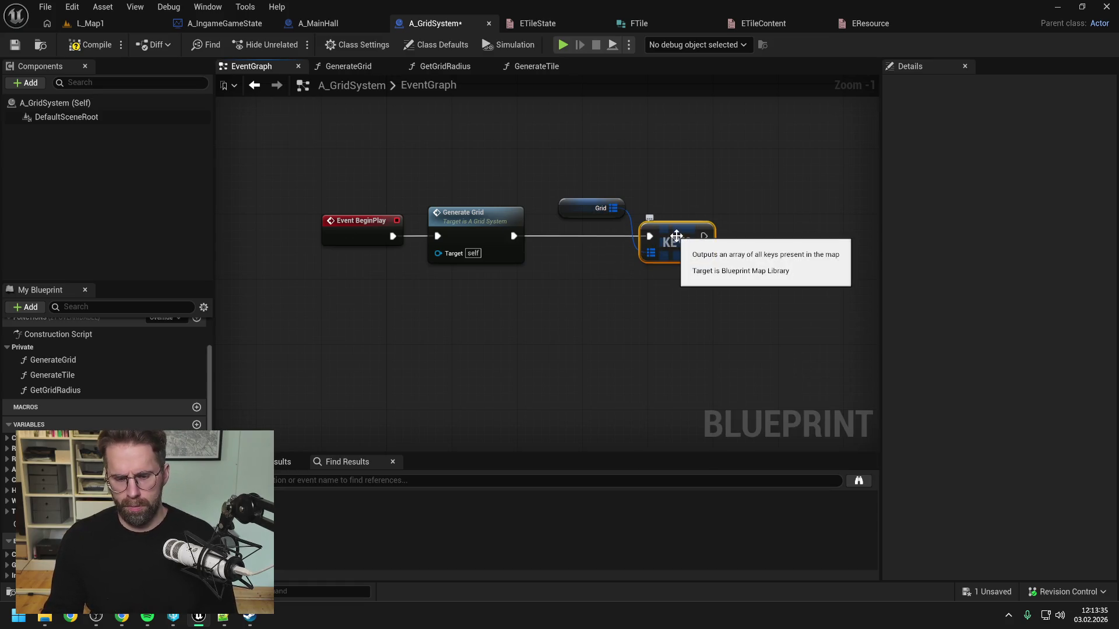
pyautogui.click(645, 161)
pyautogui.click(93, 45)
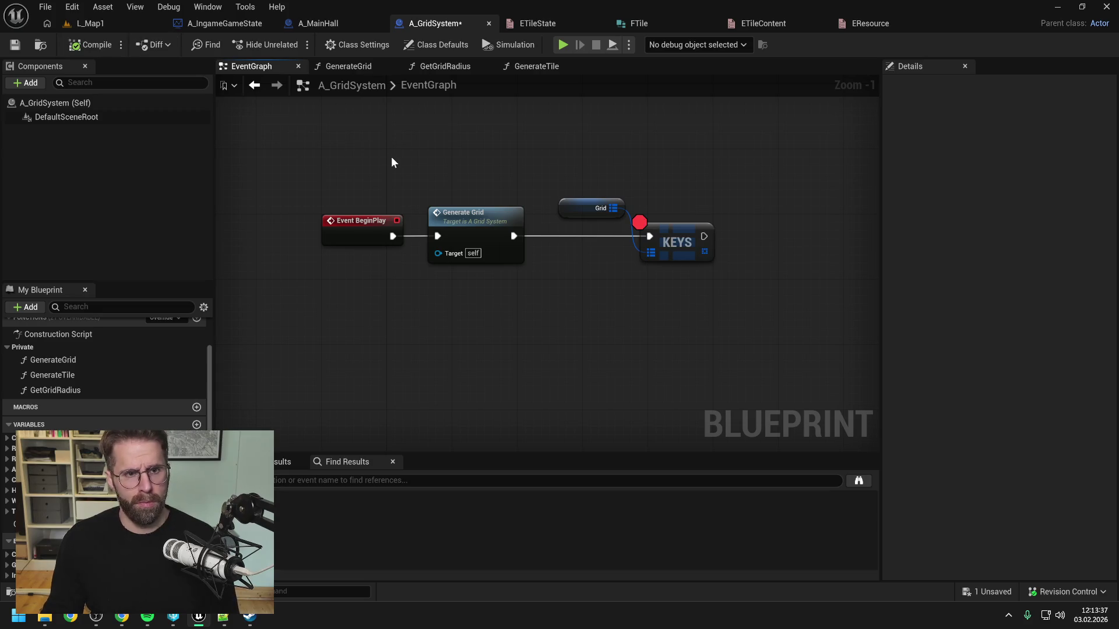
# Simulate L_Map1 and expand the Grid watch value at the breakpoint.
pyautogui.click(113, 19)
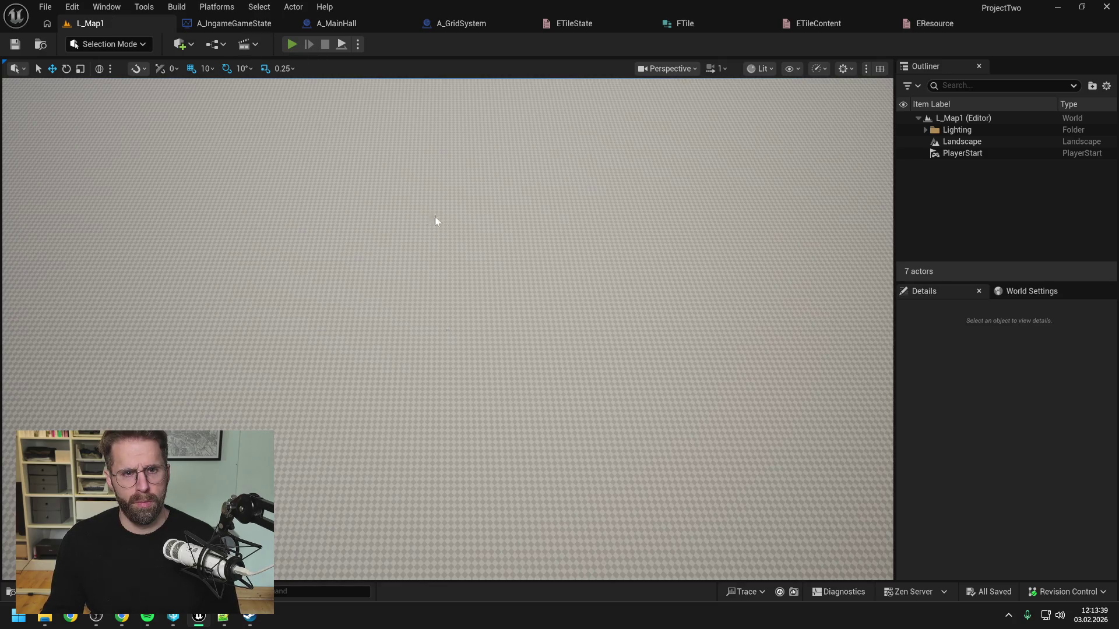
pyautogui.hotkey('alt', 's')
pyautogui.moveTo(473, 225)
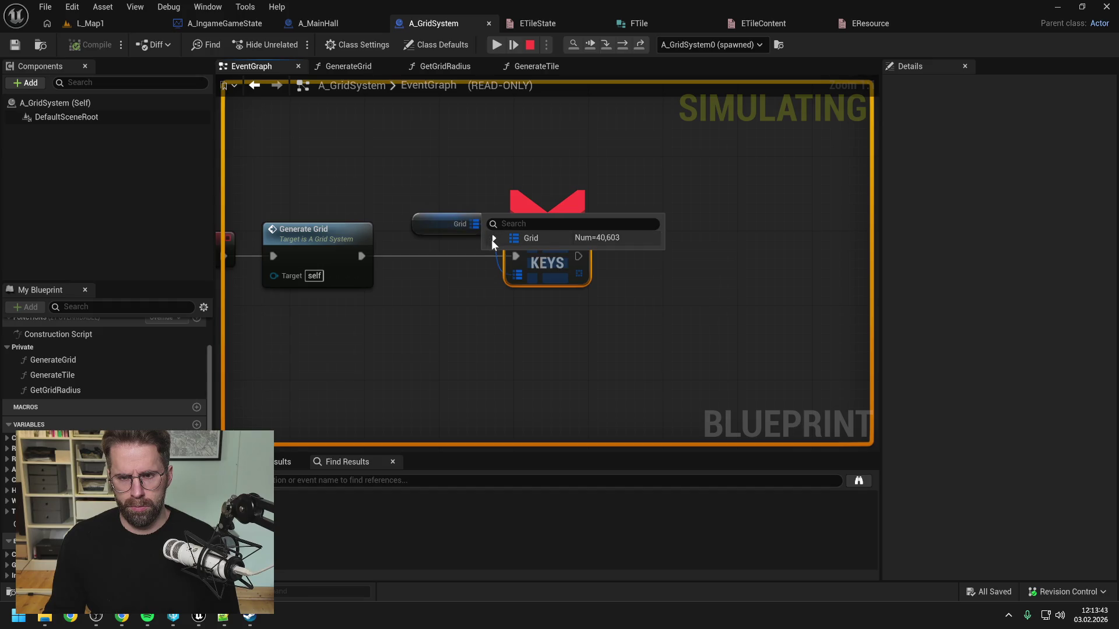
pyautogui.click(494, 239)
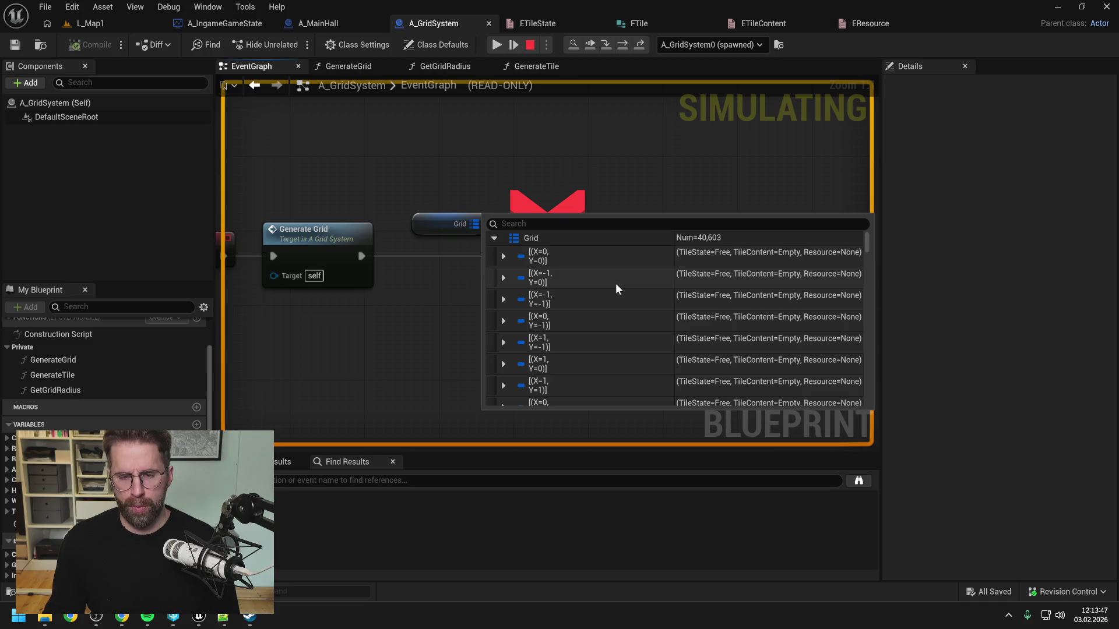
# Scroll through the Grid entries keyed (0,0), (-1,0) and so on, each Free, Empty, None.
pyautogui.scroll(-5, 617, 283)
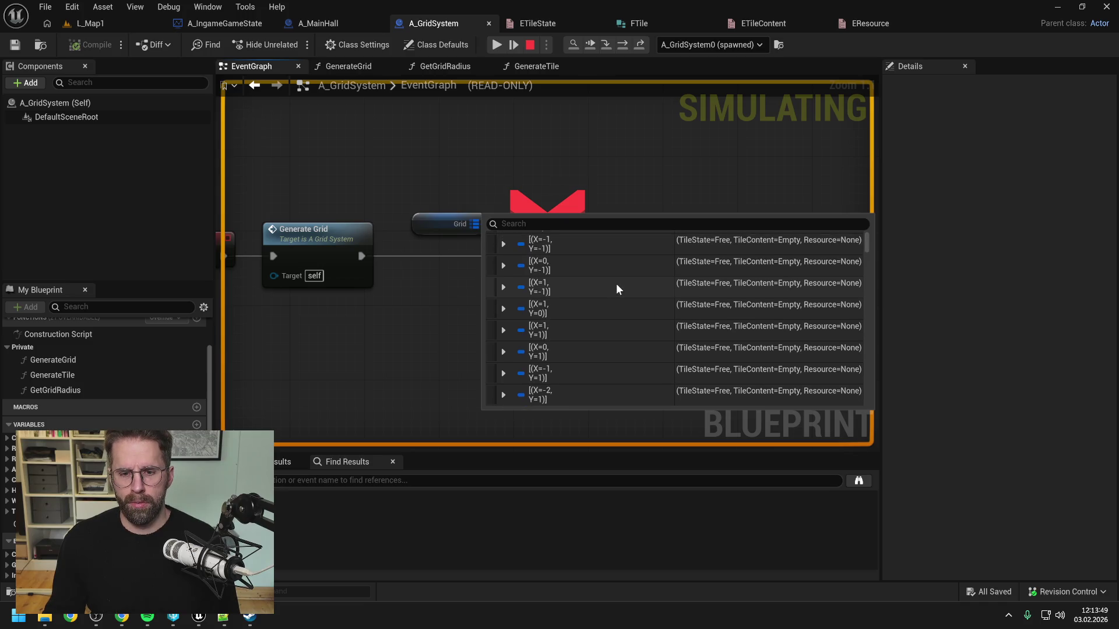
pyautogui.scroll(-8, 619, 283)
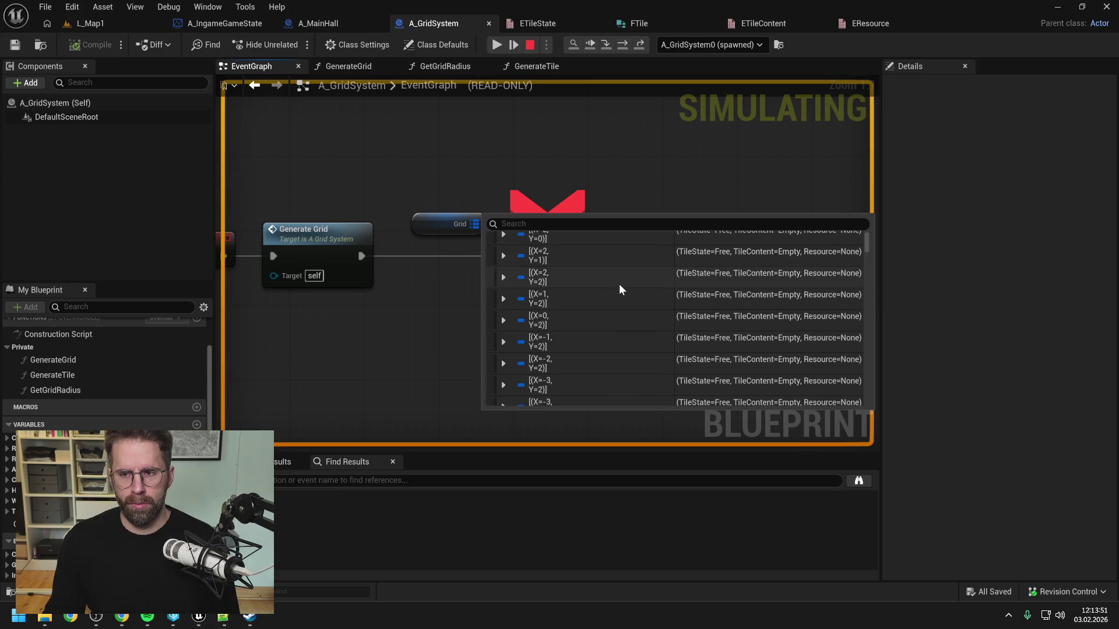
pyautogui.scroll(-3, 623, 286)
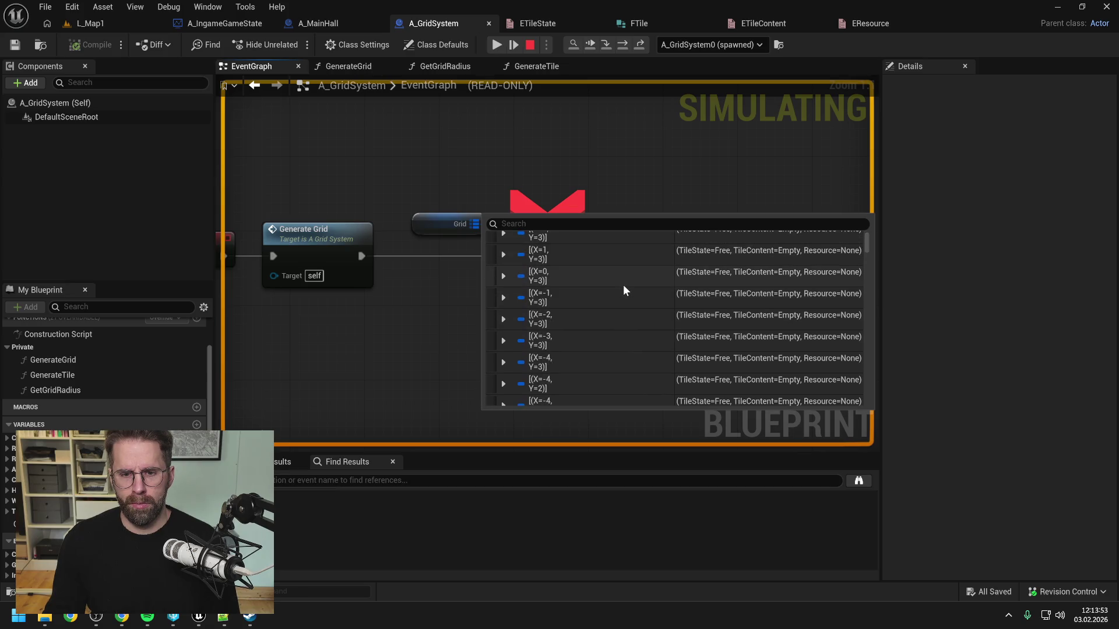
pyautogui.scroll(-10, 624, 288)
pyautogui.scroll(20, 630, 285)
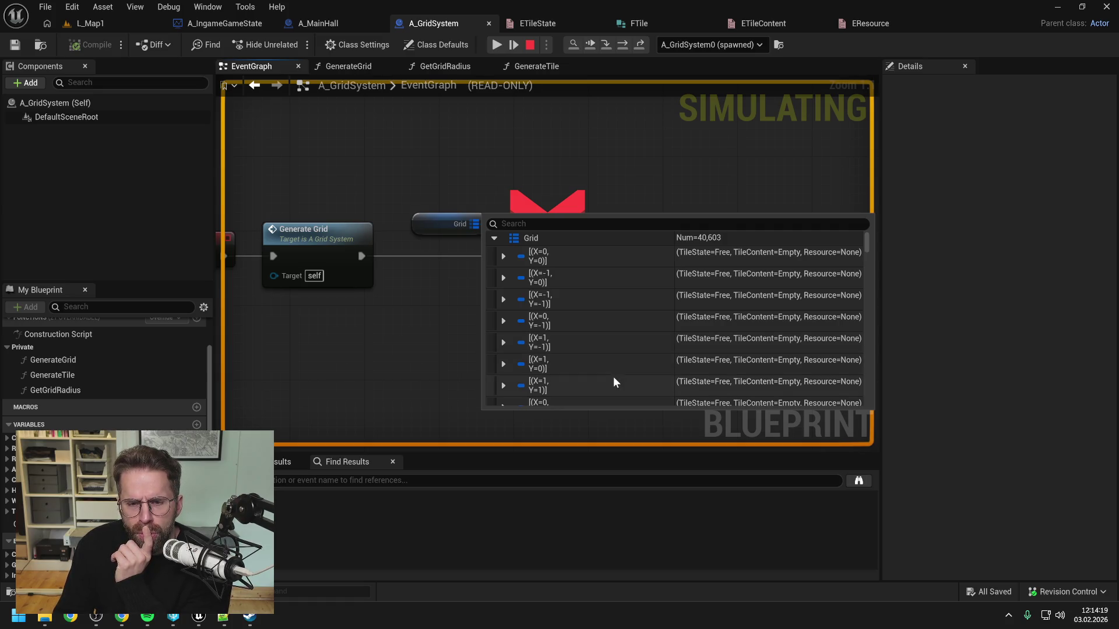
pyautogui.scroll(-1, 615, 373)
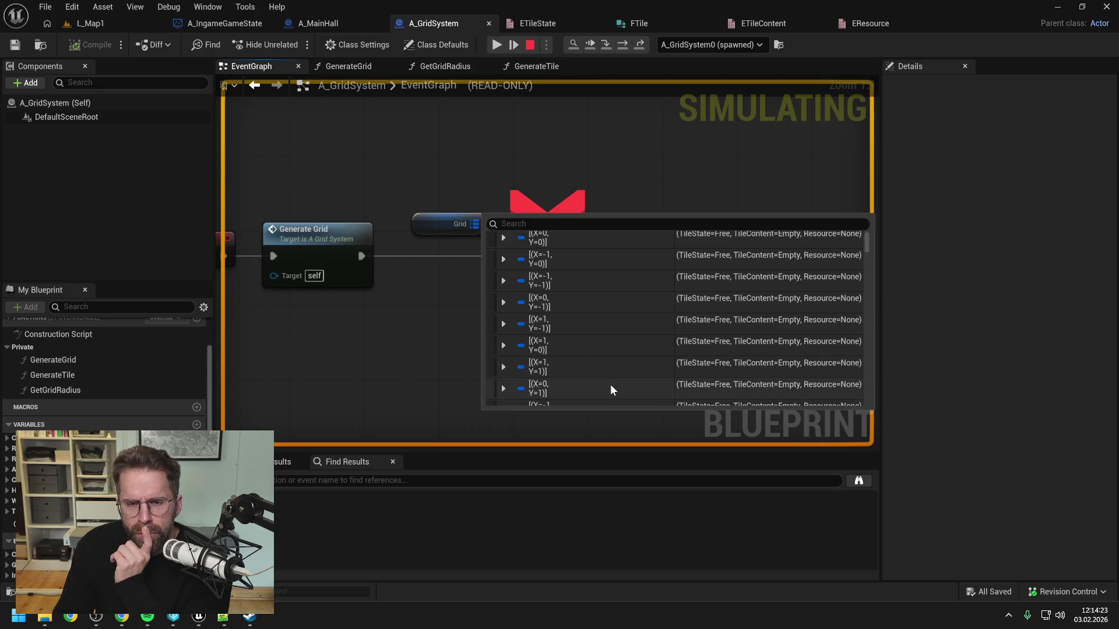
pyautogui.scroll(-1, 610, 390)
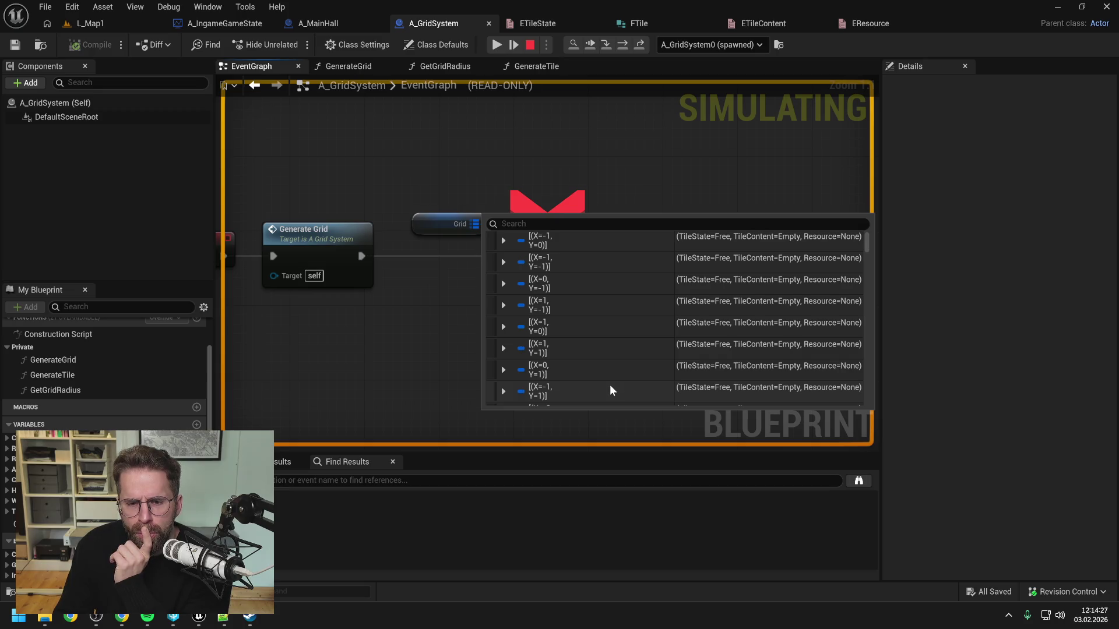
pyautogui.scroll(-1, 610, 390)
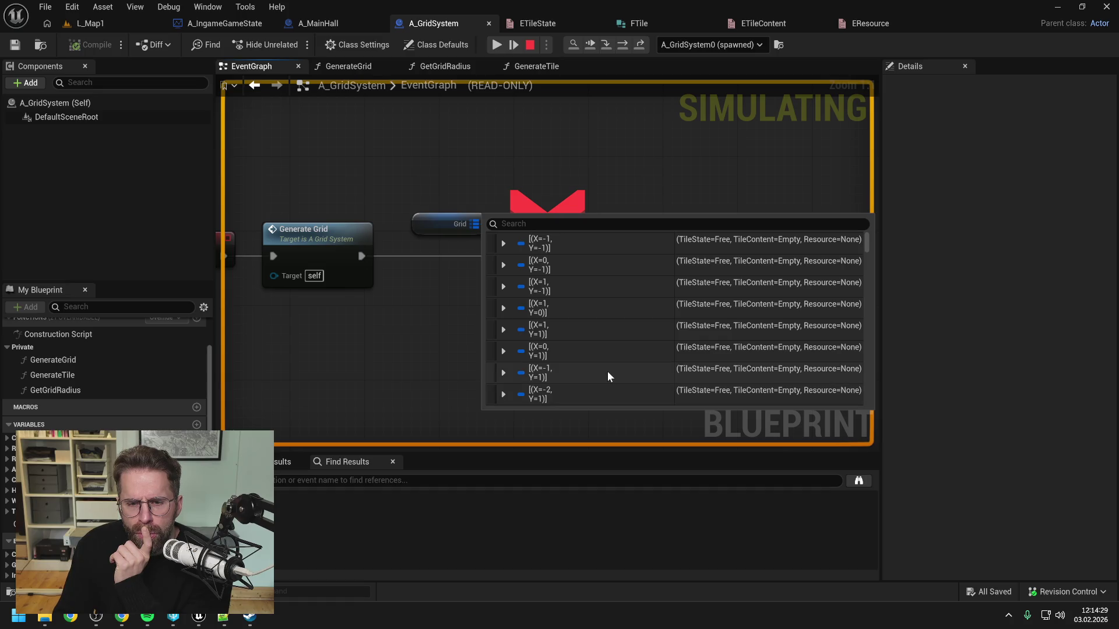
pyautogui.scroll(3, 607, 376)
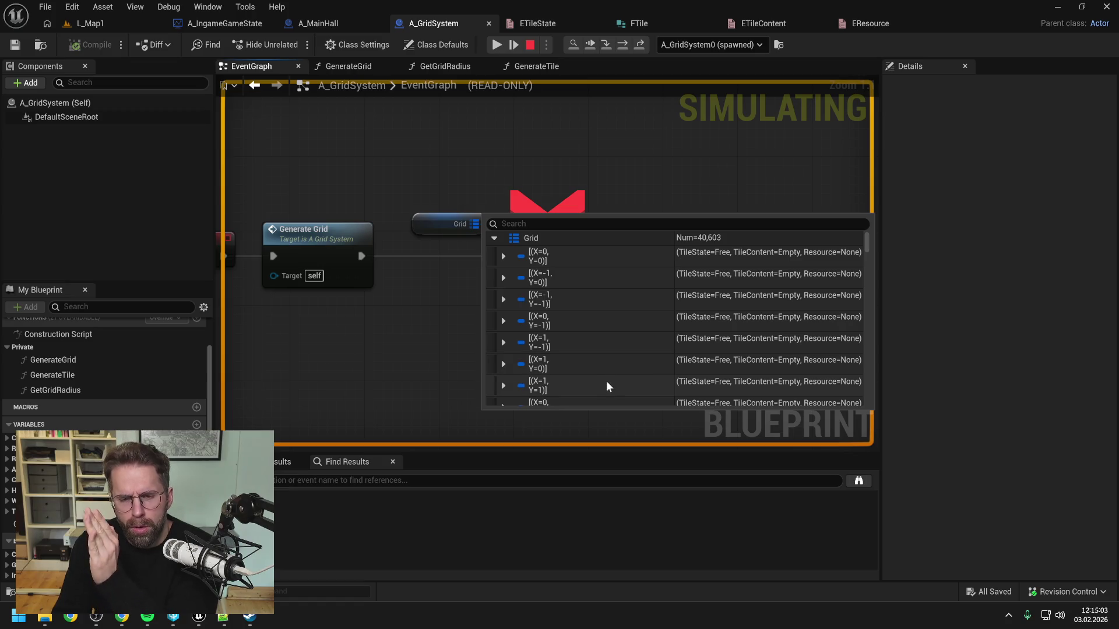
pyautogui.scroll(-1, 607, 382)
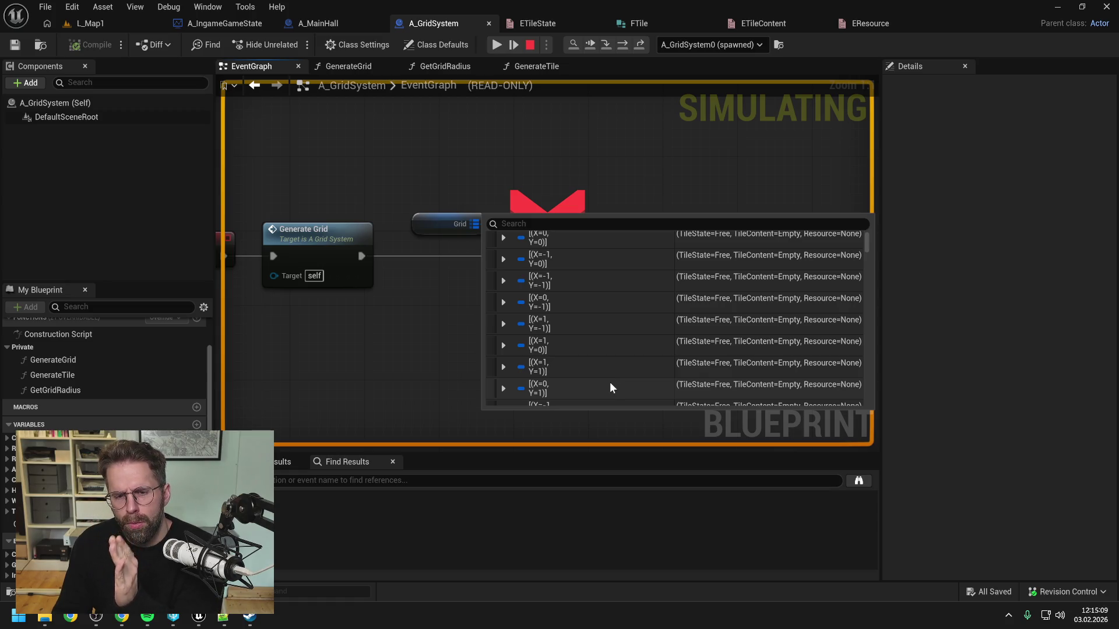
pyautogui.scroll(-1, 613, 378)
pyautogui.scroll(-3, 611, 382)
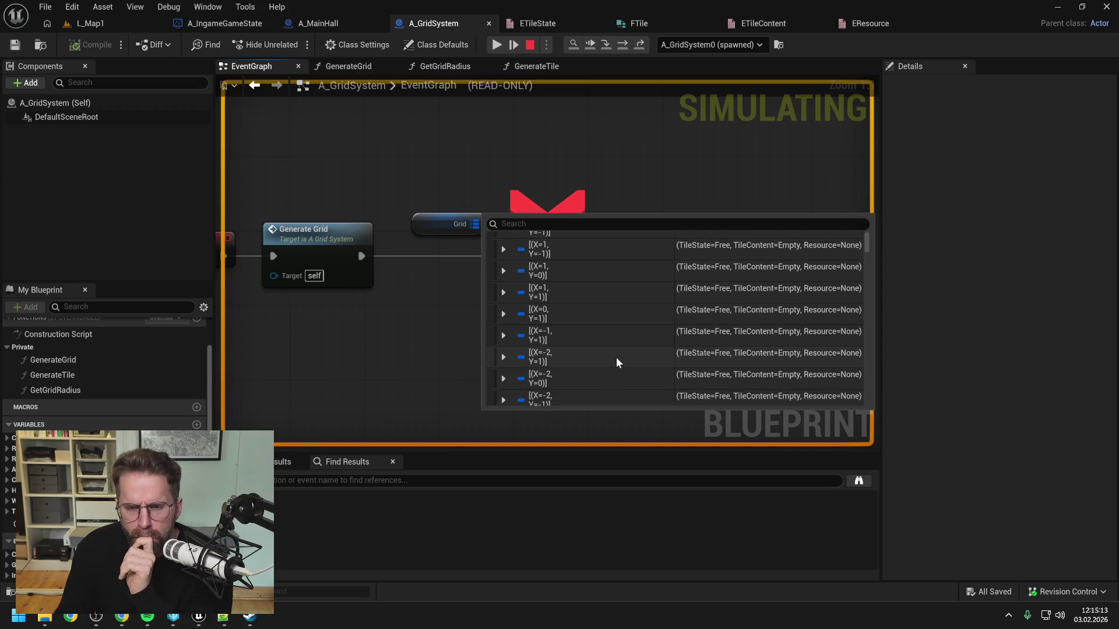
pyautogui.scroll(-3, 615, 350)
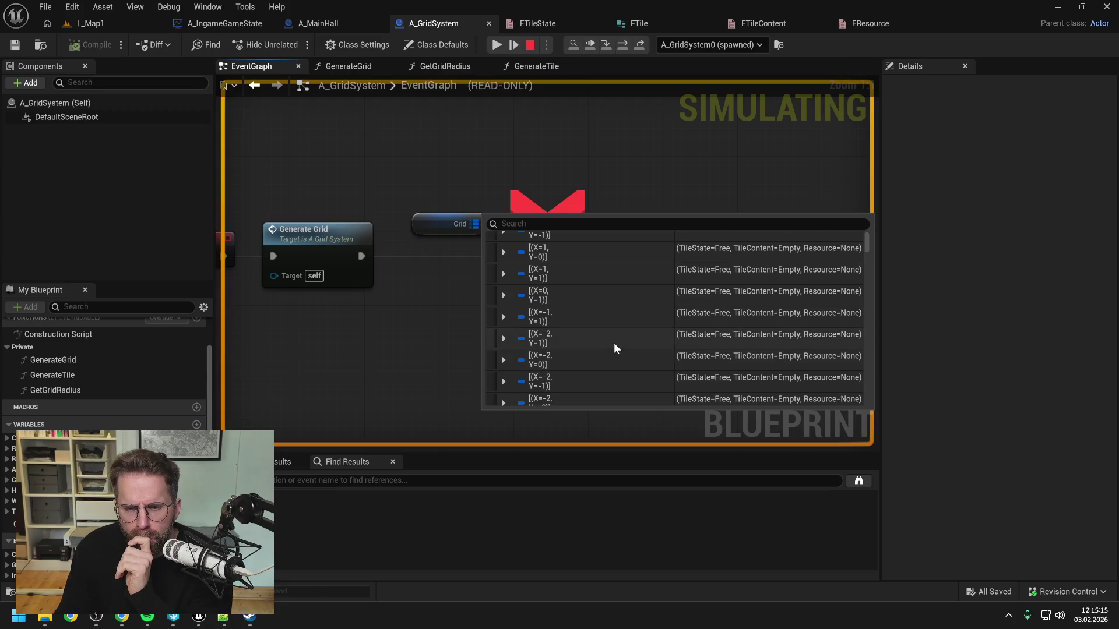
pyautogui.scroll(-2, 614, 345)
pyautogui.scroll(-3, 614, 345)
pyautogui.scroll(-3, 615, 348)
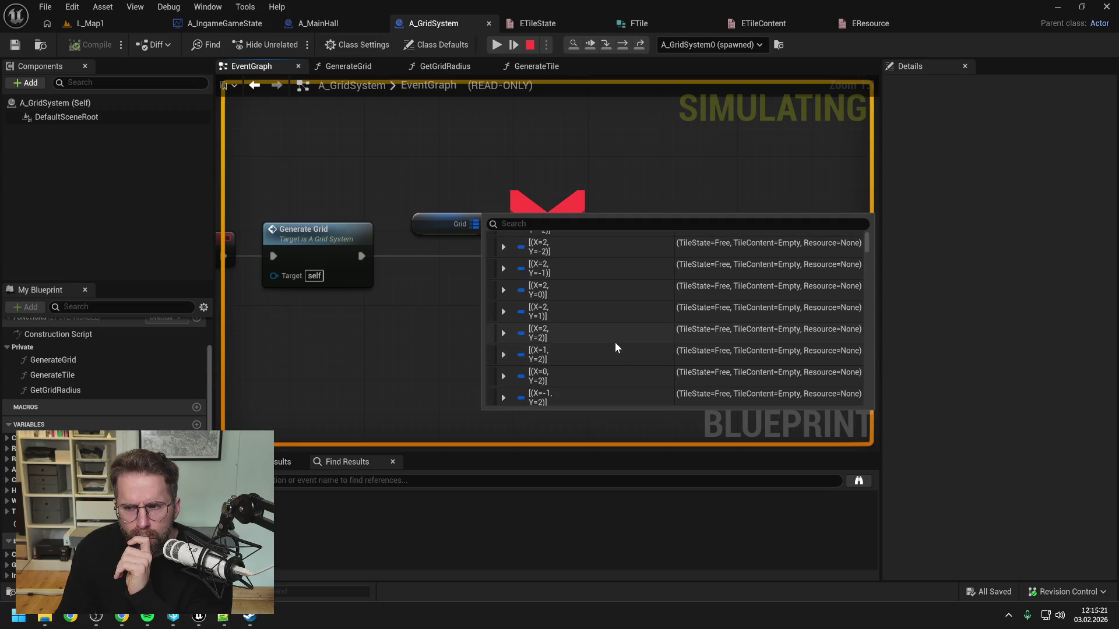
pyautogui.scroll(5, 619, 337)
pyautogui.scroll(2, 621, 338)
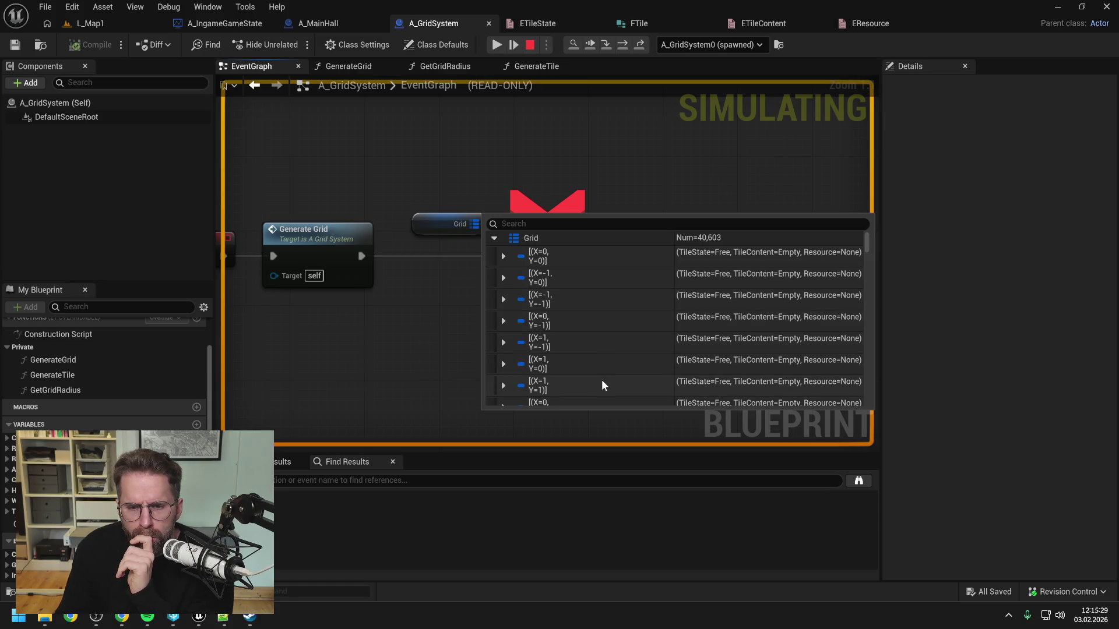
pyautogui.scroll(-1, 602, 382)
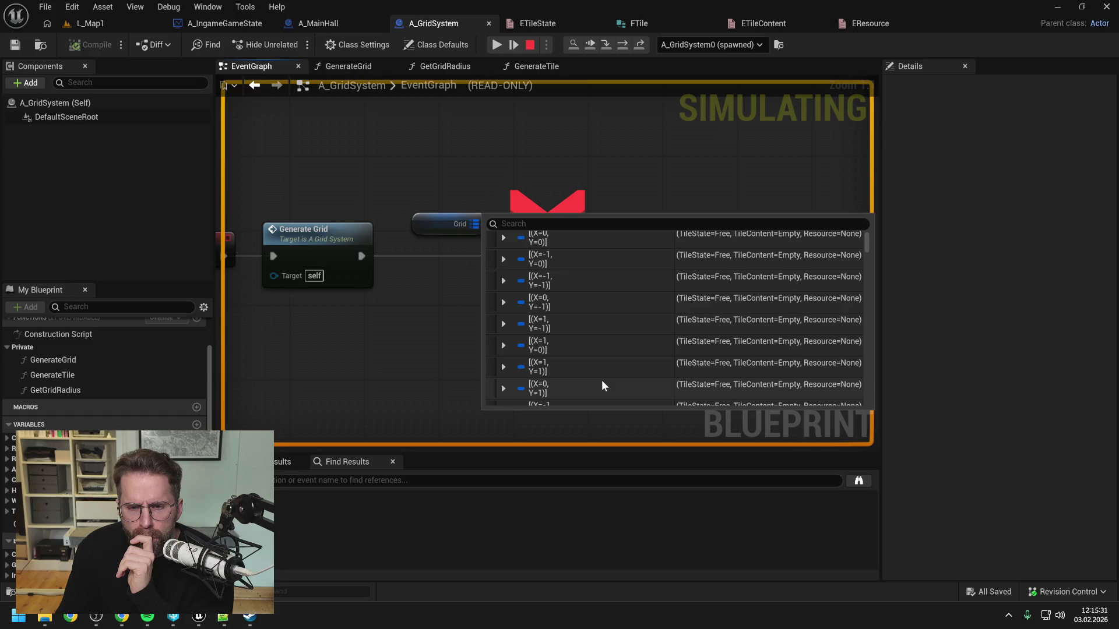
pyautogui.scroll(-2, 602, 384)
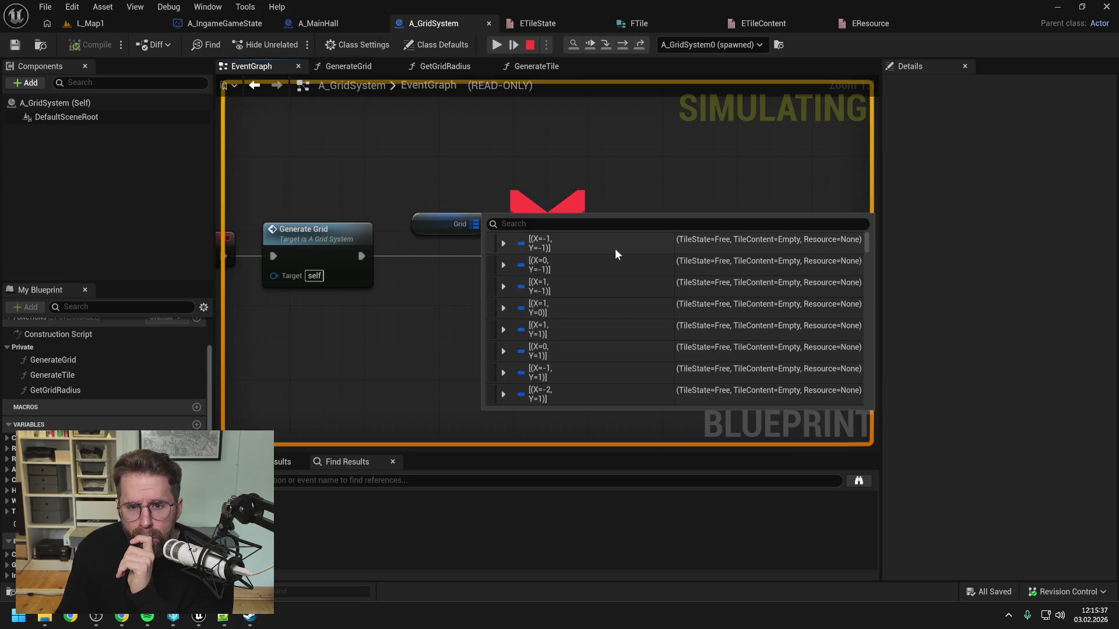
pyautogui.scroll(3, 614, 248)
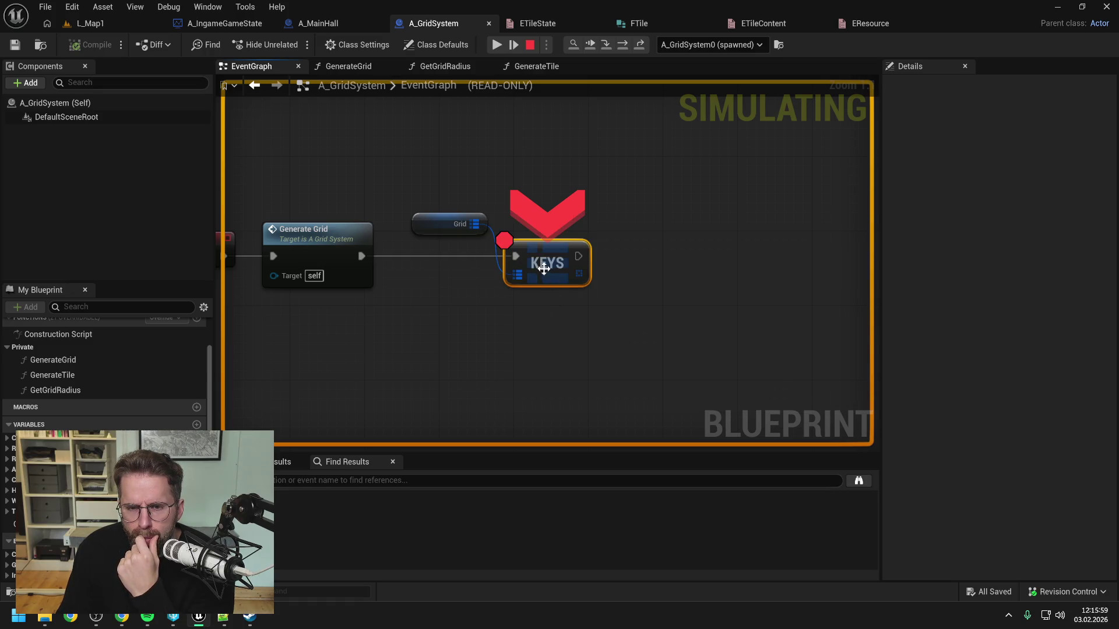
# Expand the Keys node's Grid value, scroll its Free/Empty tiles, then stop the simulation.
pyautogui.moveTo(517, 273)
pyautogui.click(540, 289)
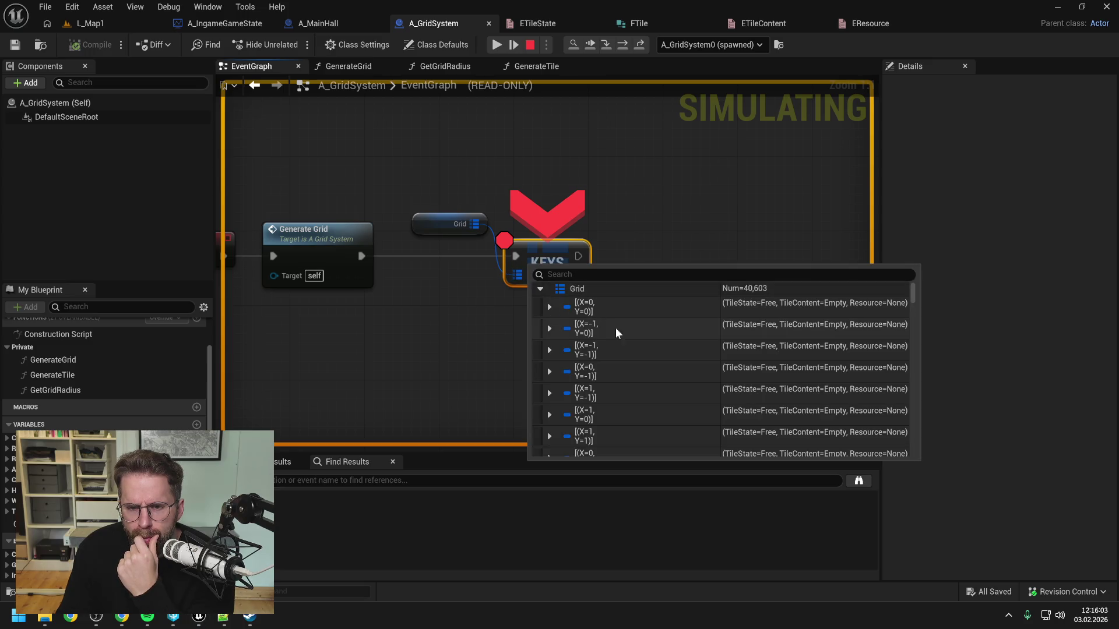
pyautogui.scroll(-1, 638, 349)
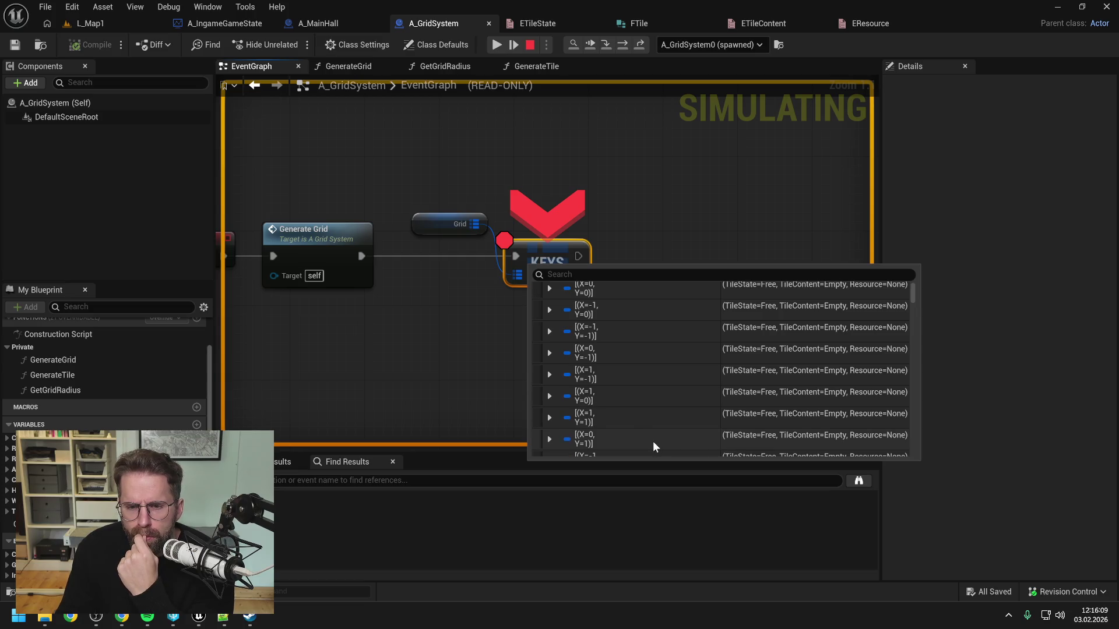
pyautogui.scroll(-3, 665, 429)
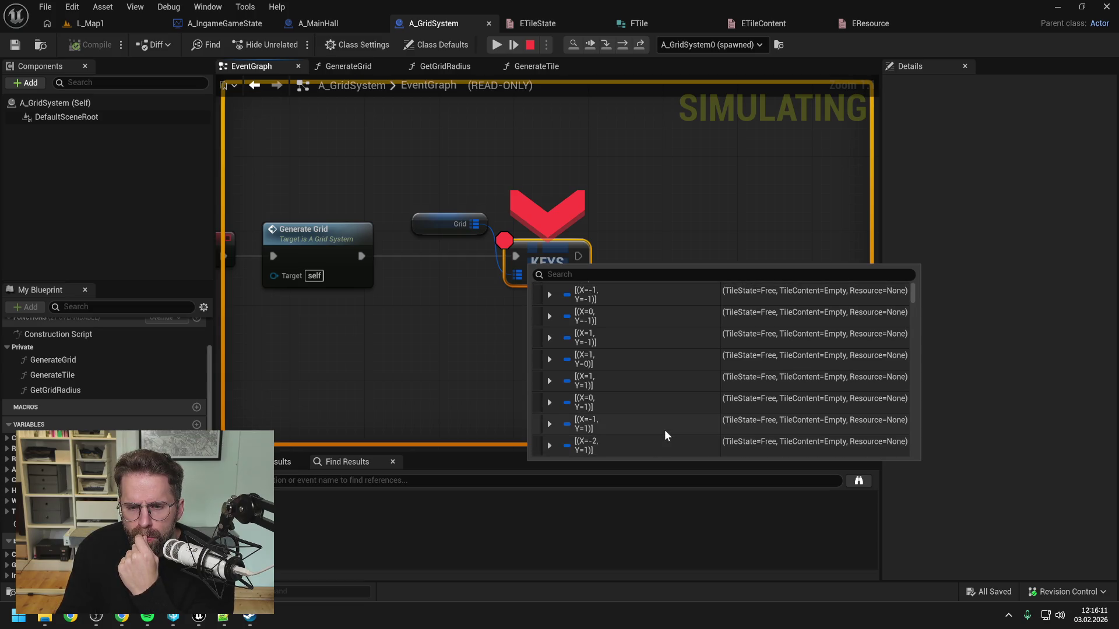
pyautogui.scroll(-10, 664, 430)
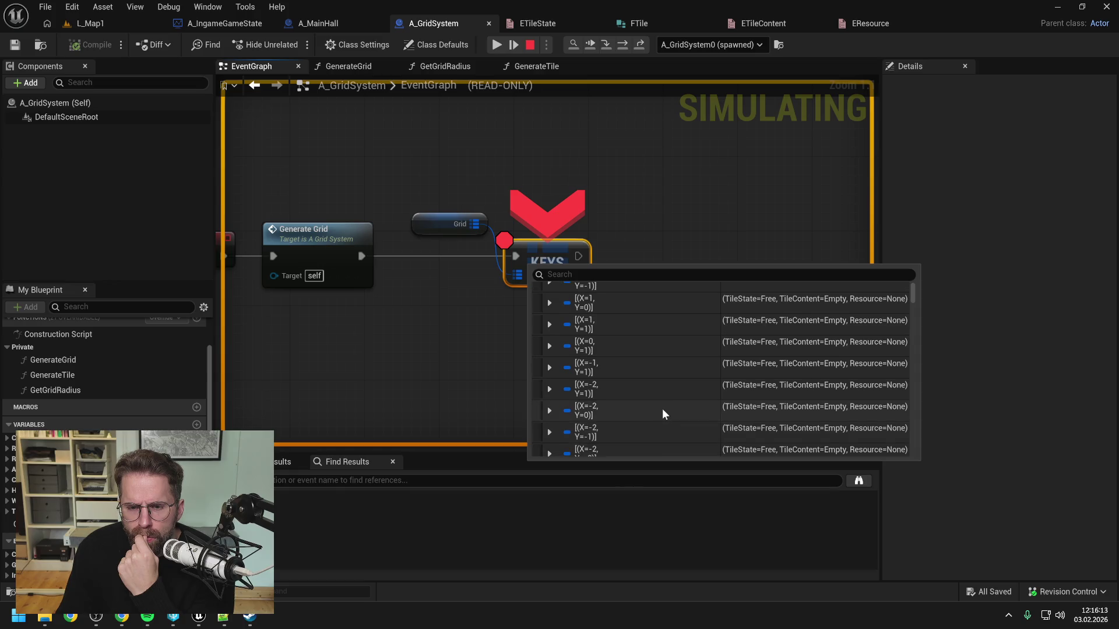
pyautogui.scroll(-7, 665, 396)
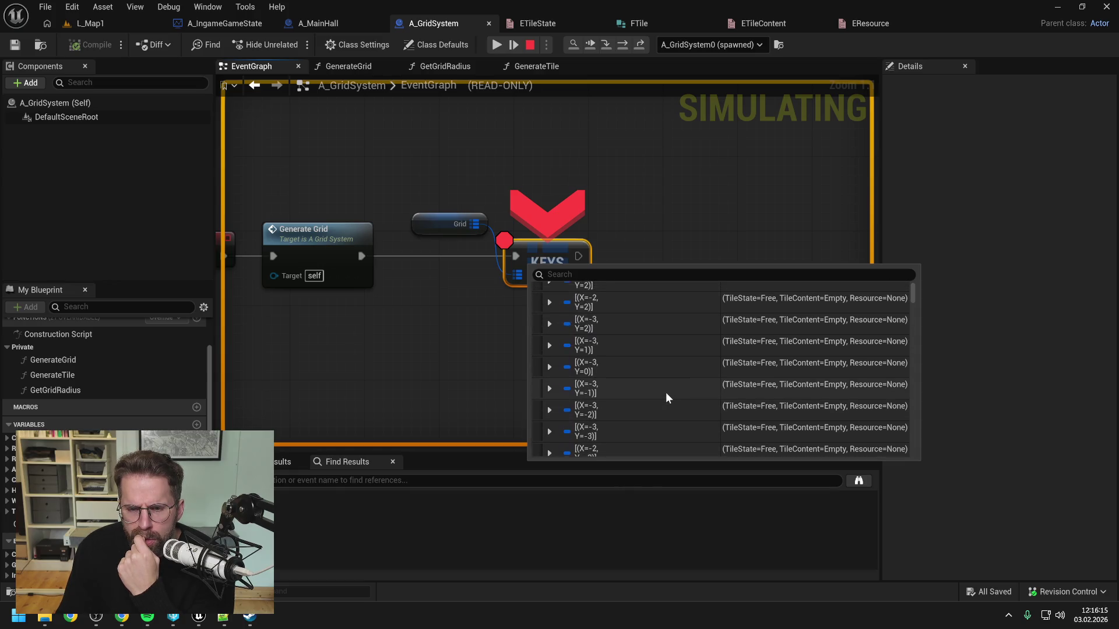
pyautogui.scroll(-8, 667, 391)
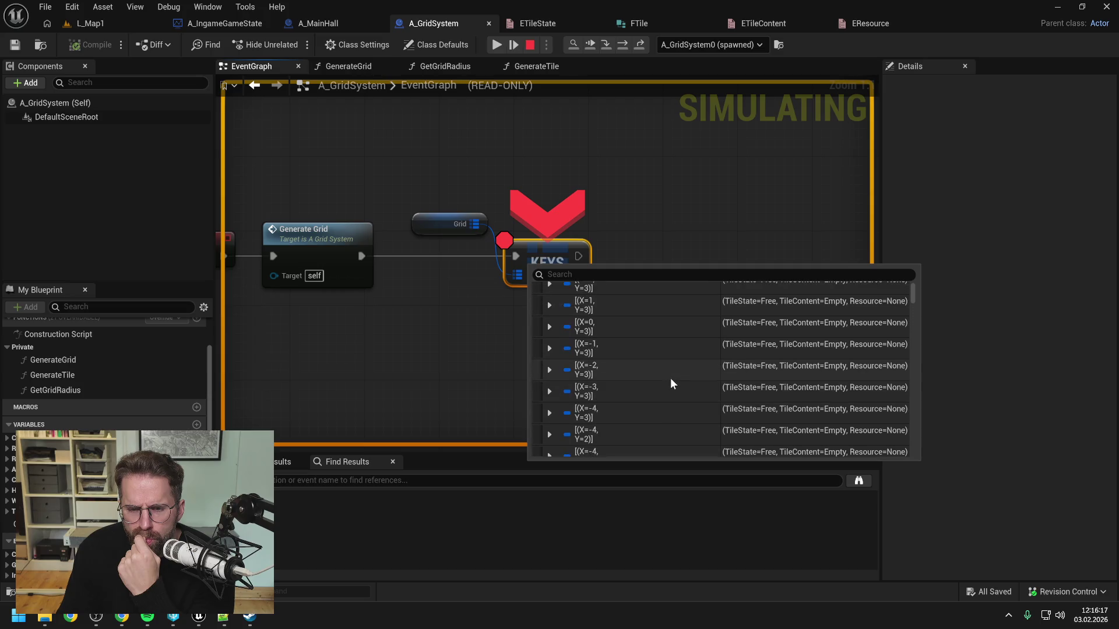
pyautogui.scroll(-10, 670, 382)
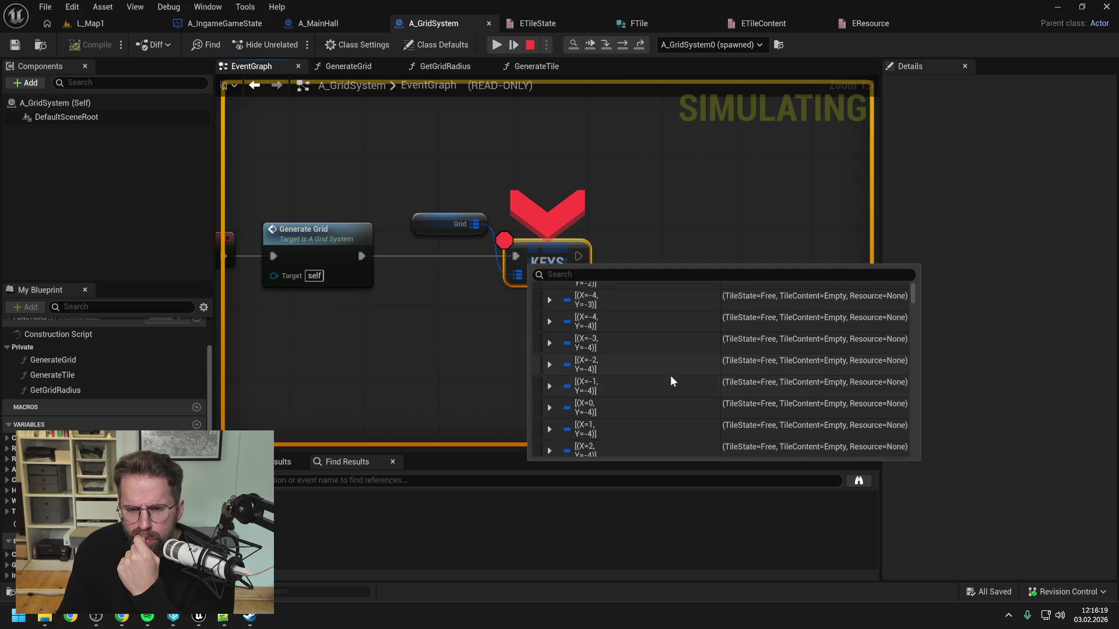
pyautogui.scroll(-10, 671, 380)
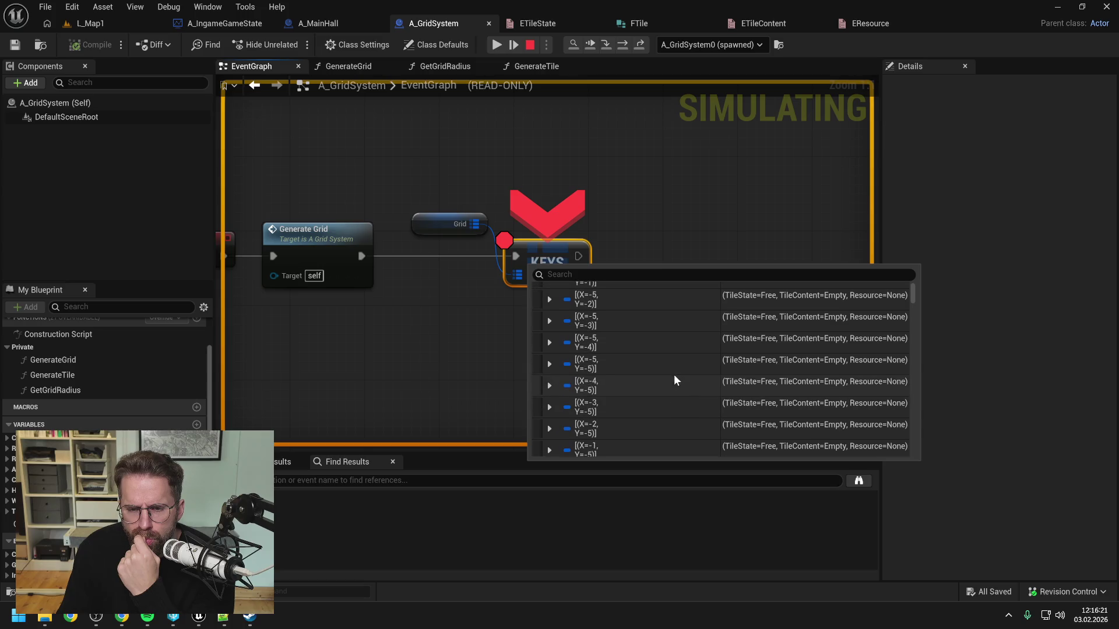
pyautogui.moveTo(913, 295); pyautogui.dragTo(917, 309)
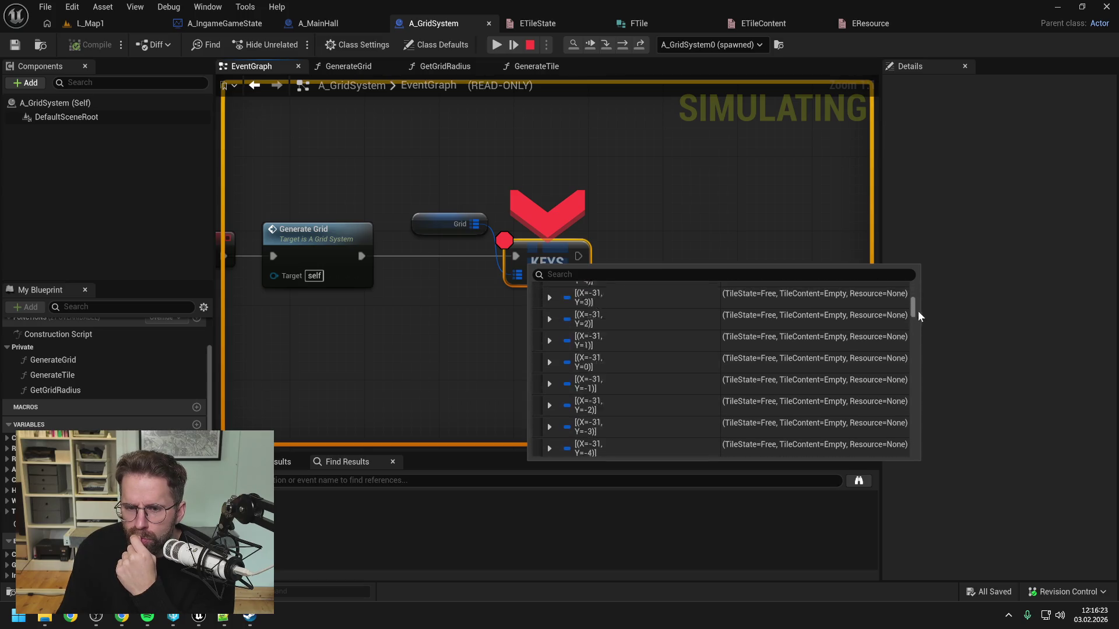
pyautogui.click(530, 45)
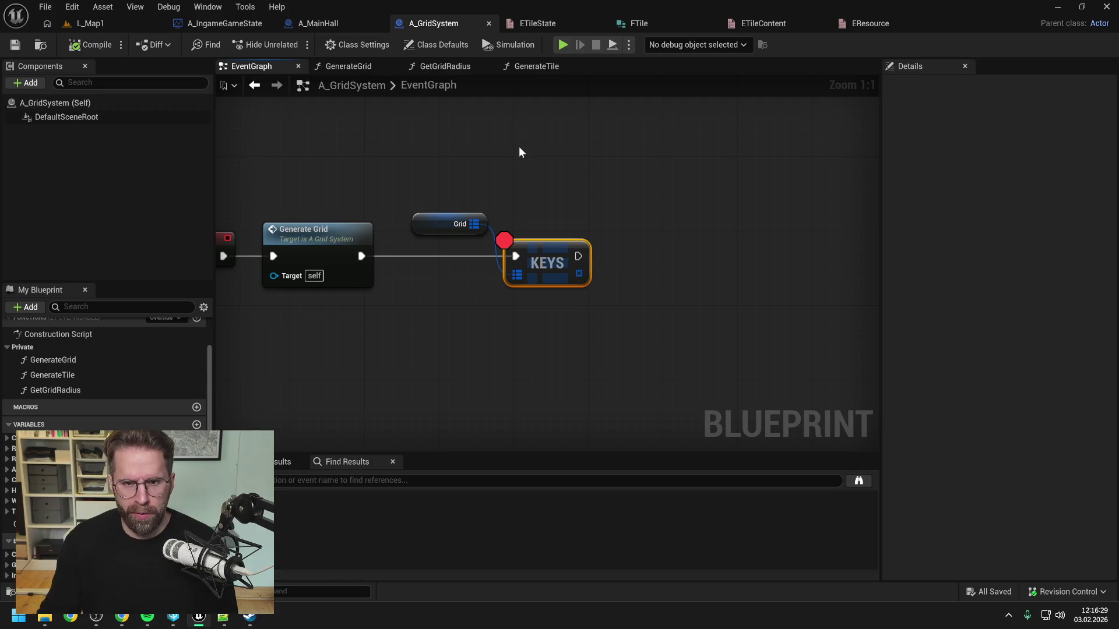
# Remove the Keys node's breakpoint and create a new function in A_GridSystem.
pyautogui.click(551, 267)
pyautogui.press('F9')
pyautogui.click(554, 187)
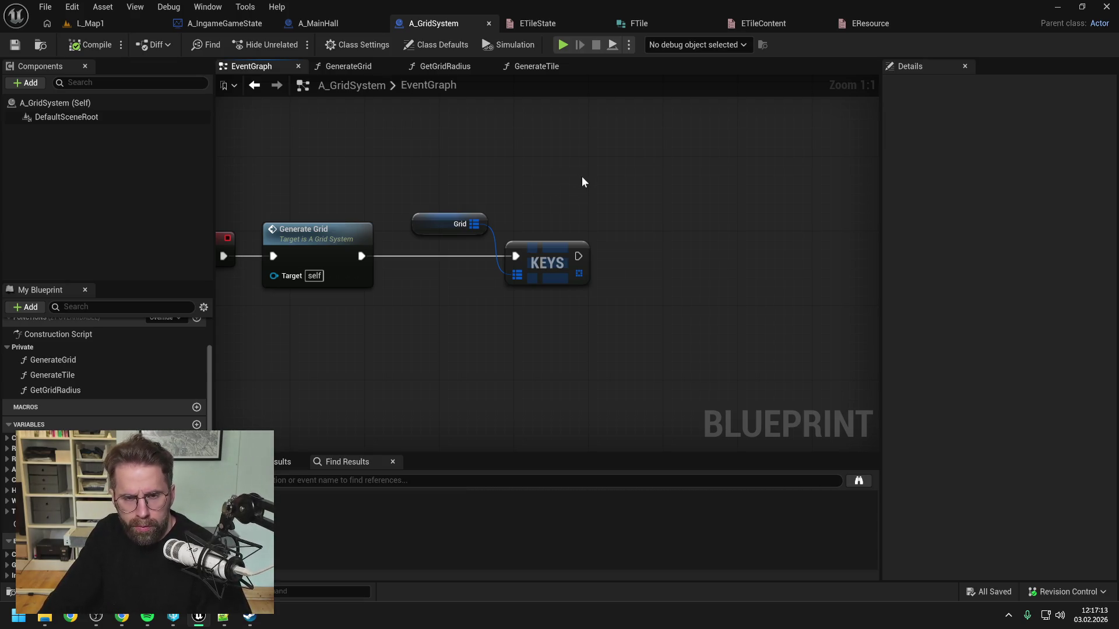
pyautogui.scroll(2, 149, 397)
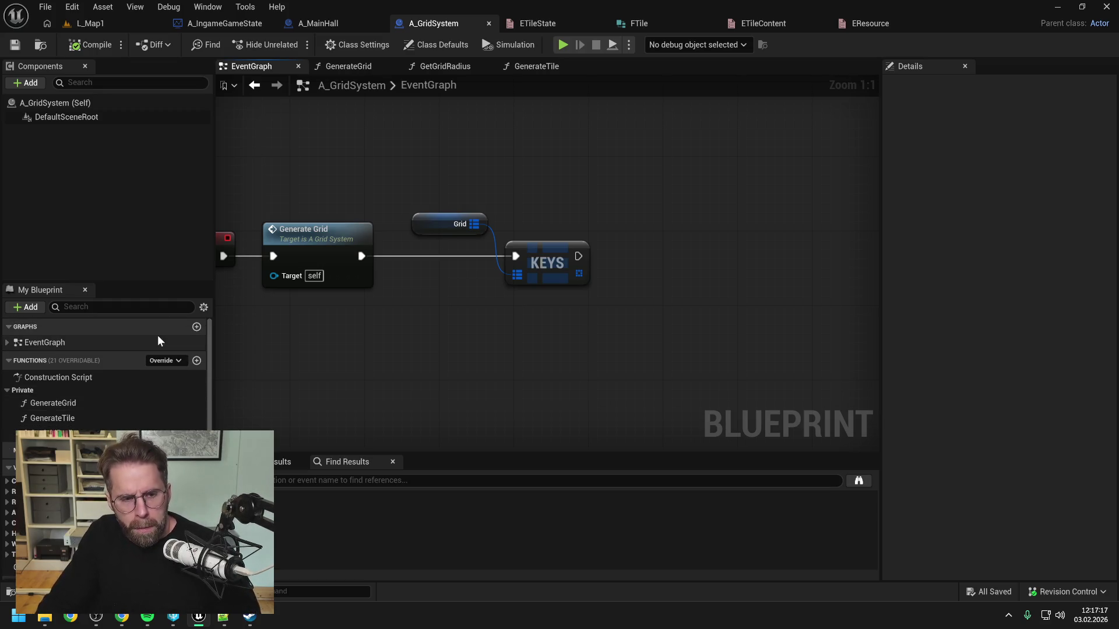
pyautogui.click(196, 361)
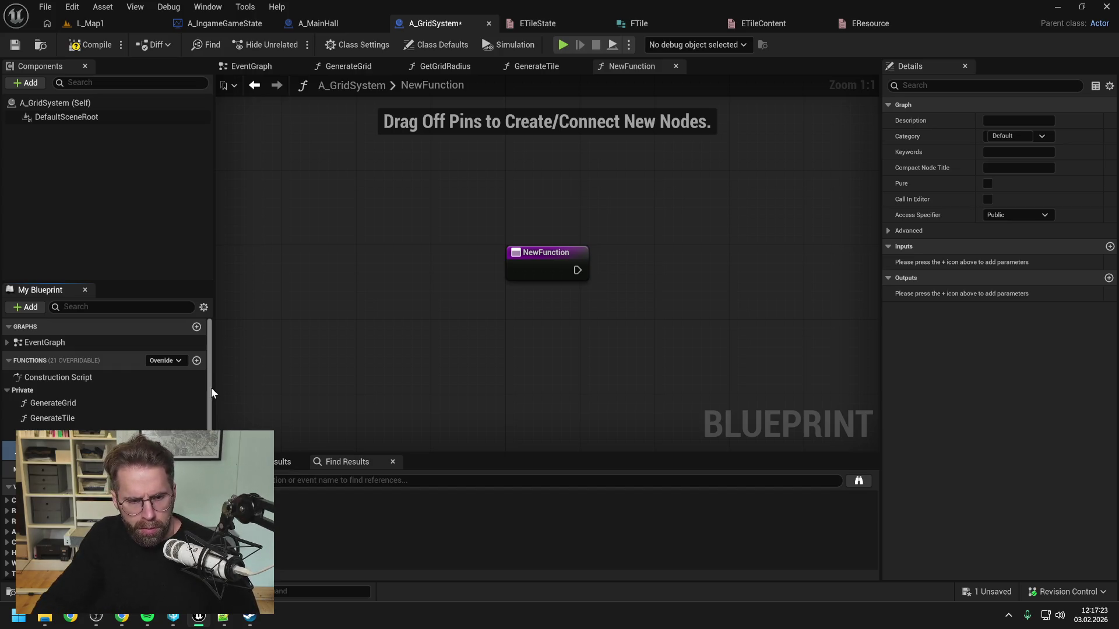
# Name the new function ConvertCoordinateToWorldSpace and save.
pyautogui.write('ConvertTile')
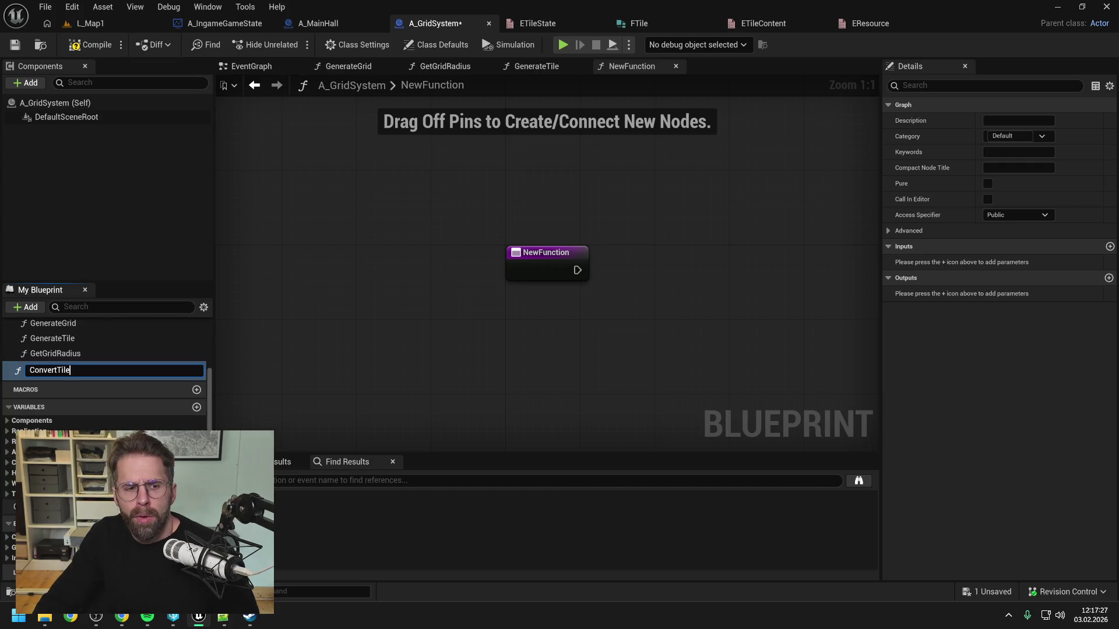
pyautogui.write('C')
pyautogui.press('BackSpace')
pyautogui.press('BackSpace')
pyautogui.press('BackSpace')
pyautogui.write('CoordinateToWorldSpace')
pyautogui.press('Return')
pyautogui.hotkey('ctrl', 's')
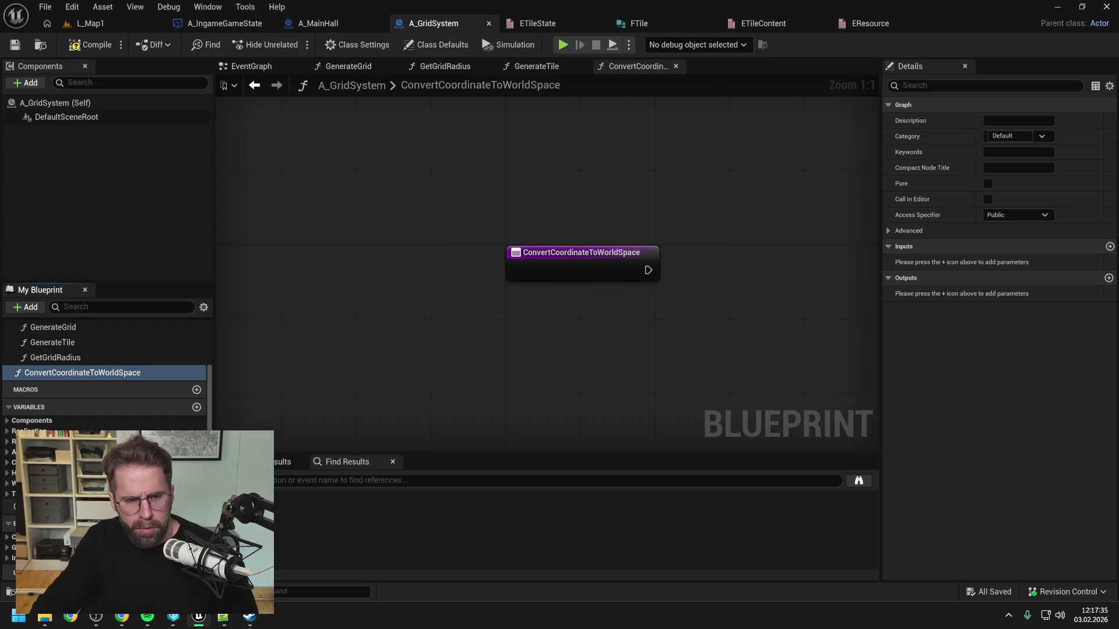
# Make ConvertCoordinateToWorldSpace Private, placing it in the Private category, and save.
pyautogui.scroll(3, 95, 391)
pyautogui.moveTo(71, 416); pyautogui.dragTo(34, 352)
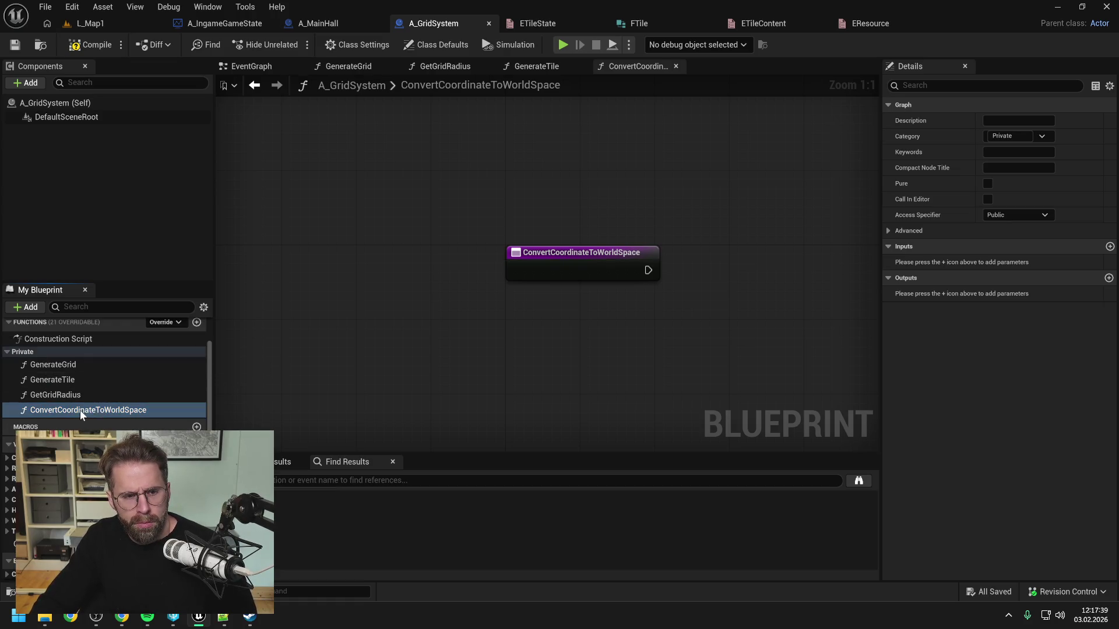
pyautogui.click(1017, 215)
pyautogui.click(1007, 242)
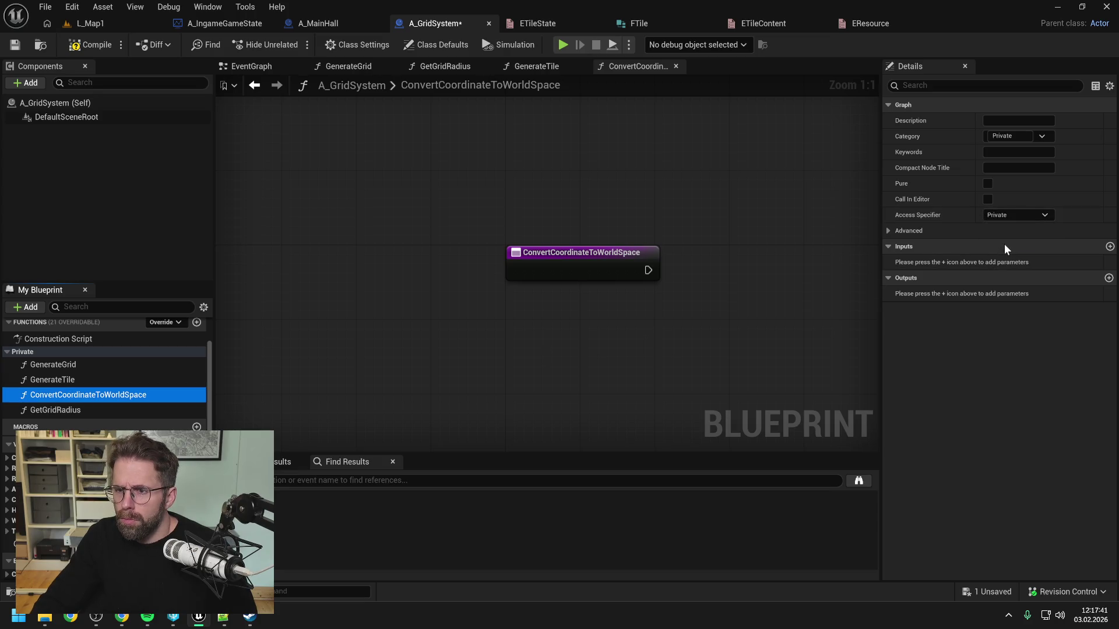
pyautogui.hotkey('ctrl', 's')
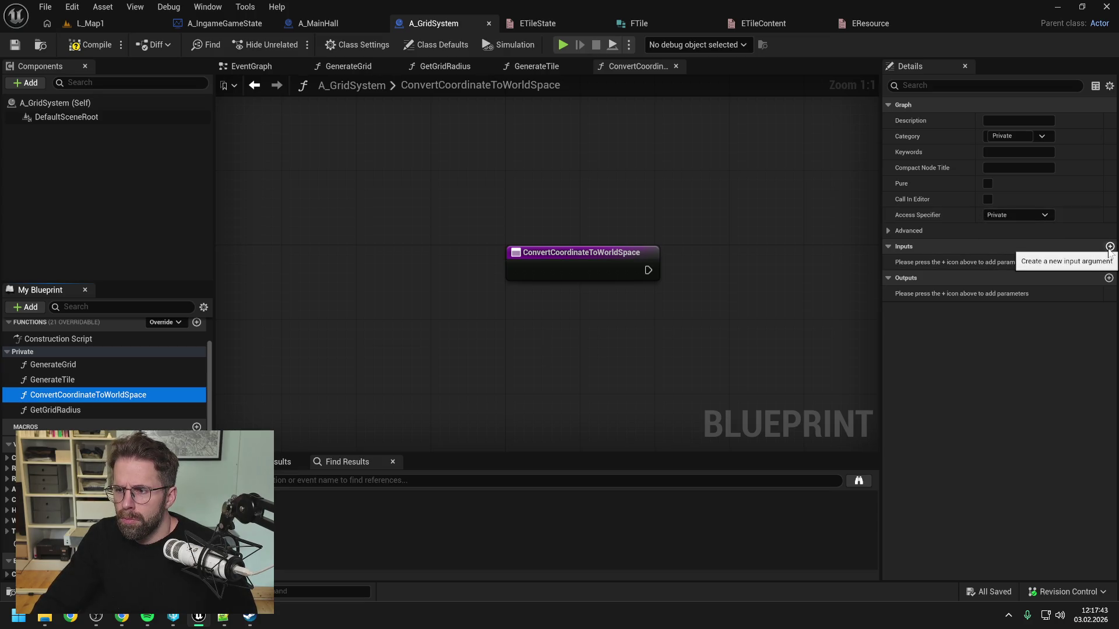
# Add an Int Point input named Coordinate to the function.
pyautogui.click(1109, 246)
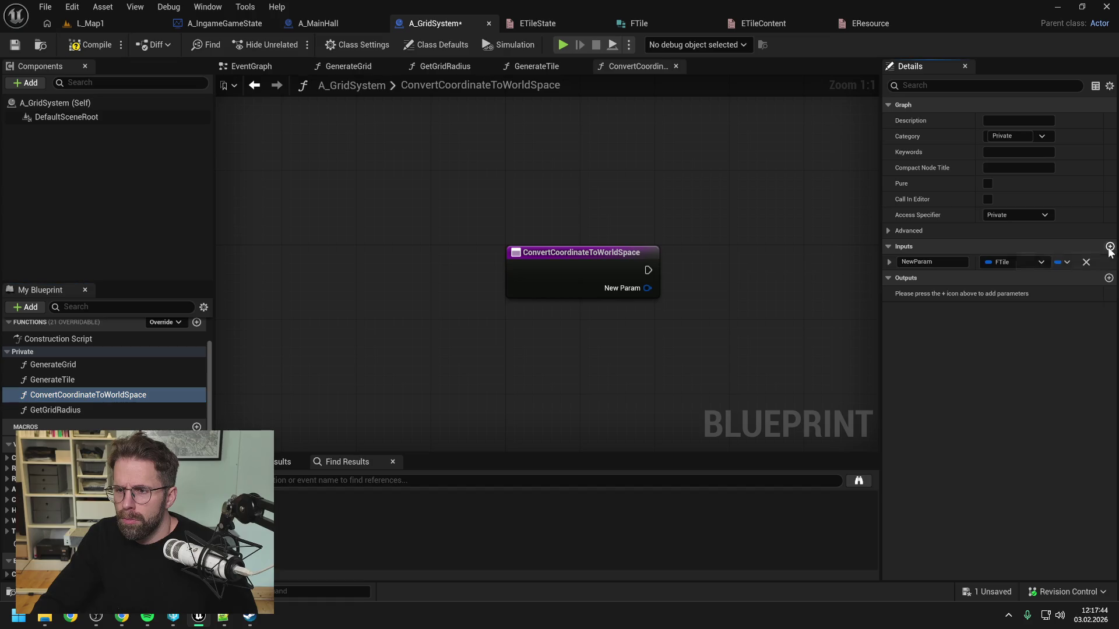
pyautogui.click(1019, 262)
pyautogui.write('intpoint')
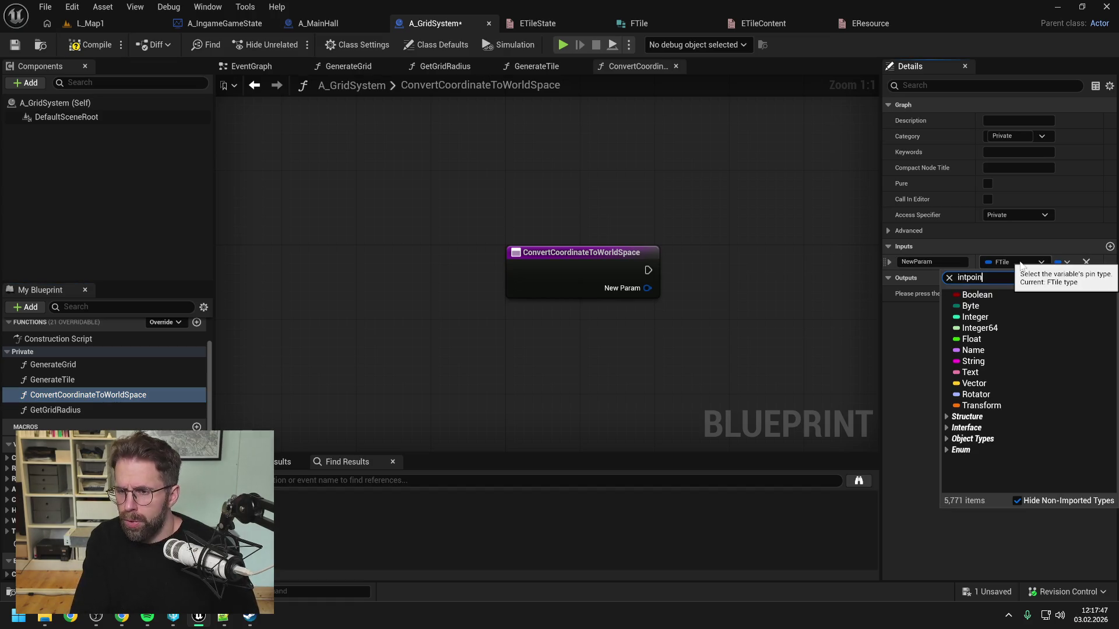
pyautogui.click(999, 304)
pyautogui.hotkey('ctrl', 's')
pyautogui.click(933, 262)
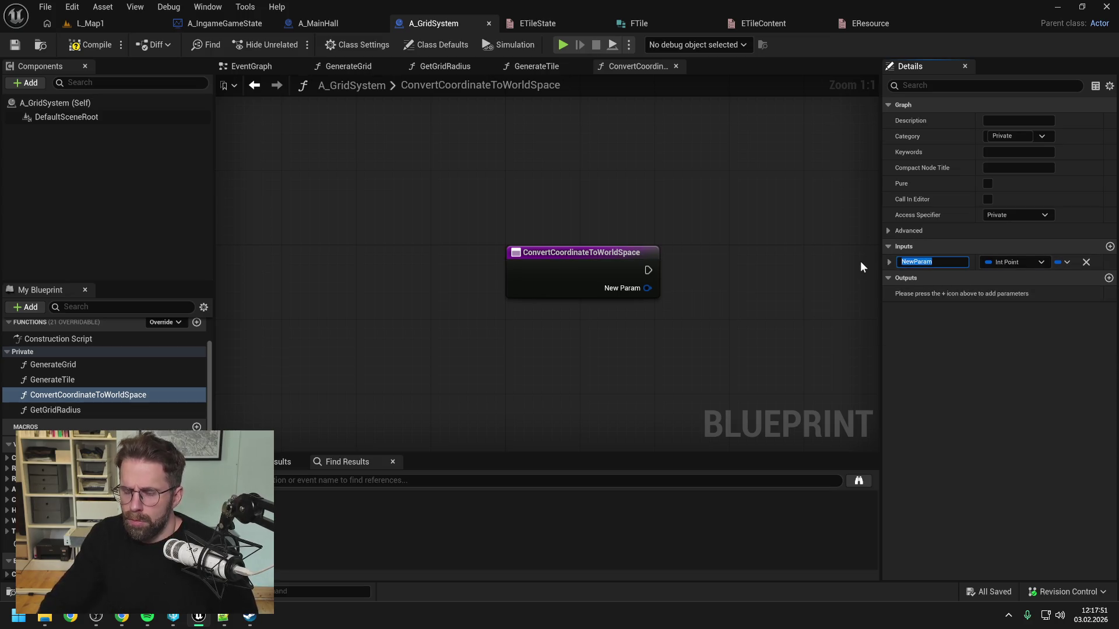
pyautogui.write('coordinate')
pyautogui.press('Return')
pyautogui.hotkey('ctrl', 's')
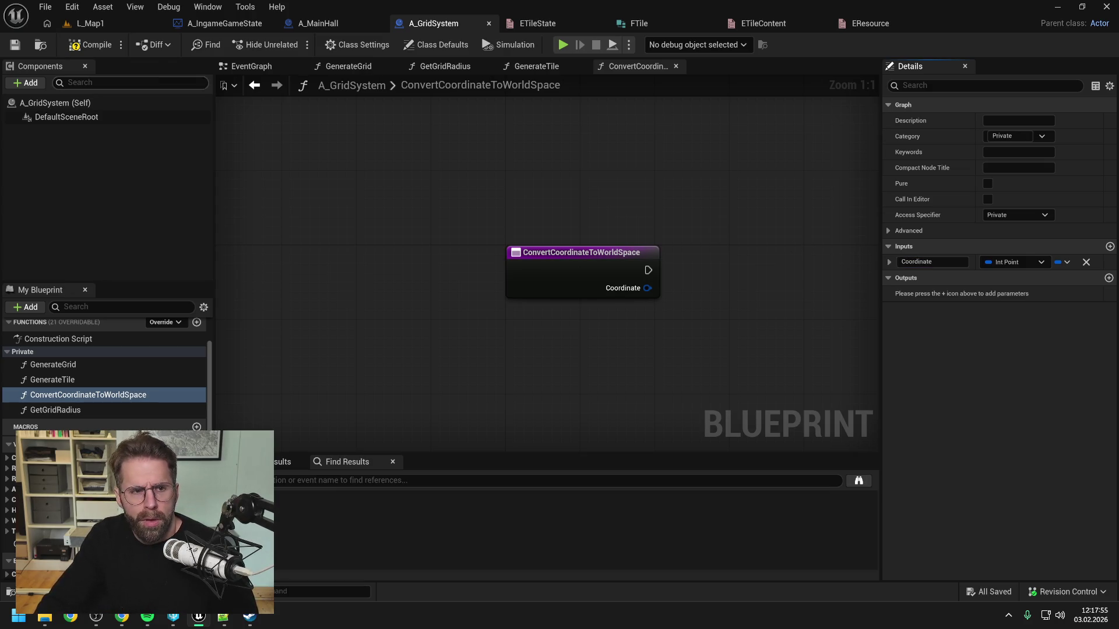
# Add a Vector output named ReturnValue, save, and place the Return Node further right.
pyautogui.click(1109, 278)
pyautogui.click(1014, 294)
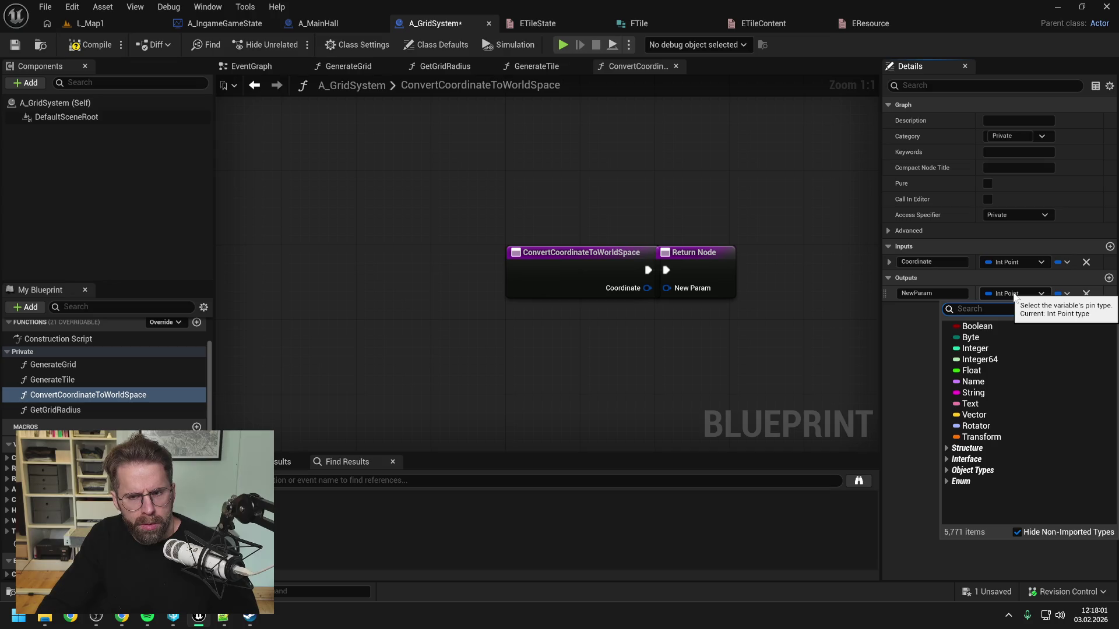
pyautogui.click(970, 414)
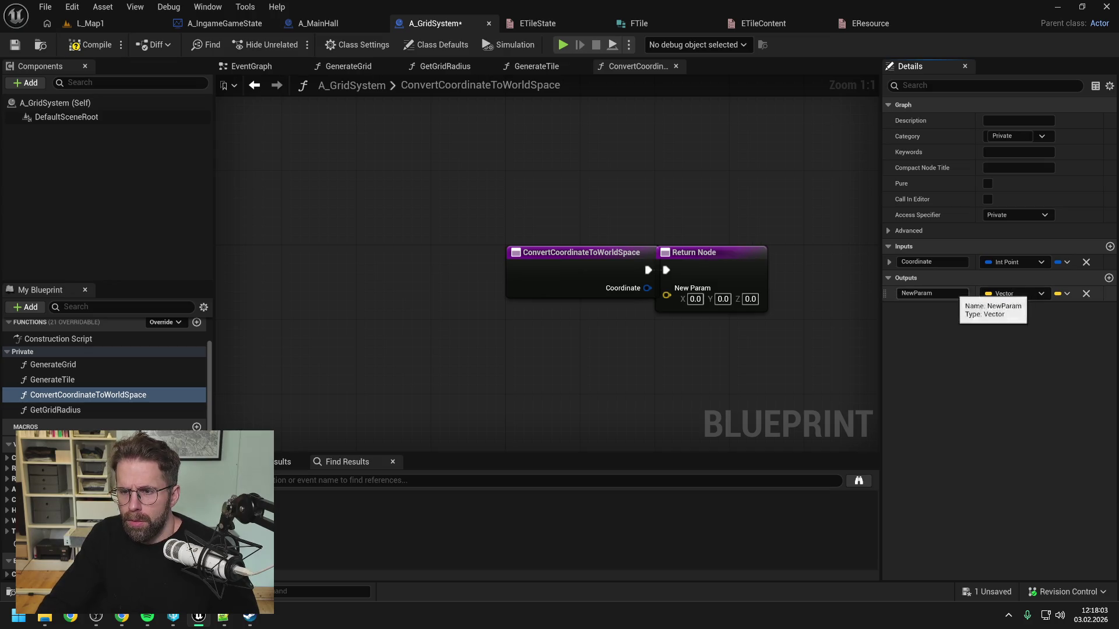
pyautogui.write('Return')
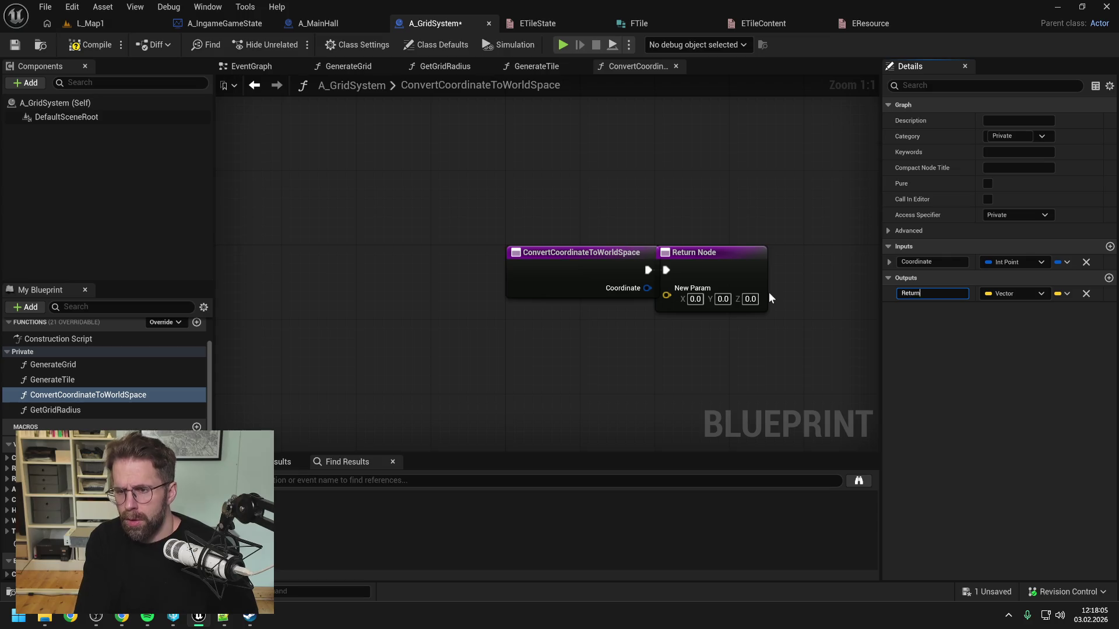
pyautogui.write('Value')
pyautogui.press('Return')
pyautogui.hotkey('ctrl', 's')
pyautogui.scroll(-1, 796, 275)
pyautogui.moveTo(796, 275)
pyautogui.mouseDown()
pyautogui.moveTo(643, 268)
pyautogui.moveTo(619, 255)
pyautogui.moveTo(732, 259)
pyautogui.mouseUp()
pyautogui.click(619, 200)
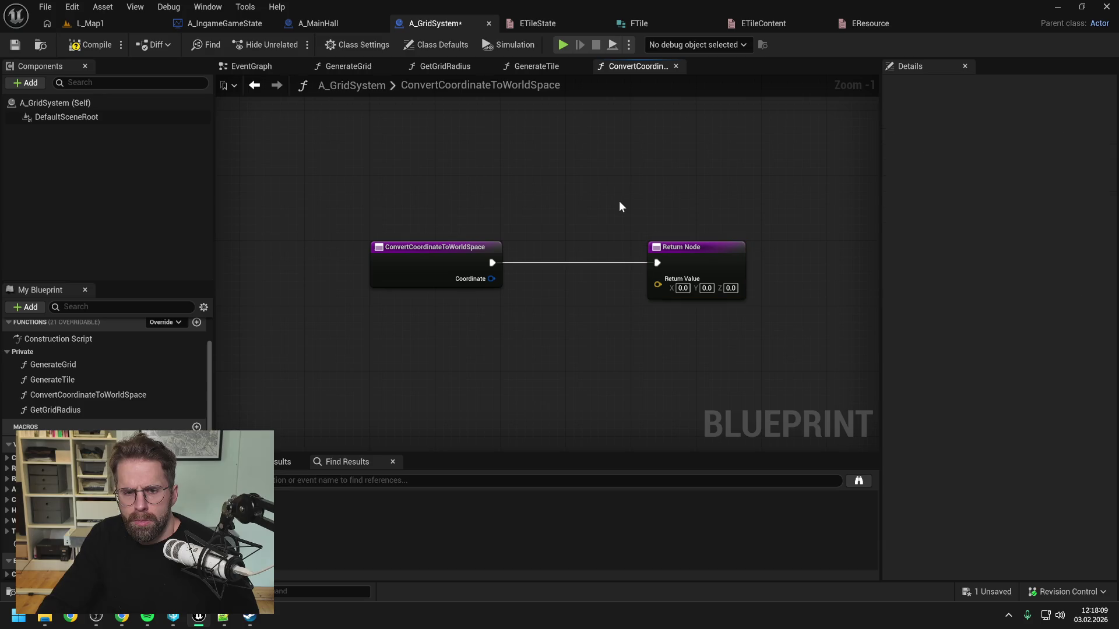
# Compile, close all other graph tabs, move the Return Node right, save, and view A_IngameGameState.
pyautogui.click(67, 44)
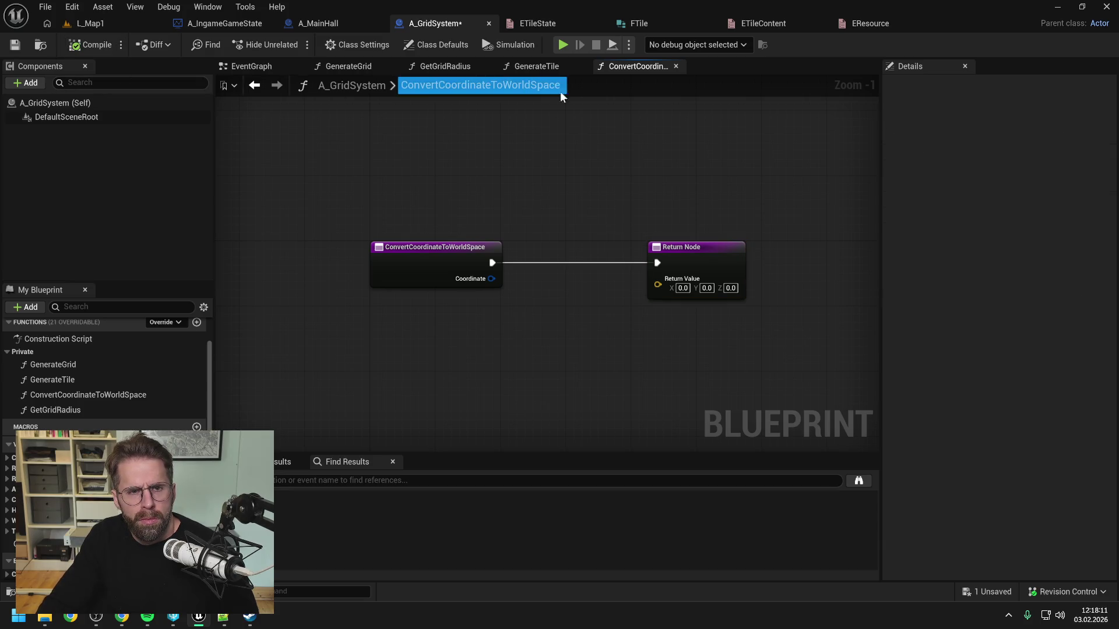
pyautogui.rightClick(639, 68)
pyautogui.click(671, 142)
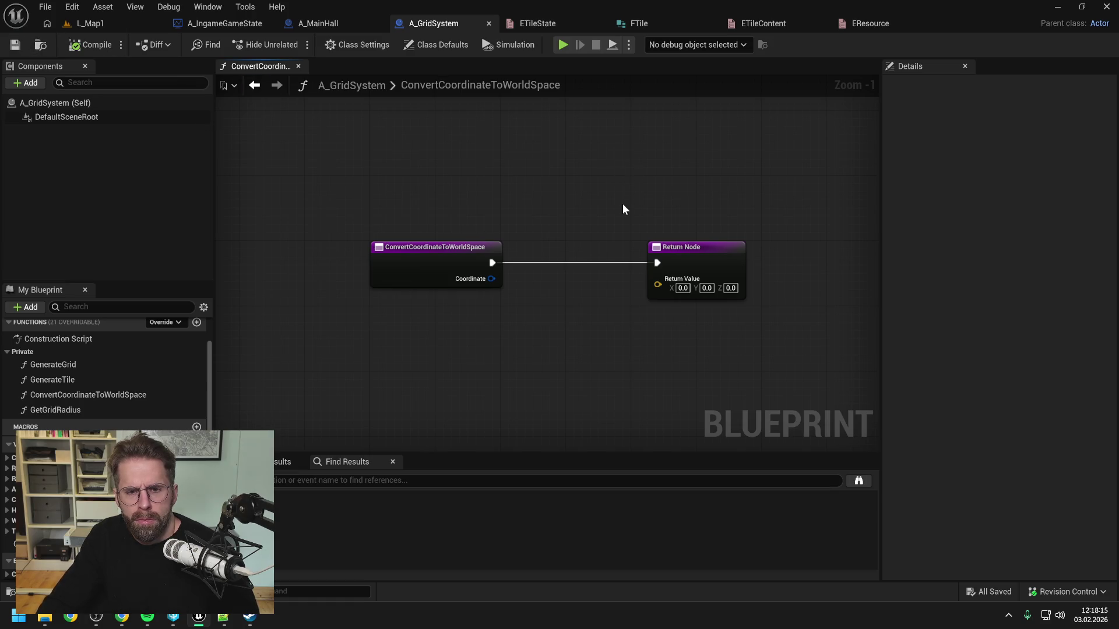
pyautogui.scroll(-1, 588, 212)
pyautogui.moveTo(568, 243); pyautogui.dragTo(723, 241)
pyautogui.click(600, 205)
pyautogui.hotkey('ctrl', 's')
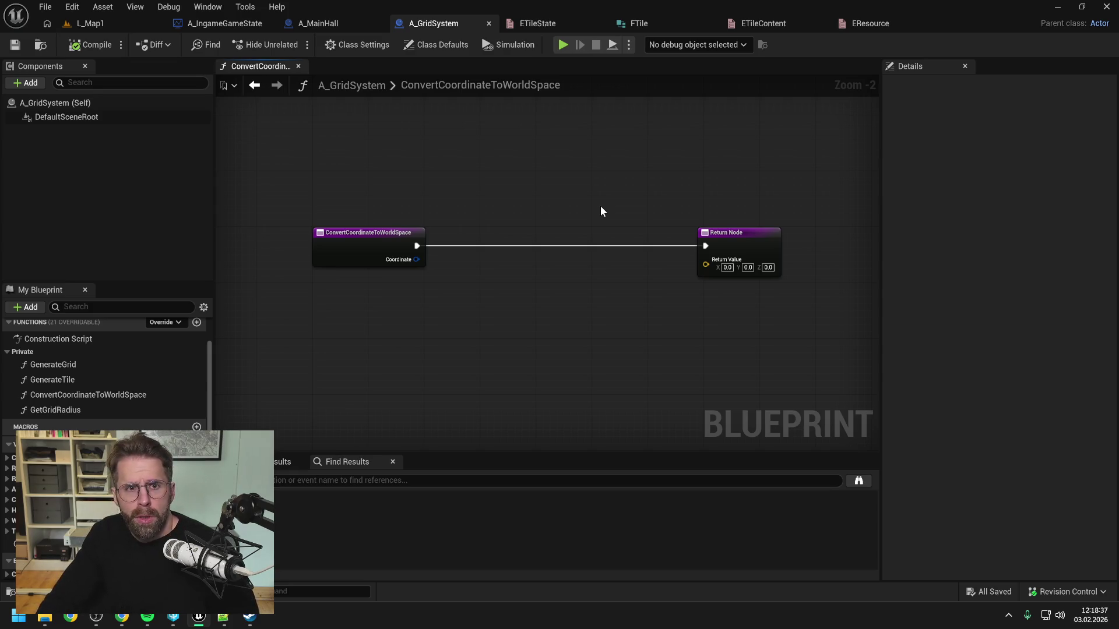
pyautogui.click(233, 23)
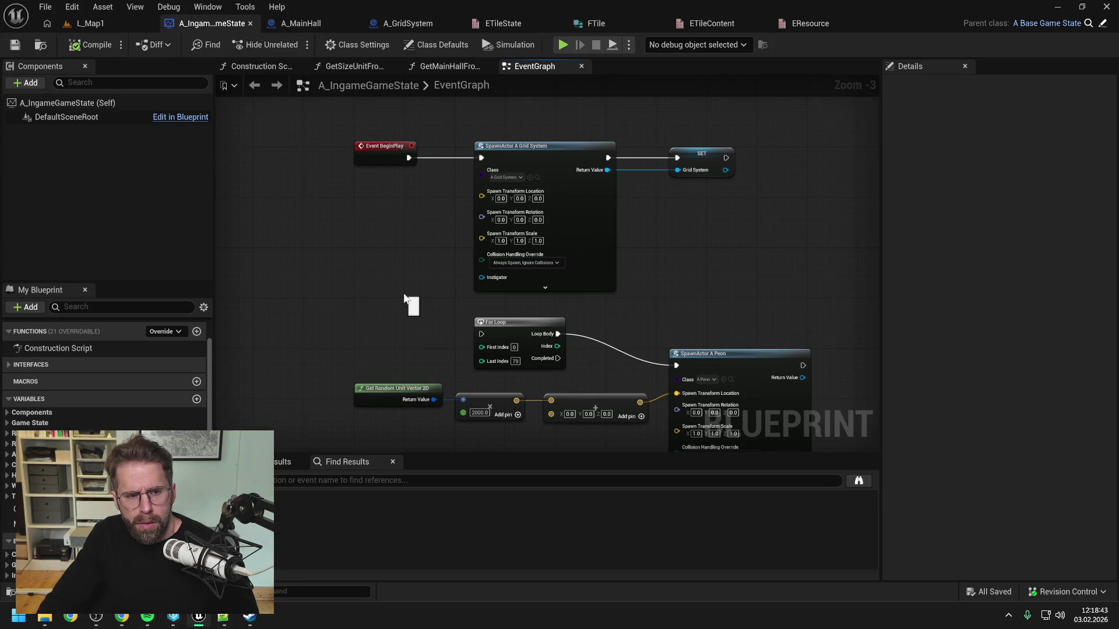
# Glance at the content browser, then return to the ConvertCoordinateToWorldSpace graph.
pyautogui.hotkey('ctrl', 'space')
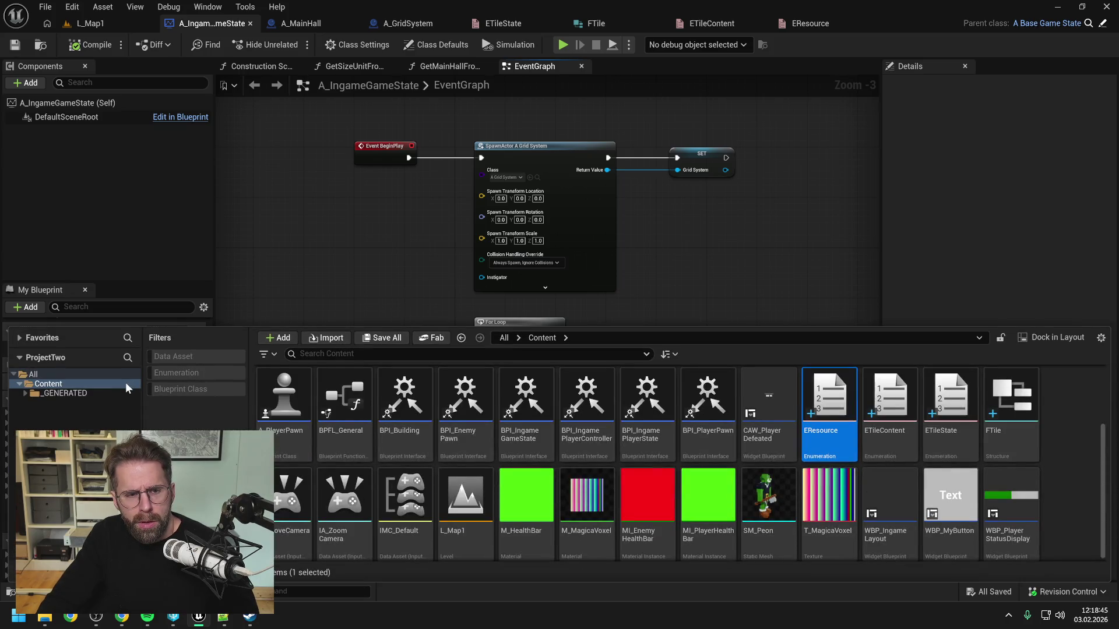
pyautogui.click(368, 215)
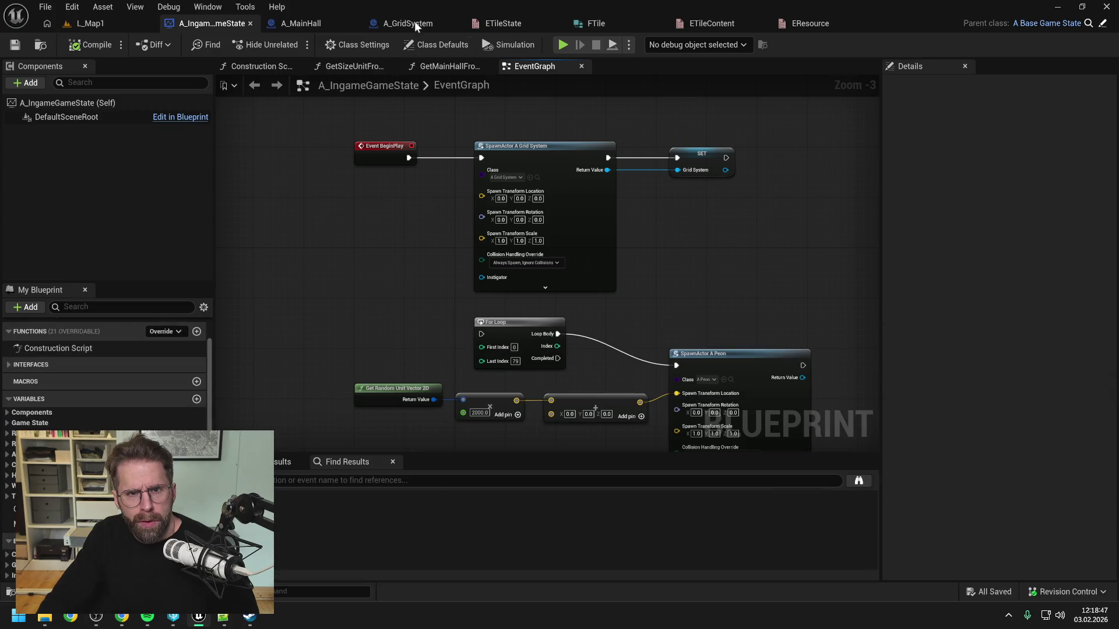
pyautogui.click(411, 23)
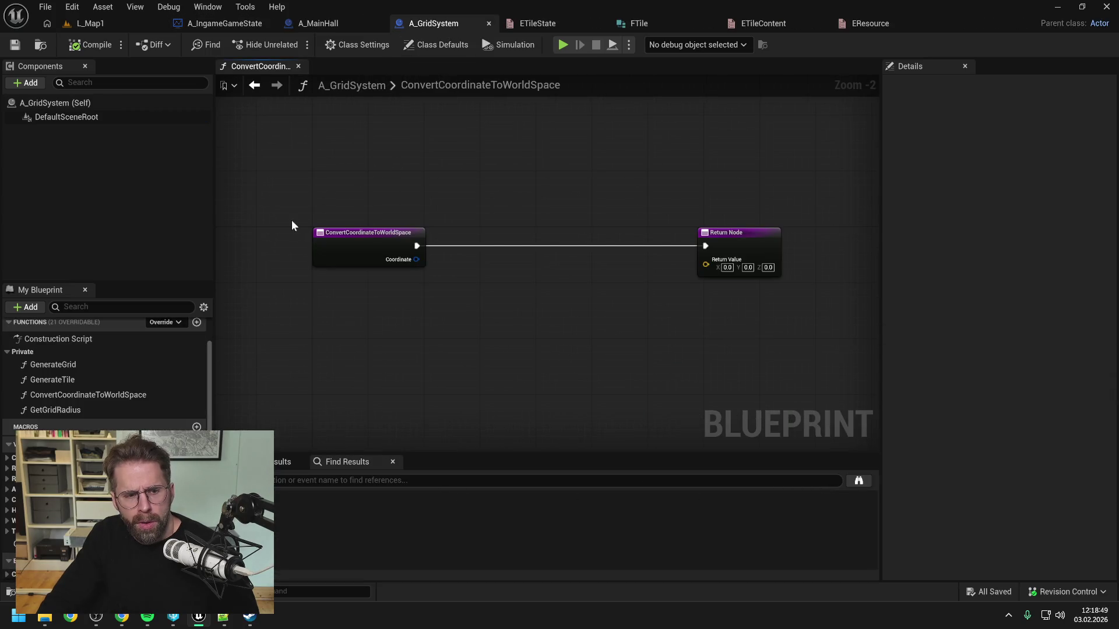
pyautogui.scroll(-2, 123, 369)
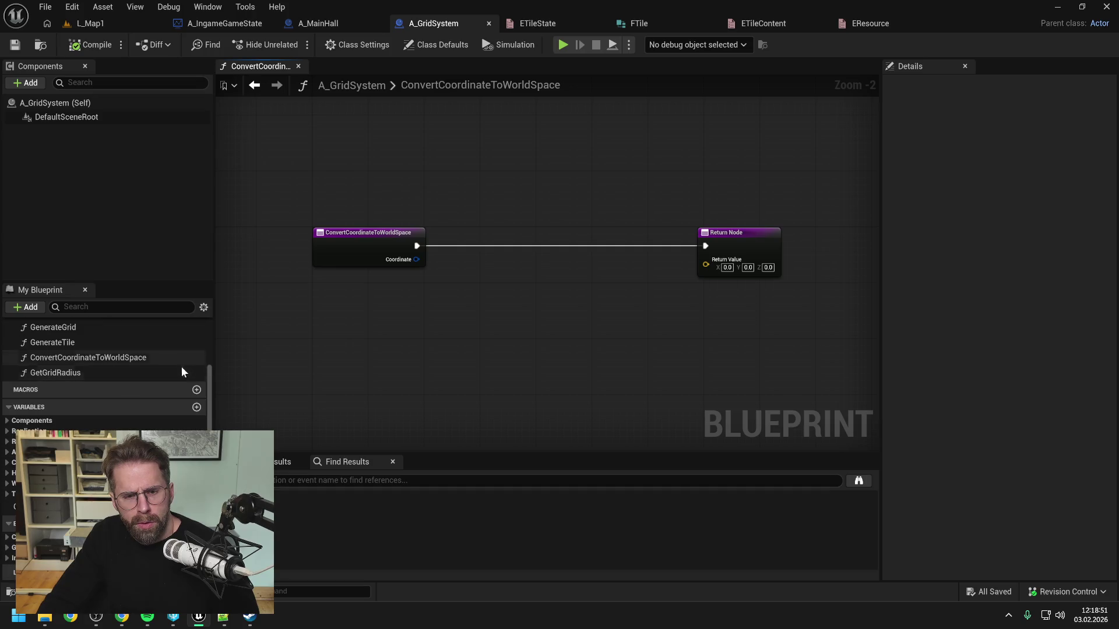
pyautogui.scroll(4, 183, 365)
# Show A_MainHall's HandleStateChanged graph and expand its Protected functions category.
pyautogui.hotkey('ctrl', 'space')
pyautogui.click(318, 23)
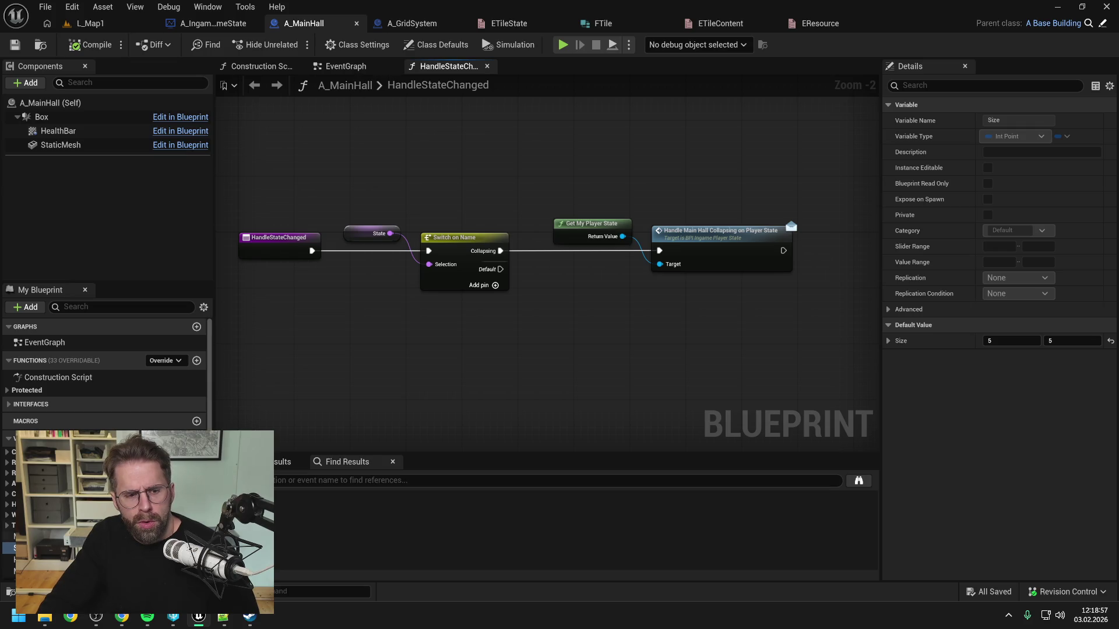
pyautogui.scroll(-3, 105, 373)
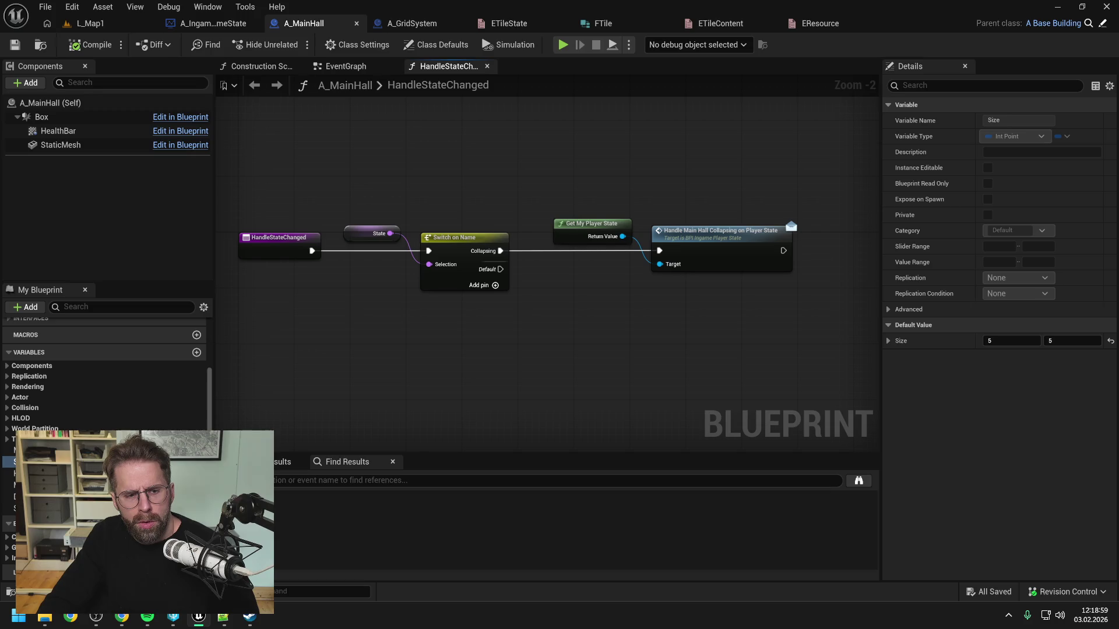
pyautogui.scroll(3, 113, 408)
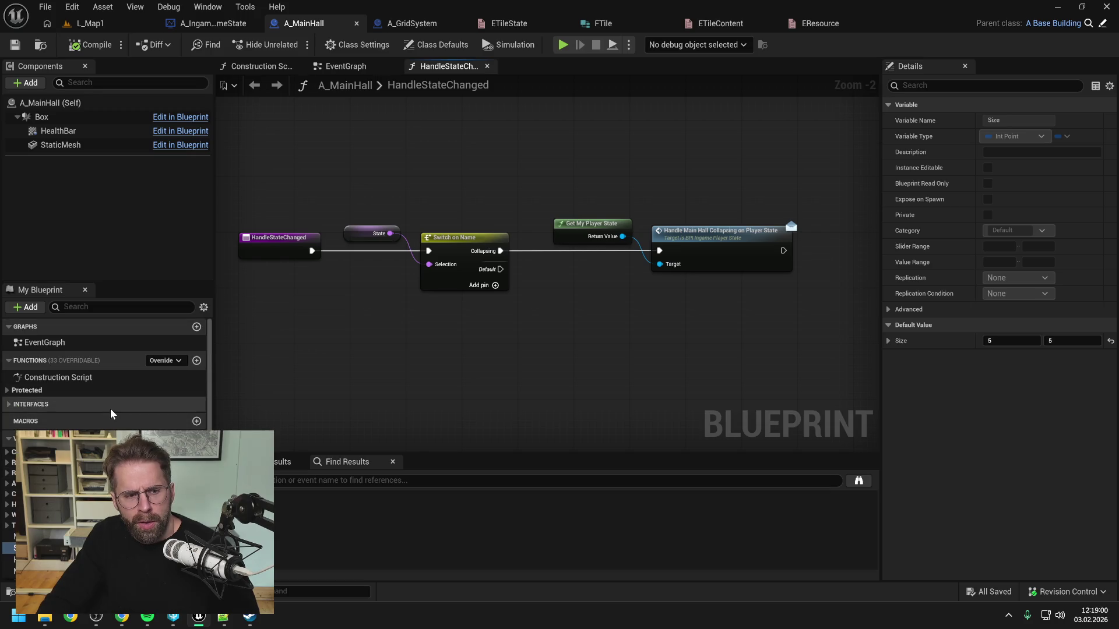
pyautogui.click(36, 397)
# Search the content browser for 'building' and open A_BaseBuilding.
pyautogui.hotkey('ctrl', 'space')
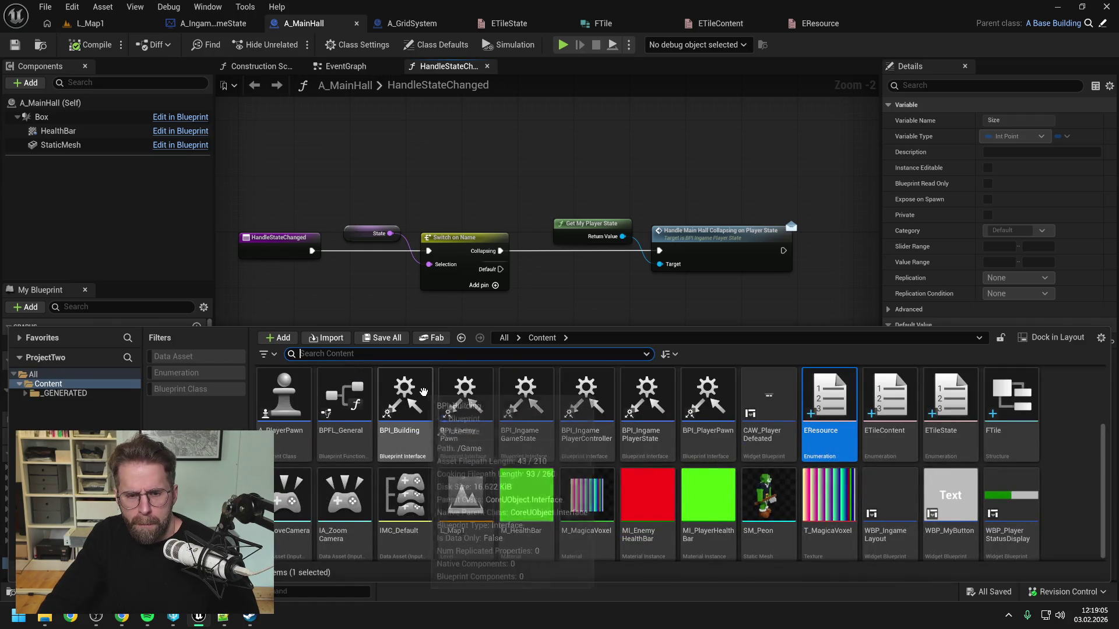
pyautogui.write('building')
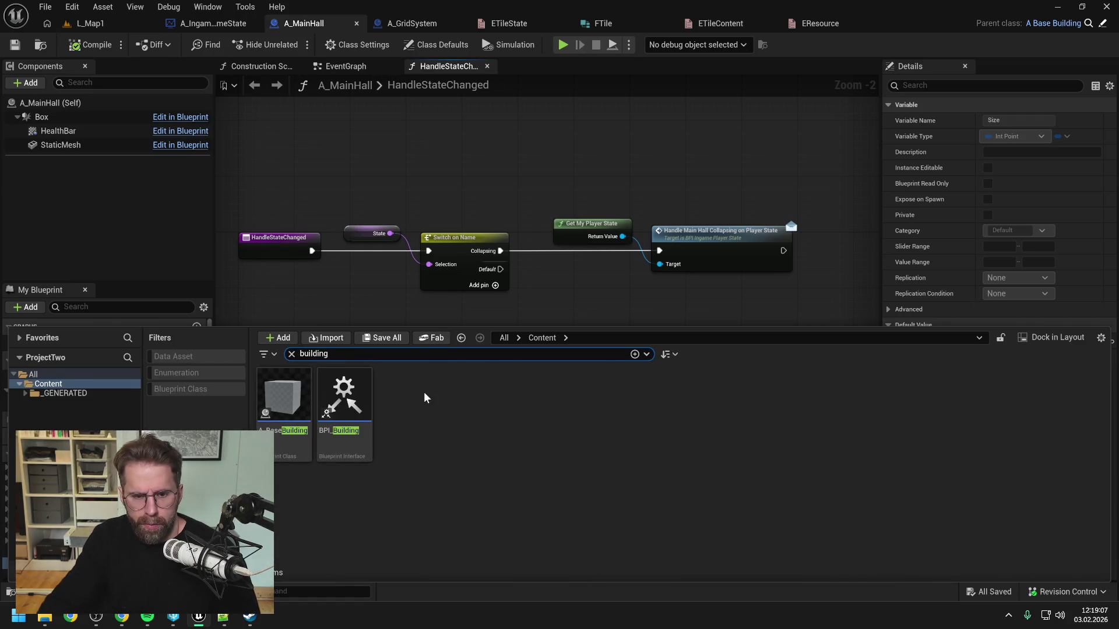
pyautogui.doubleClick(291, 400)
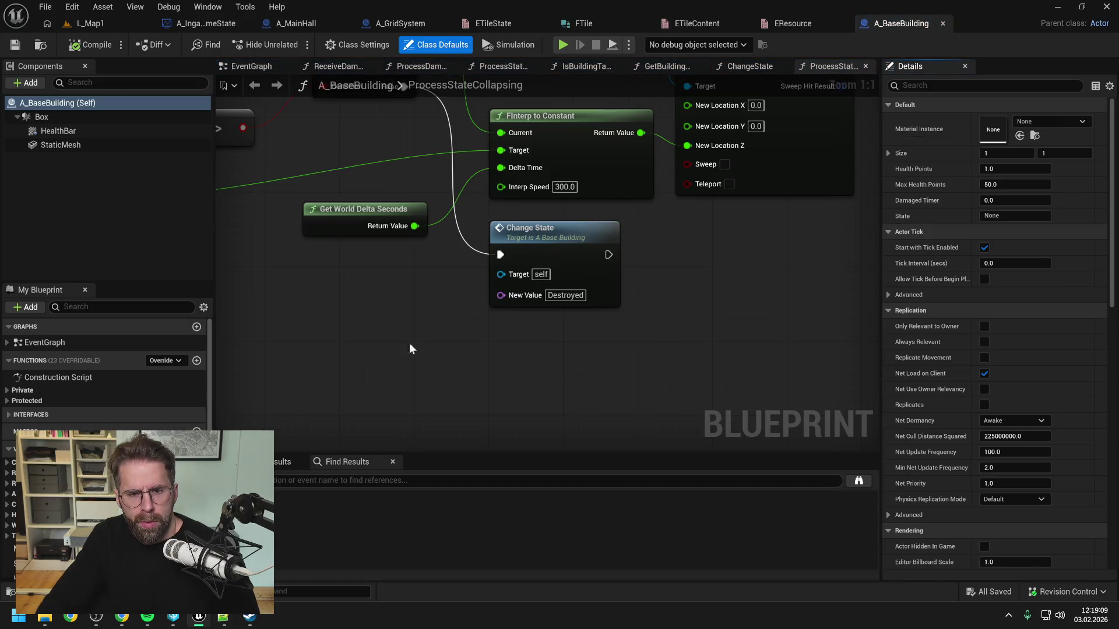
# Inspect A_BaseBuilding's bounds nodes and its HealthBar and StaticMesh component properties.
pyautogui.scroll(-3, 426, 337)
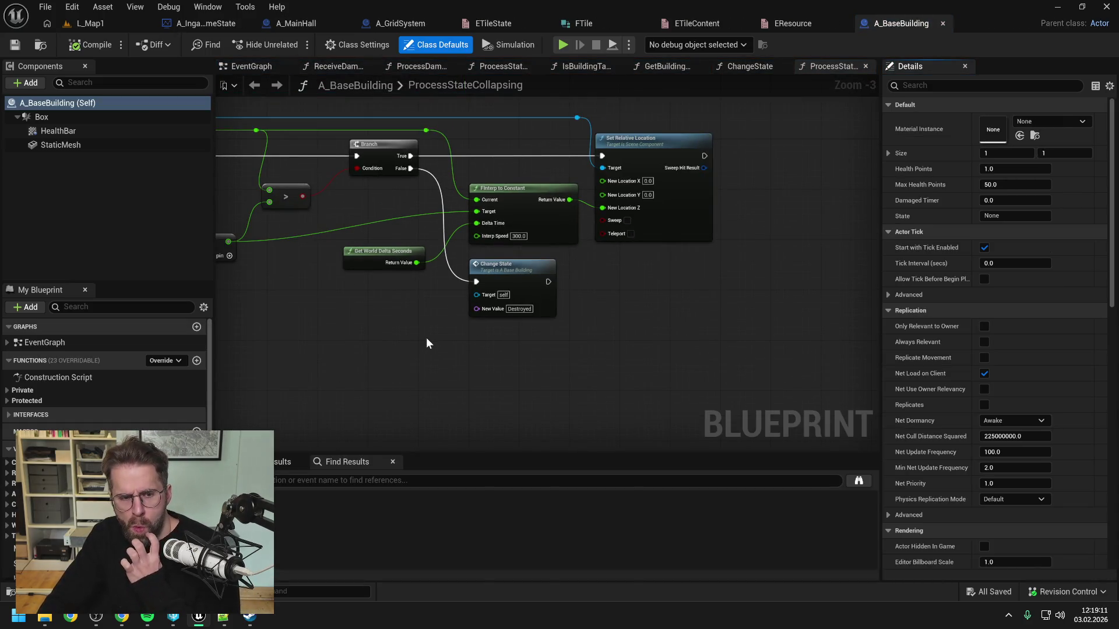
pyautogui.moveTo(385, 332); pyautogui.dragTo(529, 351)
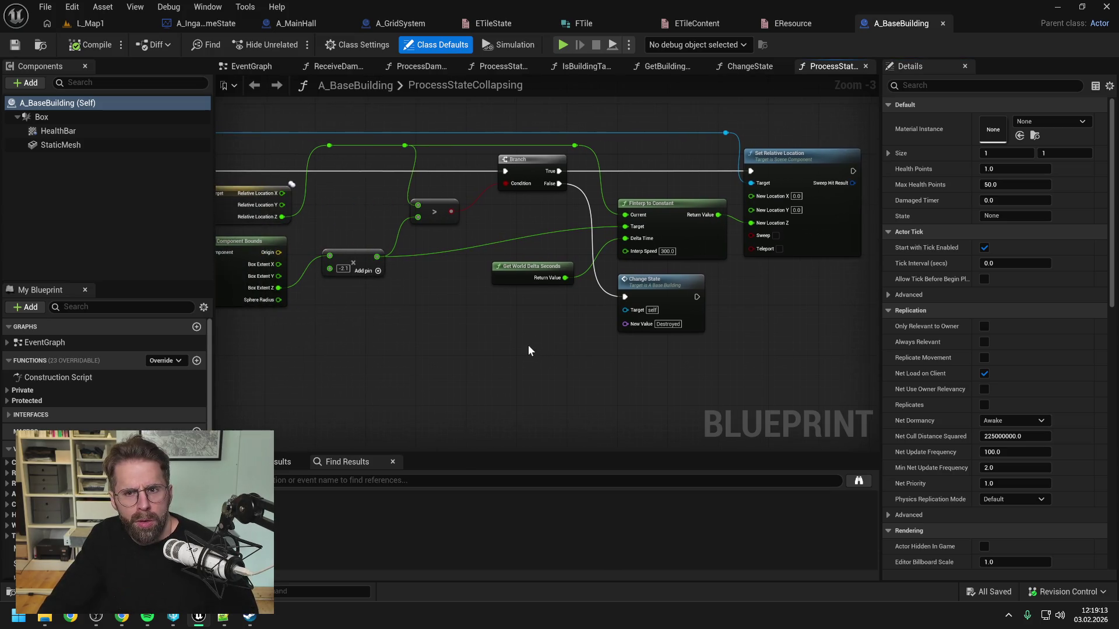
pyautogui.scroll(-3, 491, 341)
pyautogui.scroll(1, 523, 344)
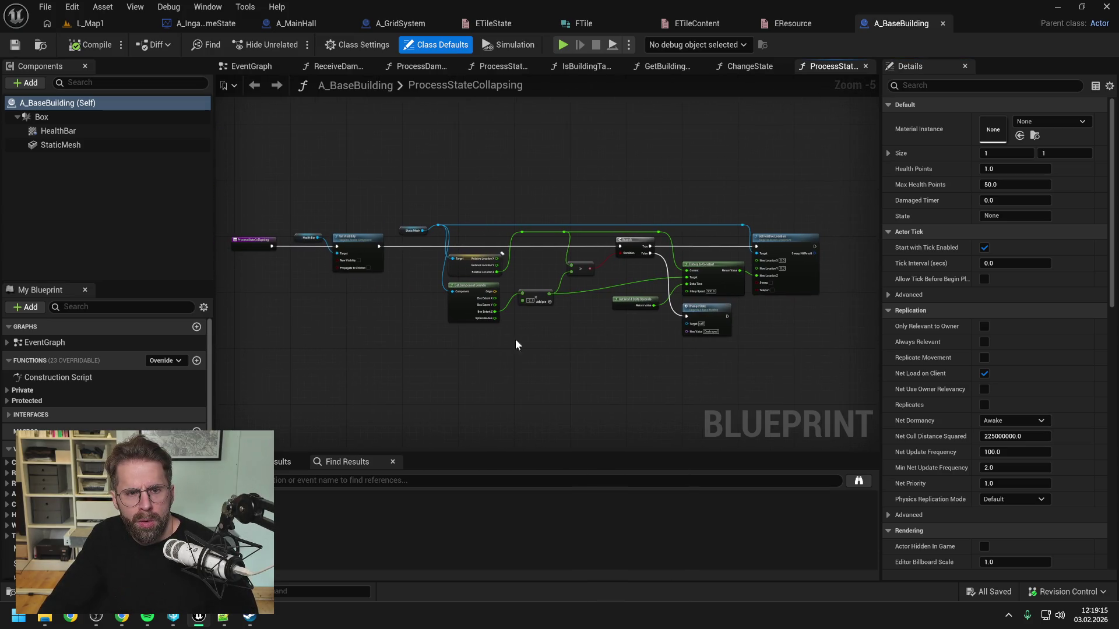
pyautogui.click(64, 133)
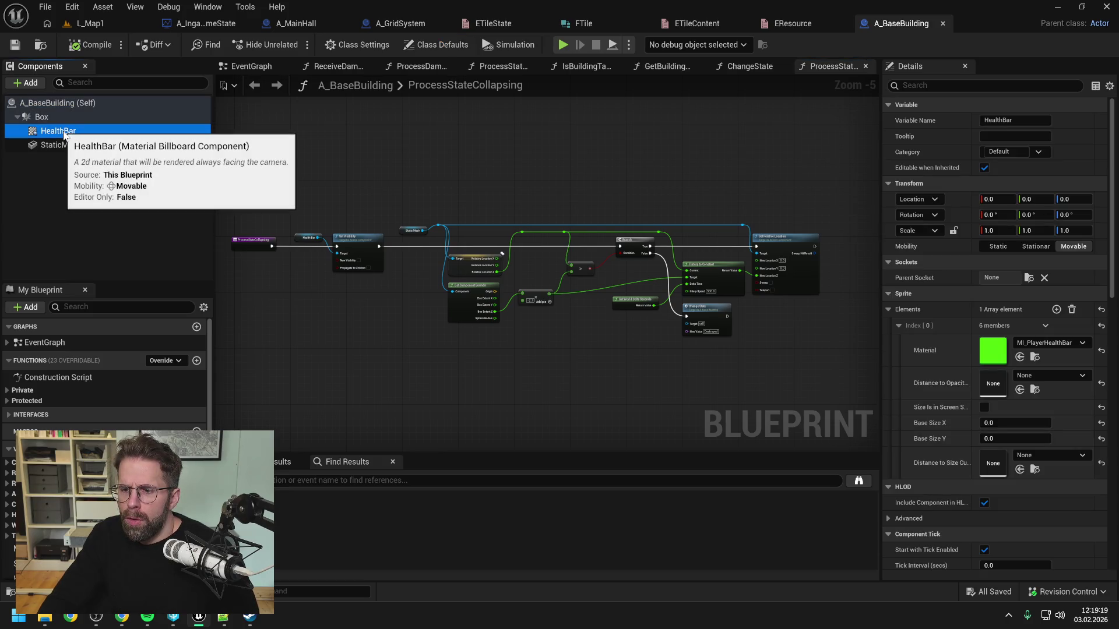
pyautogui.click(69, 144)
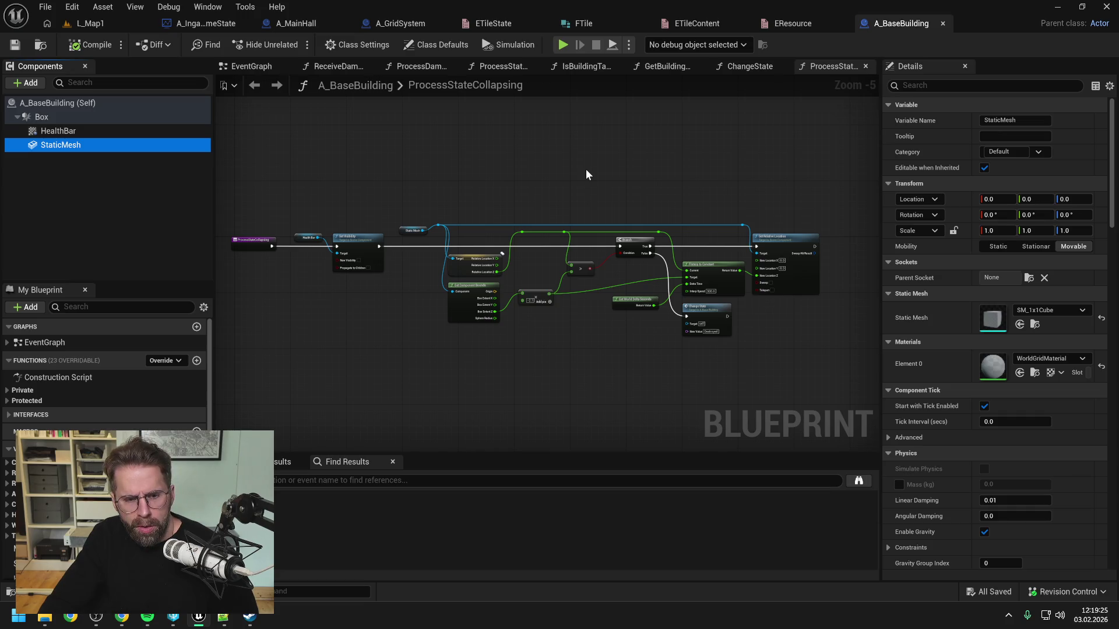
pyautogui.scroll(-2, 105, 379)
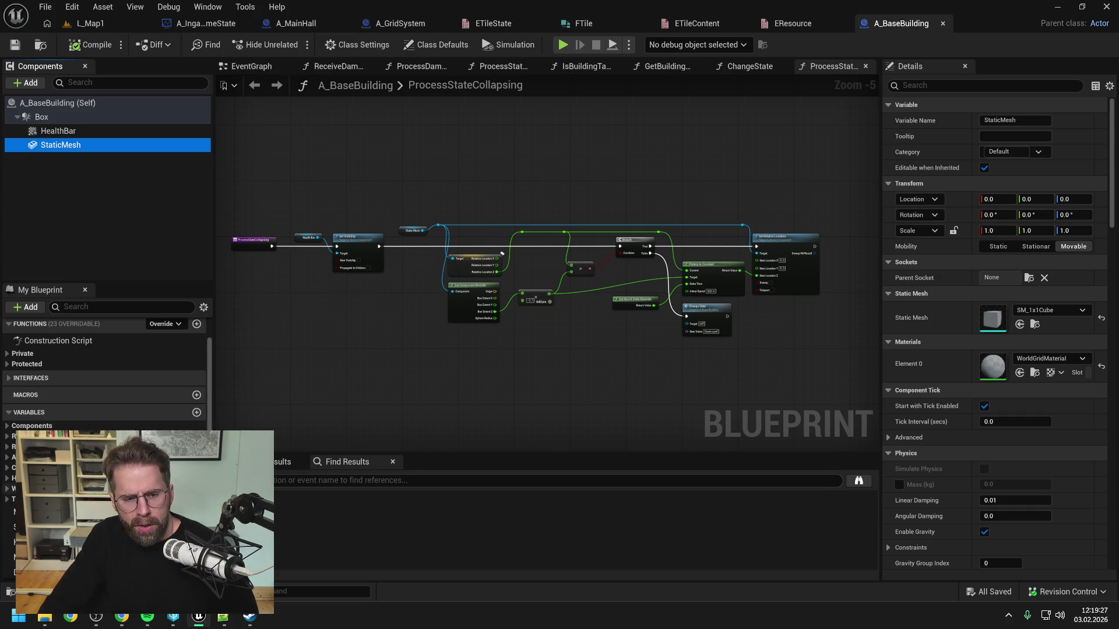
pyautogui.scroll(-2, 104, 379)
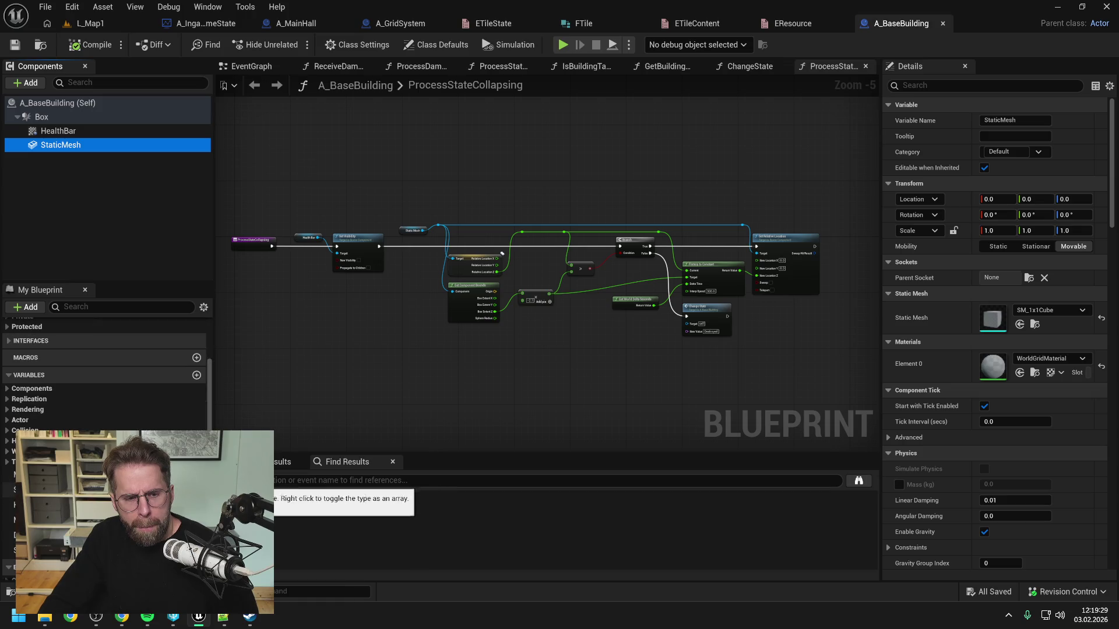
# Clear the 'building' search, browse into _GENERATED's cube subfolder, and open SM_1x1Cube.
pyautogui.click(370, 347)
pyautogui.hotkey('ctrl', 'space')
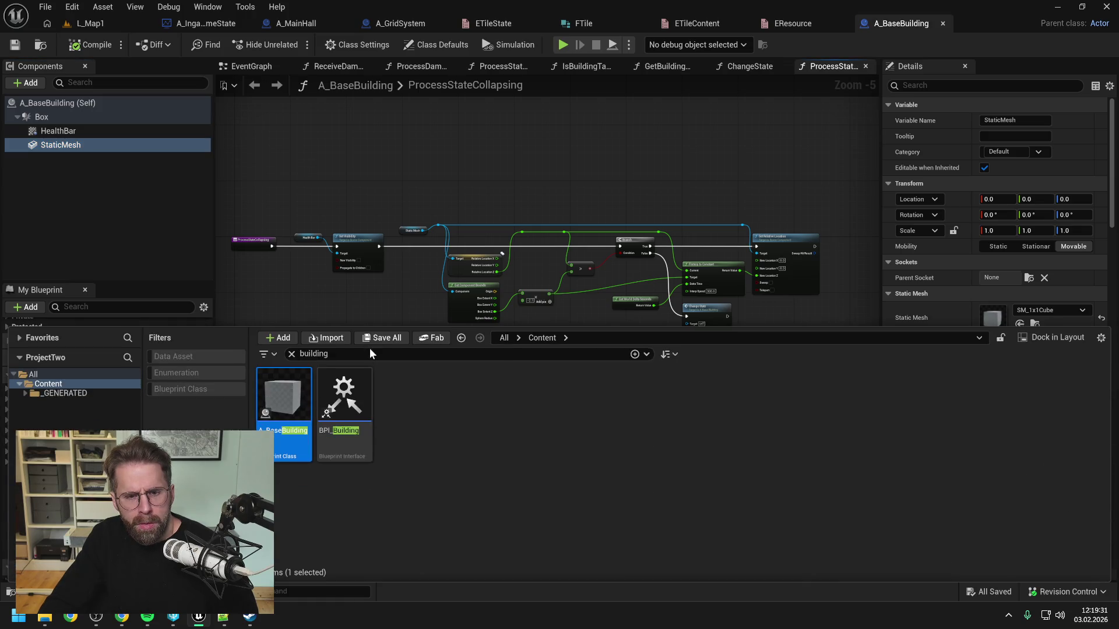
pyautogui.hotkey('ctrl', 'a')
pyautogui.press('BackSpace')
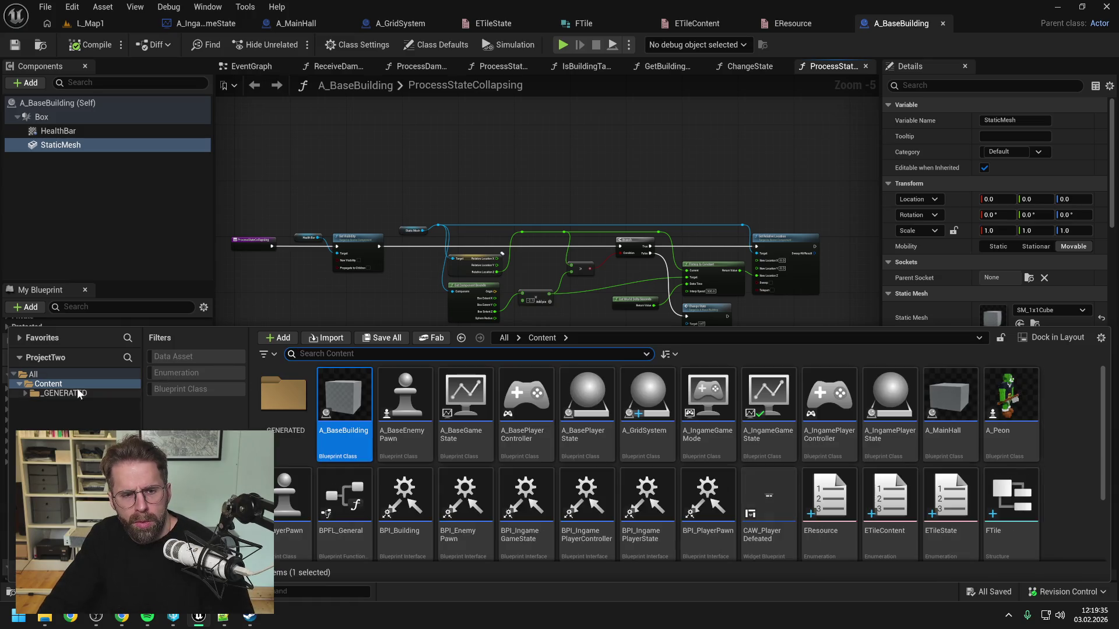
pyautogui.click(80, 394)
pyautogui.doubleClick(294, 401)
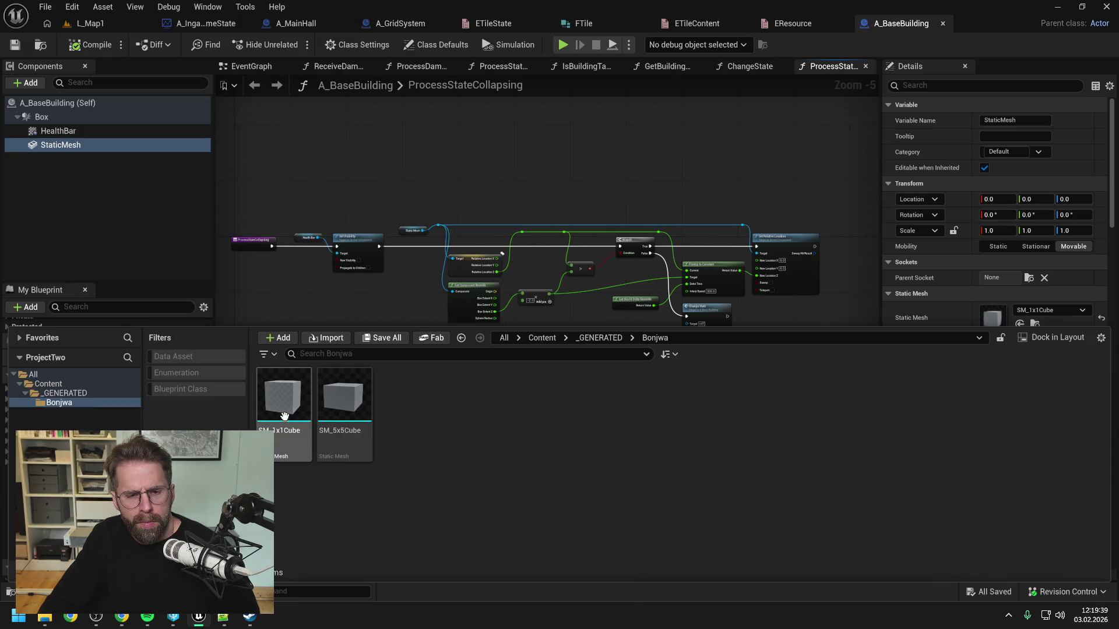
pyautogui.doubleClick(283, 411)
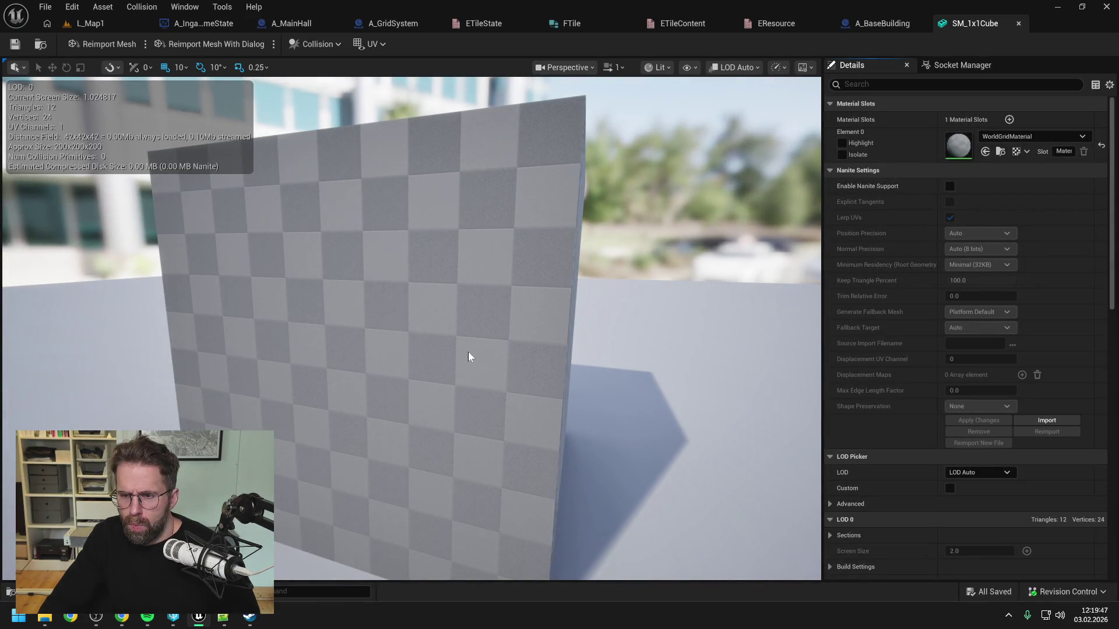
# Frame the whole cube in the preview and scroll its Details to the Nanite and collision settings.
pyautogui.press('f')
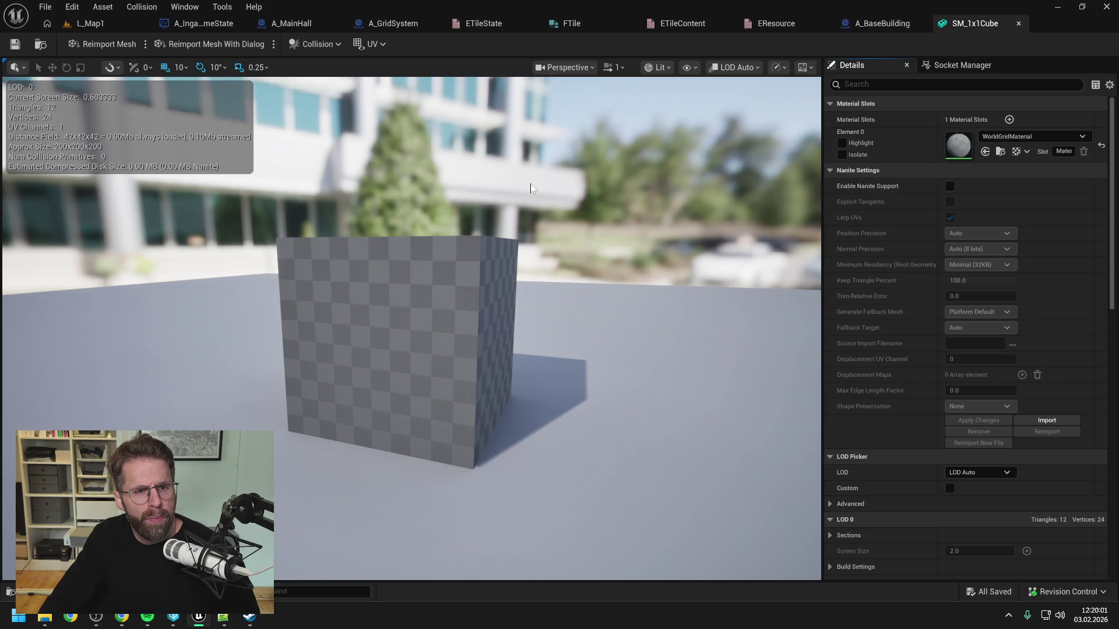
pyautogui.scroll(-12, 981, 276)
pyautogui.scroll(-5, 986, 277)
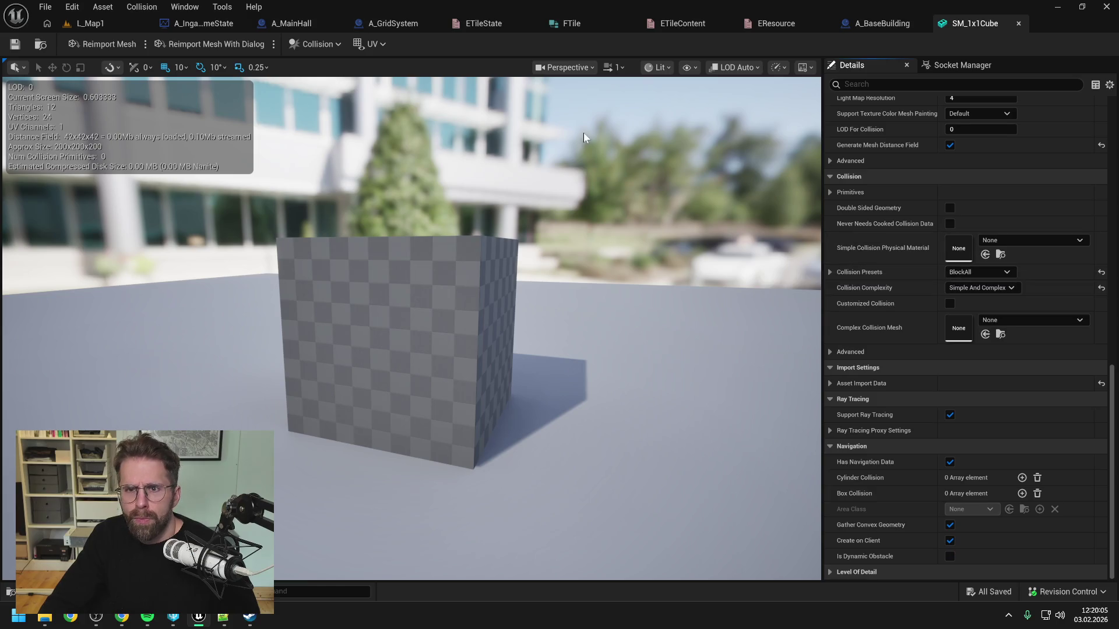
# Add an Event BeginPlay node to A_MainHall's EventGraph and save the blueprint.
pyautogui.click(295, 24)
pyautogui.click(345, 67)
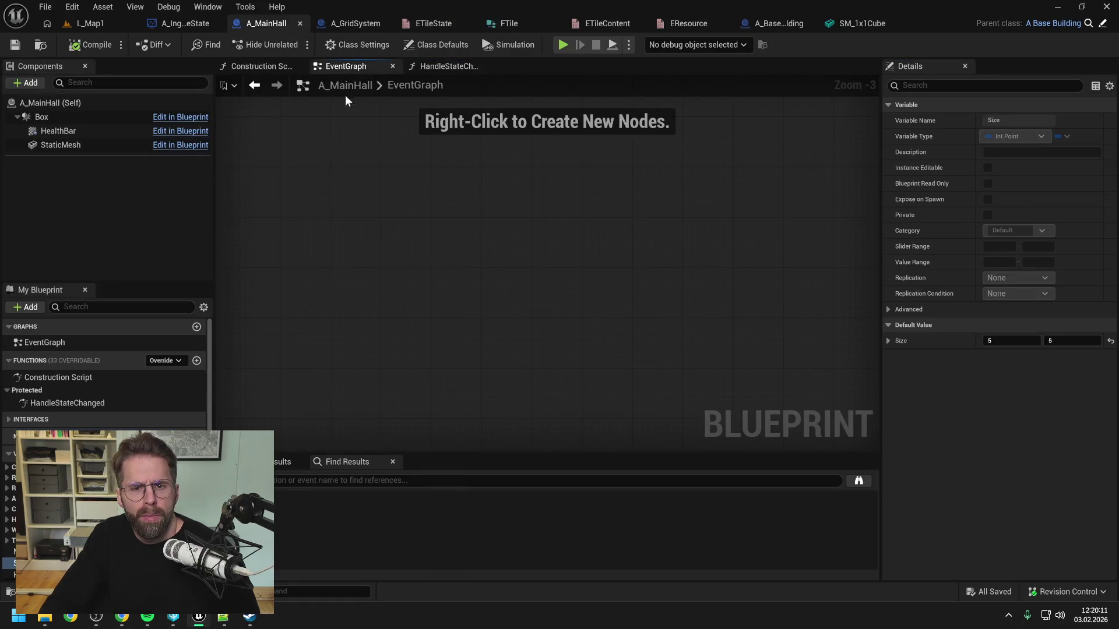
pyautogui.rightClick(403, 234)
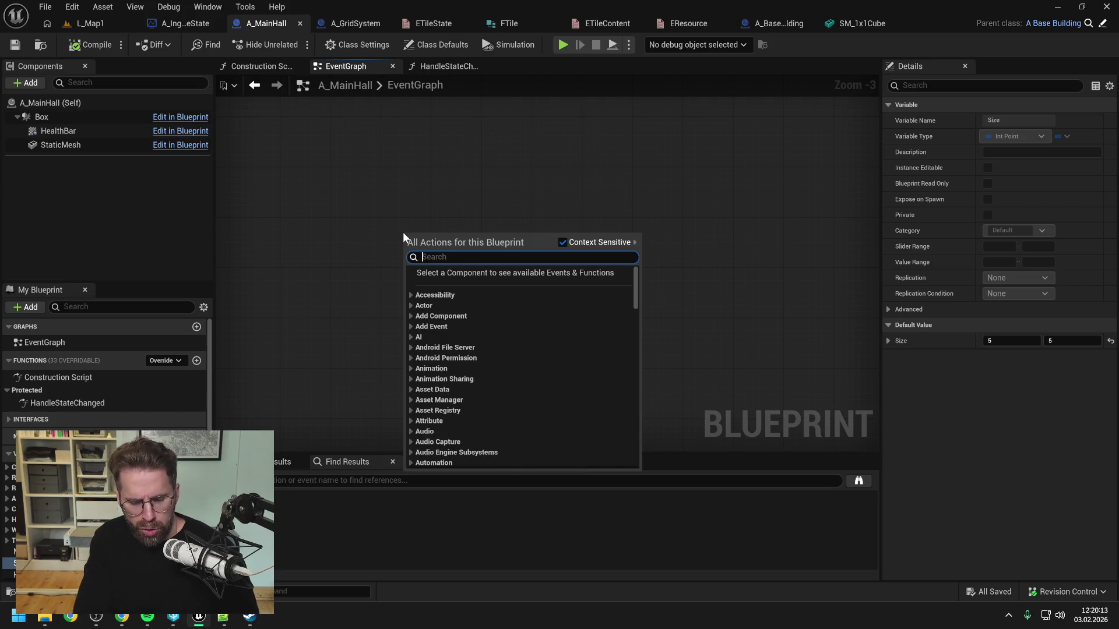
pyautogui.write('begin play')
pyautogui.press('Return')
pyautogui.scroll(3, 420, 236)
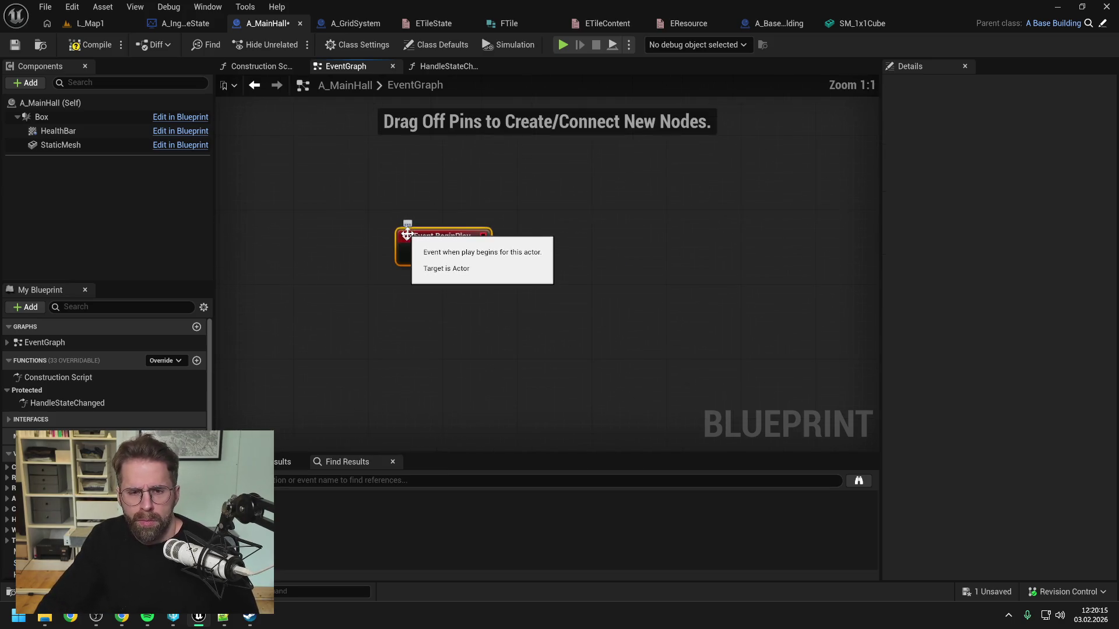
pyautogui.click(628, 250)
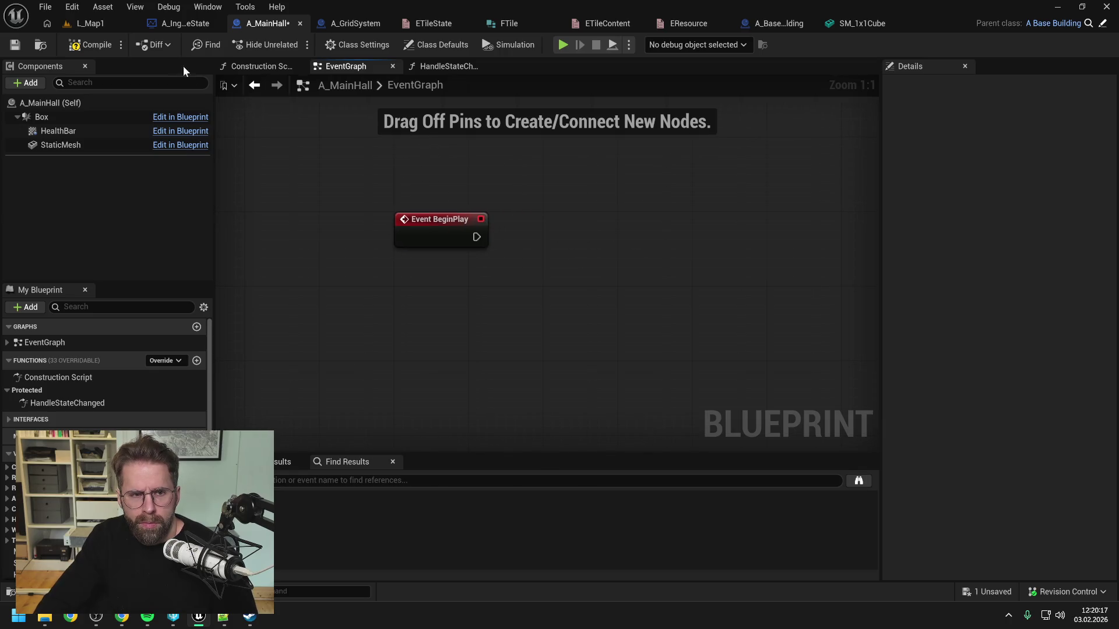
pyautogui.hotkey('ctrl', 's')
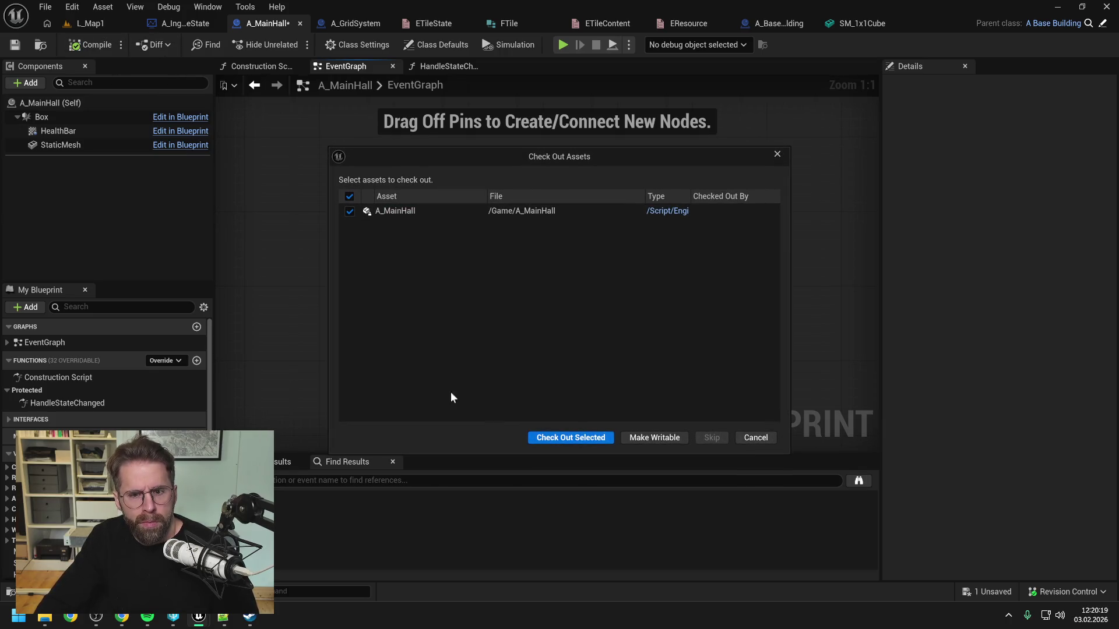
pyautogui.click(563, 434)
# Add a StaticMesh reference feeding Get Component Bounds, and split its Box Extent into X, Y, Z.
pyautogui.moveTo(64, 145)
pyautogui.mouseDown()
pyautogui.moveTo(543, 205)
pyautogui.moveTo(633, 239)
pyautogui.mouseUp()
pyautogui.write('bounds')
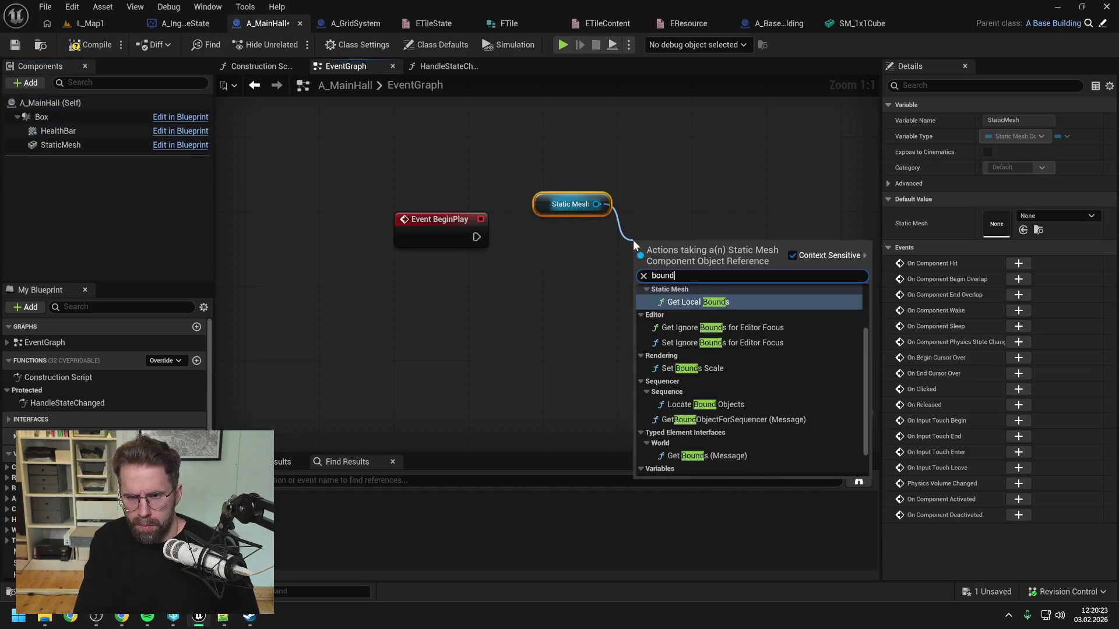
pyautogui.click(703, 330)
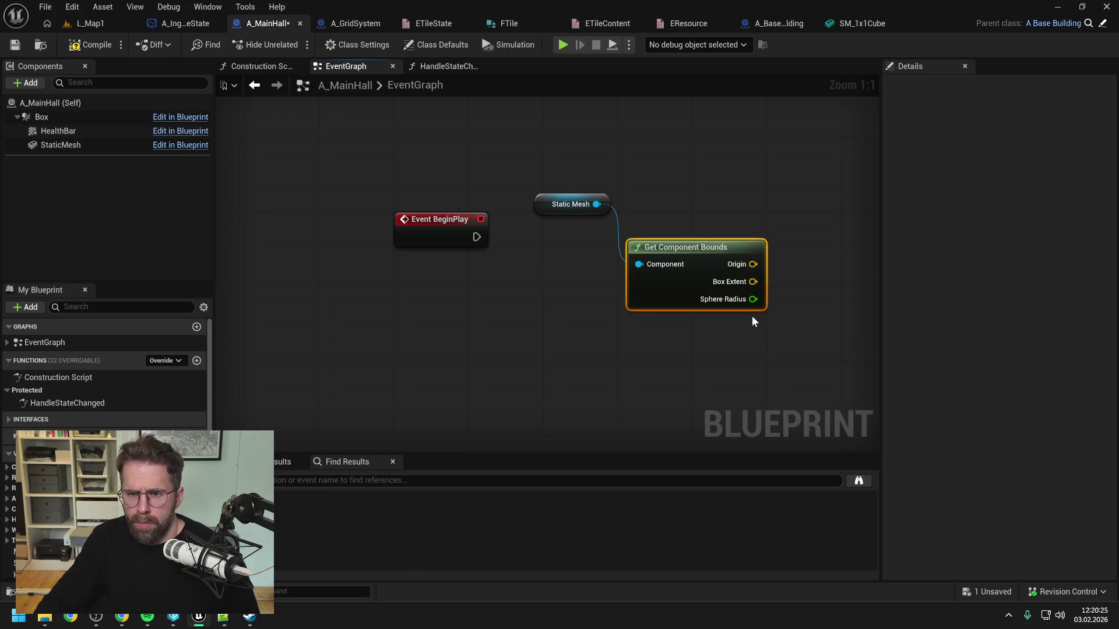
pyautogui.moveTo(752, 316); pyautogui.dragTo(590, 305)
pyautogui.click(610, 320)
pyautogui.scroll(-1, 605, 317)
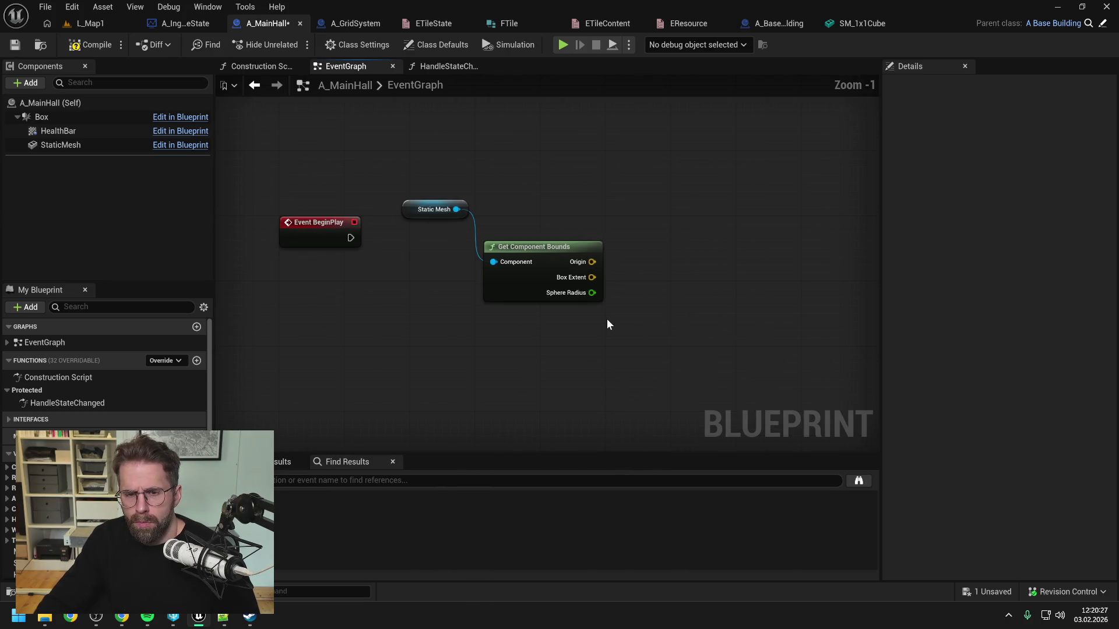
pyautogui.rightClick(592, 279)
pyautogui.click(625, 334)
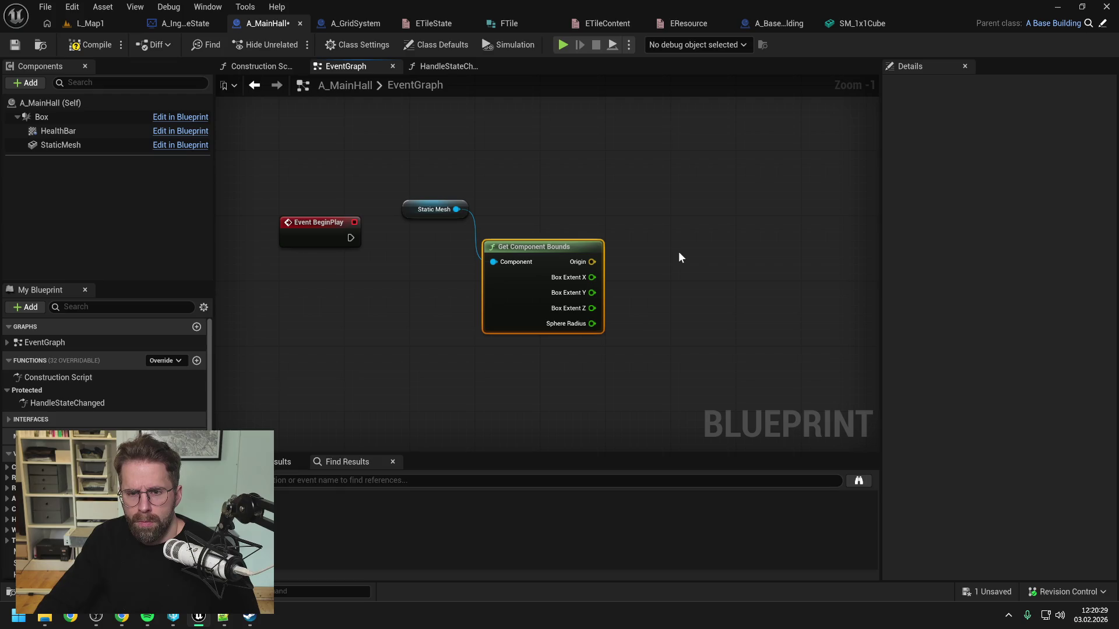
# Add a Print String fired by BeginPlay that prints Box Extent X, then compile.
pyautogui.rightClick(679, 251)
pyautogui.press('Return')
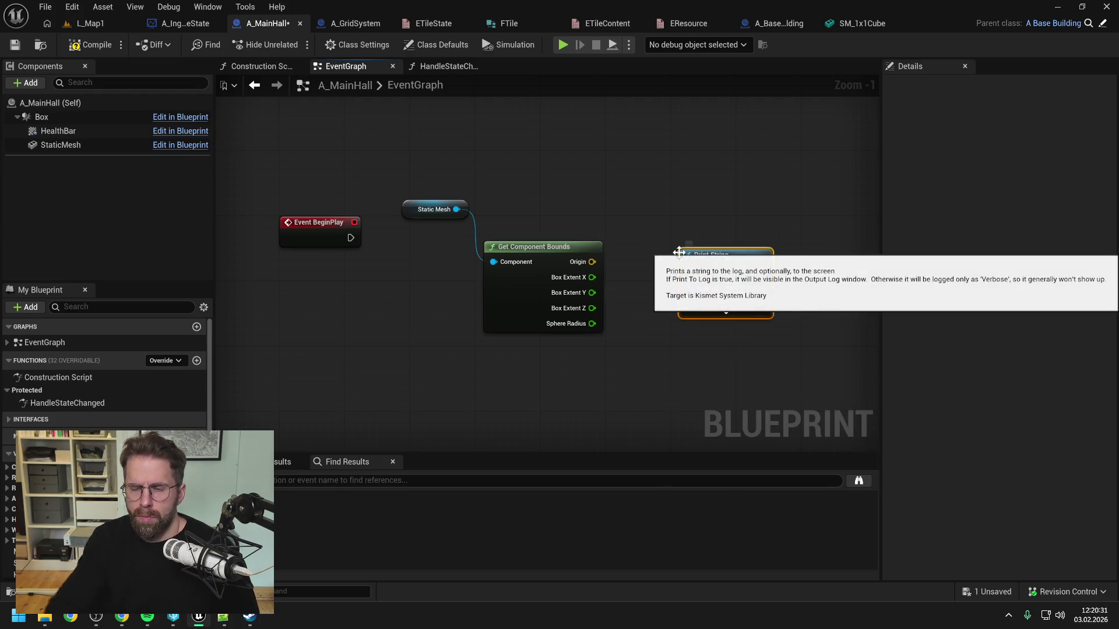
pyautogui.moveTo(357, 237); pyautogui.dragTo(689, 245)
pyautogui.moveTo(592, 277); pyautogui.dragTo(690, 262)
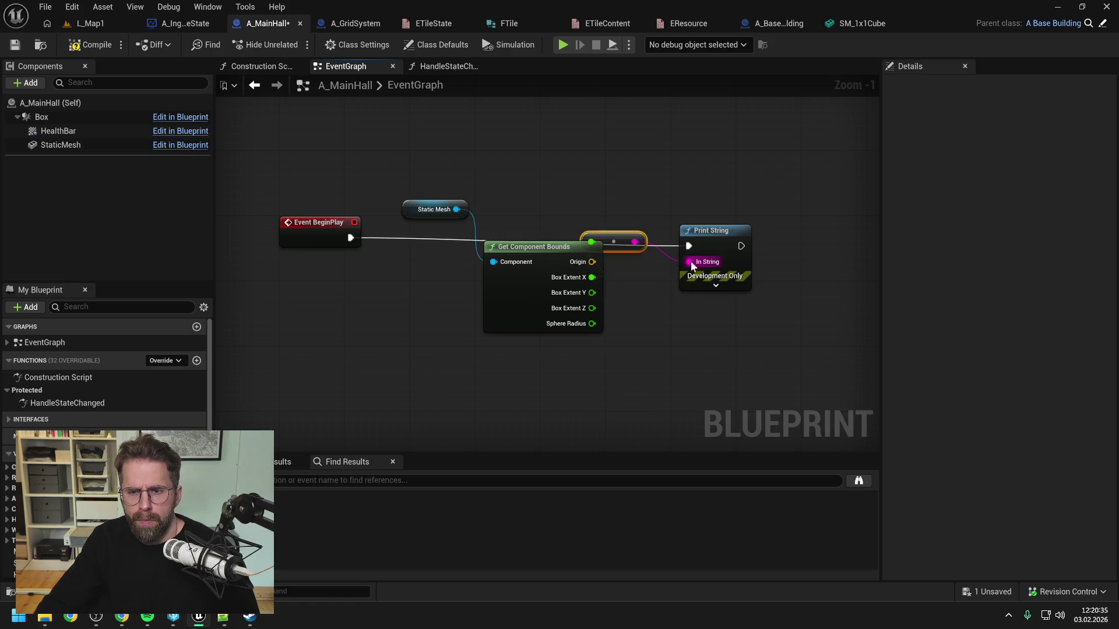
pyautogui.click(87, 51)
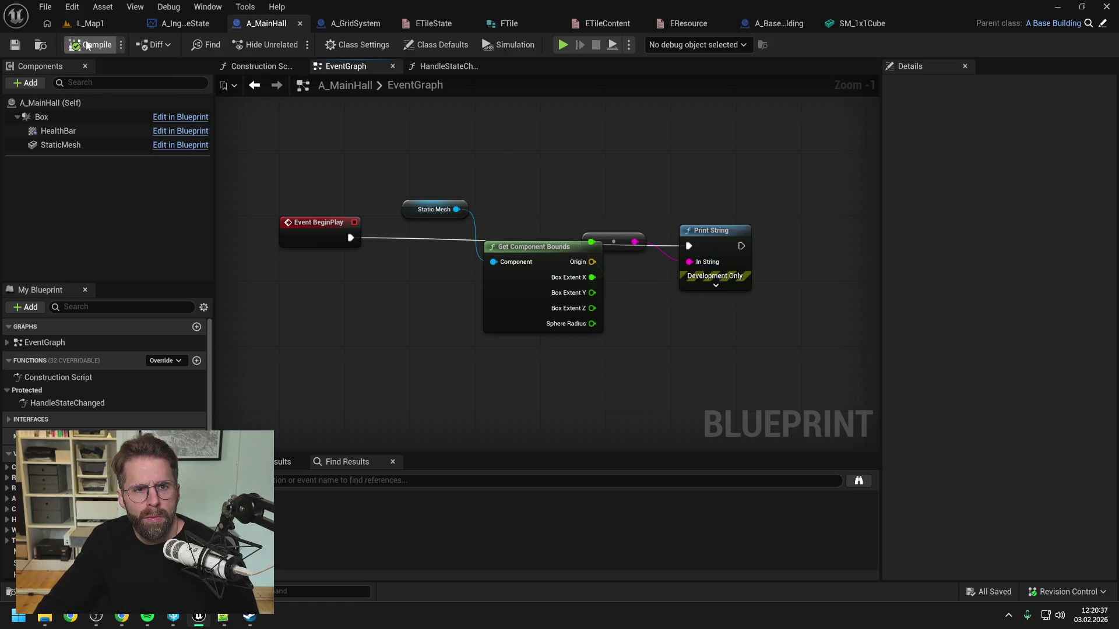
pyautogui.click(90, 24)
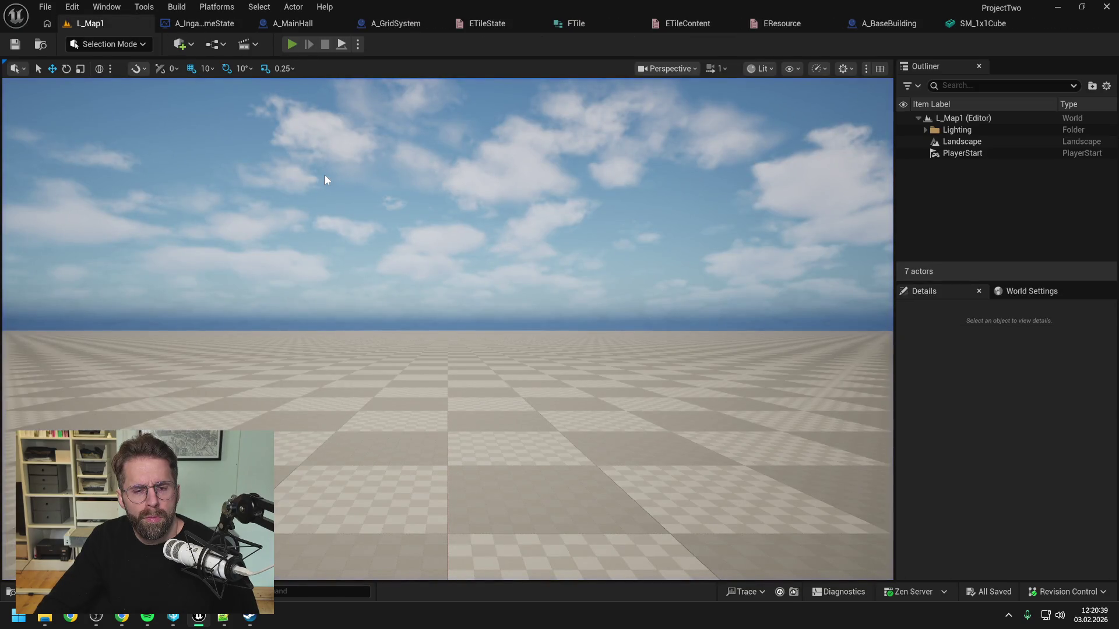
# Play-test L_Map1 in the editor, then close the SM_1x1Cube mesh editor.
pyautogui.hotkey('alt', 'p')
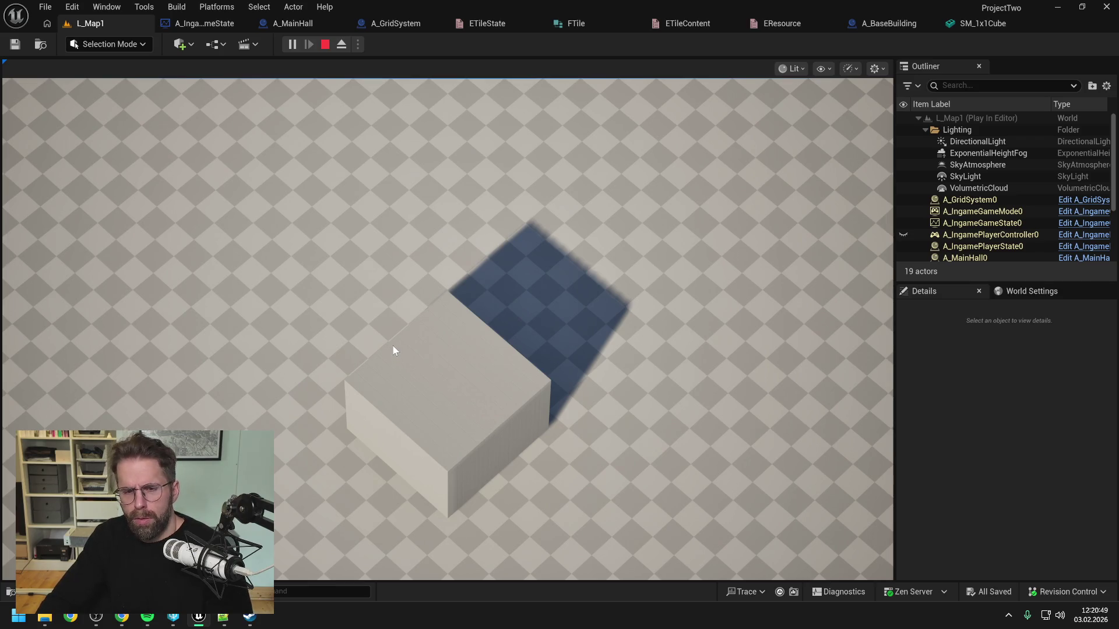
pyautogui.press('Escape')
pyautogui.click(988, 22)
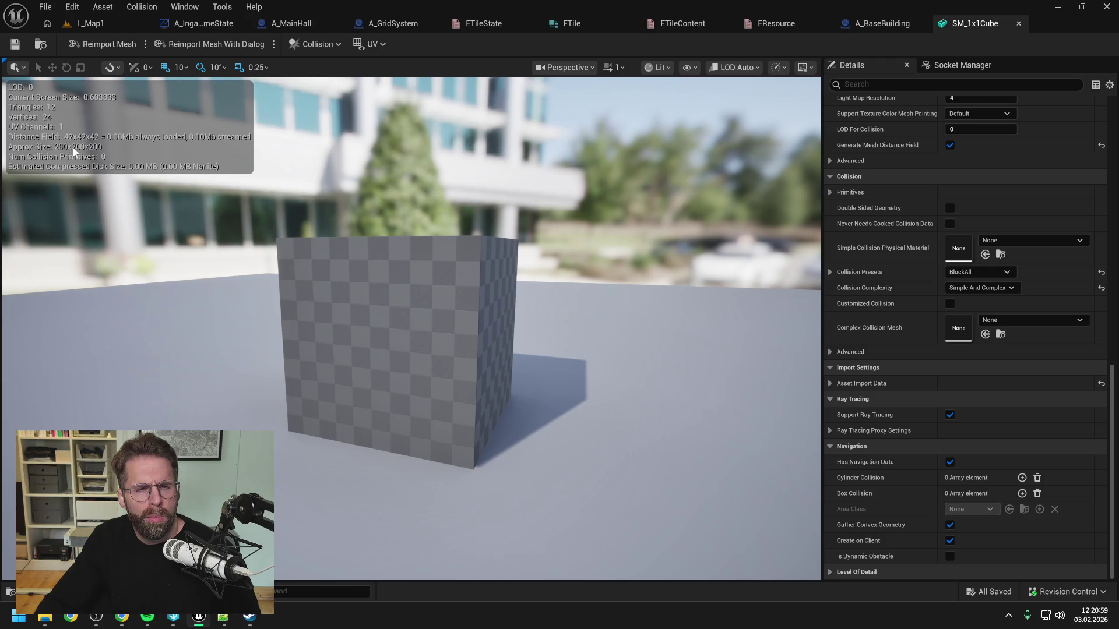
pyautogui.click(1019, 23)
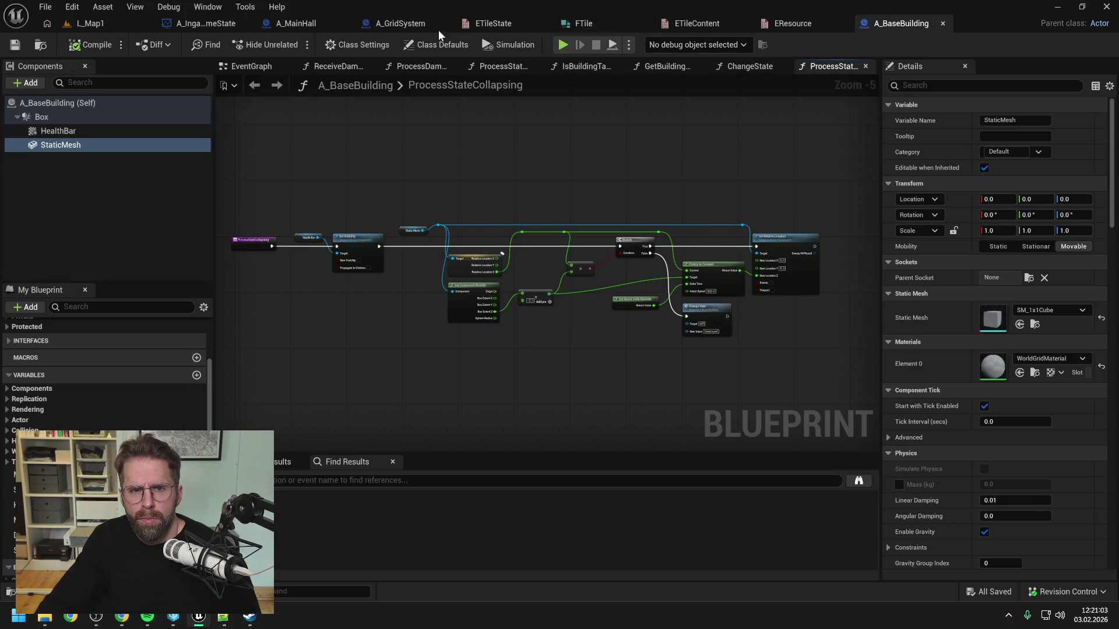
# Delete all the test nodes from A_MainHall's EventGraph, then compile and save.
pyautogui.click(401, 24)
pyautogui.click(292, 26)
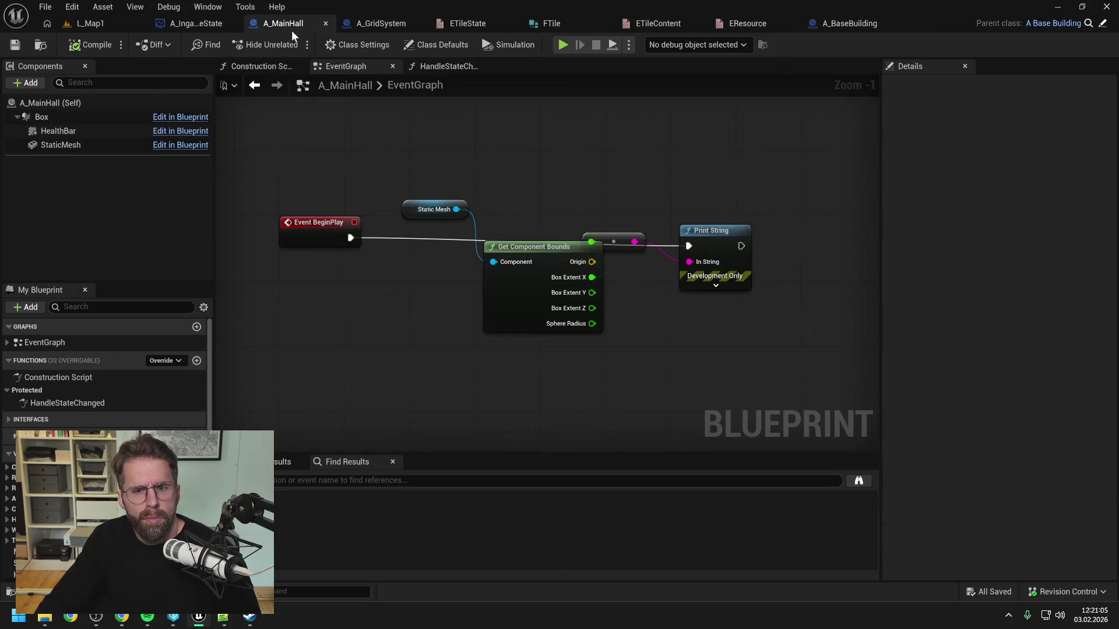
pyautogui.moveTo(280, 164); pyautogui.dragTo(679, 303)
pyautogui.press('Delete')
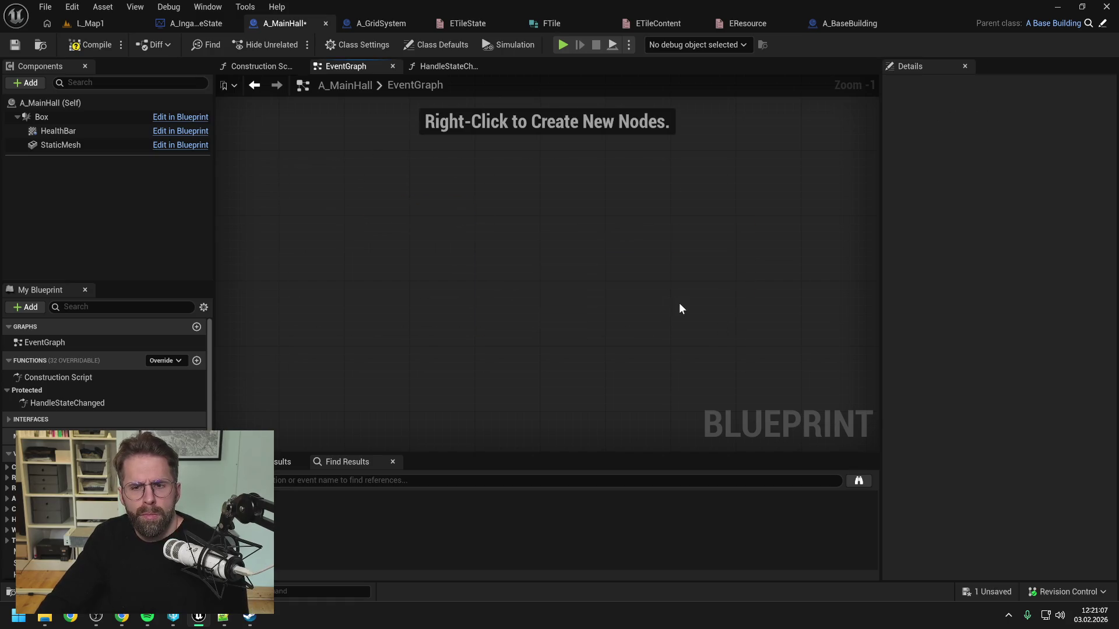
pyautogui.click(108, 47)
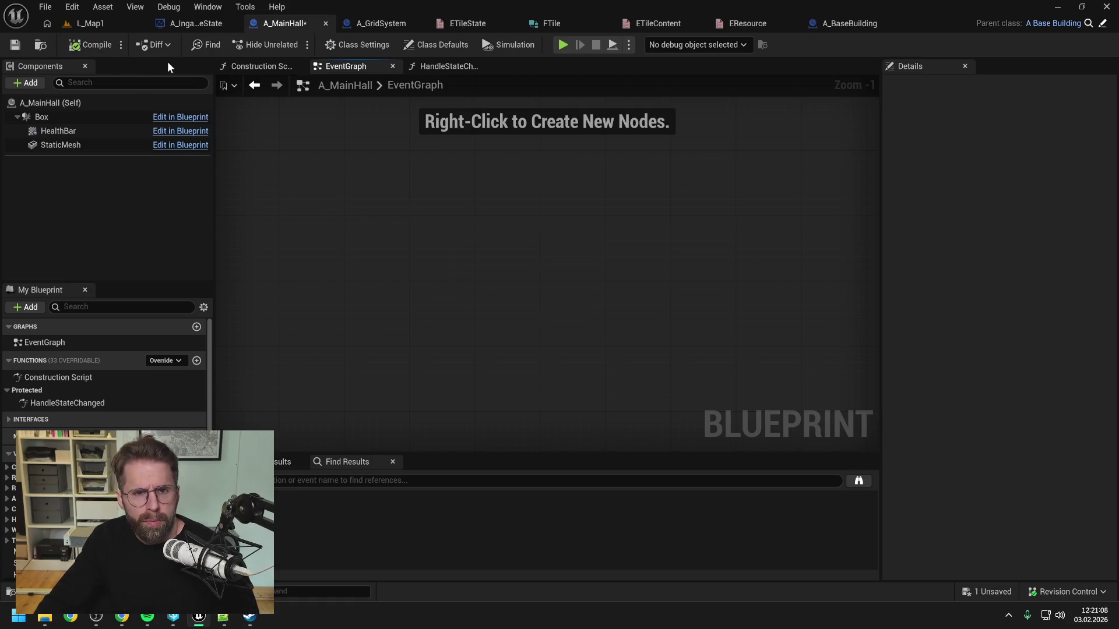
# In A_GridSystem's ConvertCoordinateToWorldSpace, break the Coordinate input with a Break Int Point node.
pyautogui.click(383, 23)
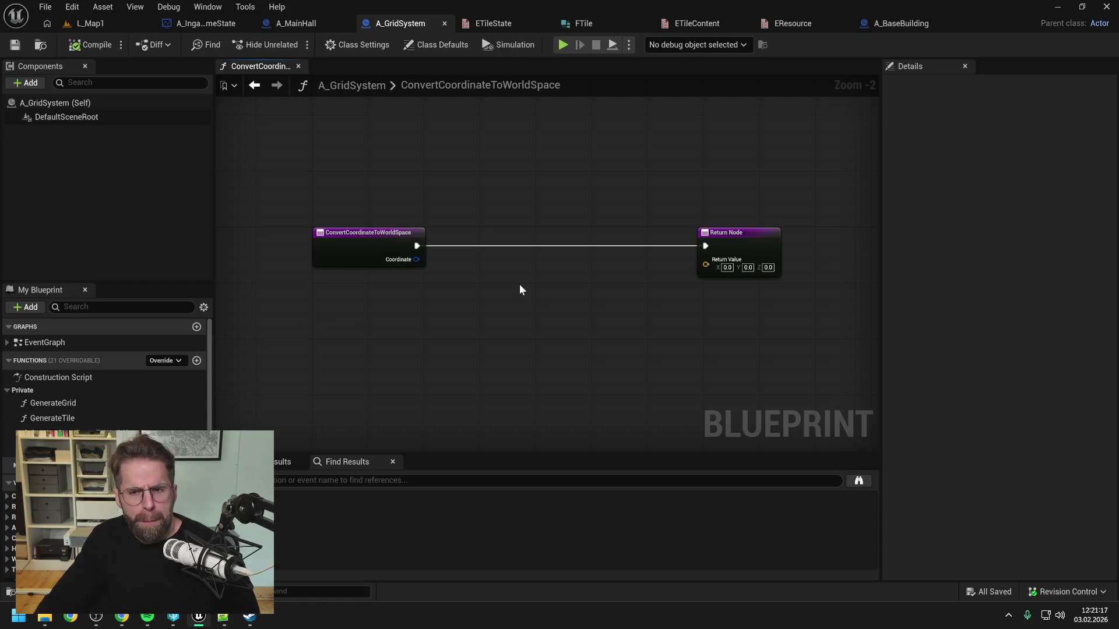
pyautogui.moveTo(519, 285); pyautogui.dragTo(496, 281)
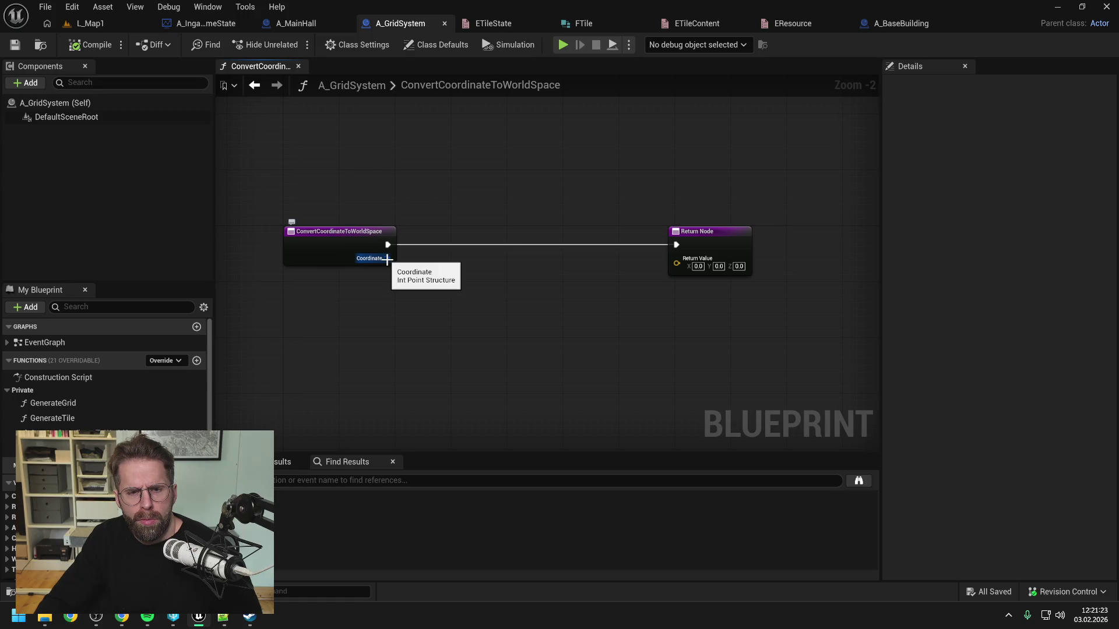
pyautogui.moveTo(387, 259); pyautogui.dragTo(436, 292)
pyautogui.write('break')
pyautogui.press('Return')
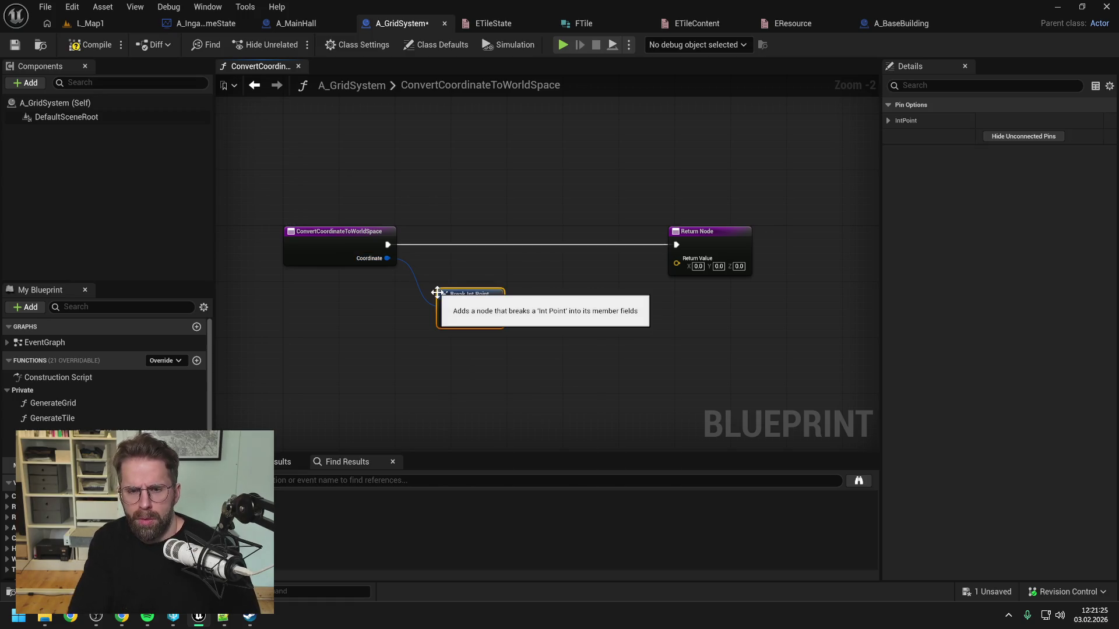
# Feed a Make Vector node into the Return Node's return value and arrange them side by side.
pyautogui.moveTo(676, 264); pyautogui.dragTo(662, 306)
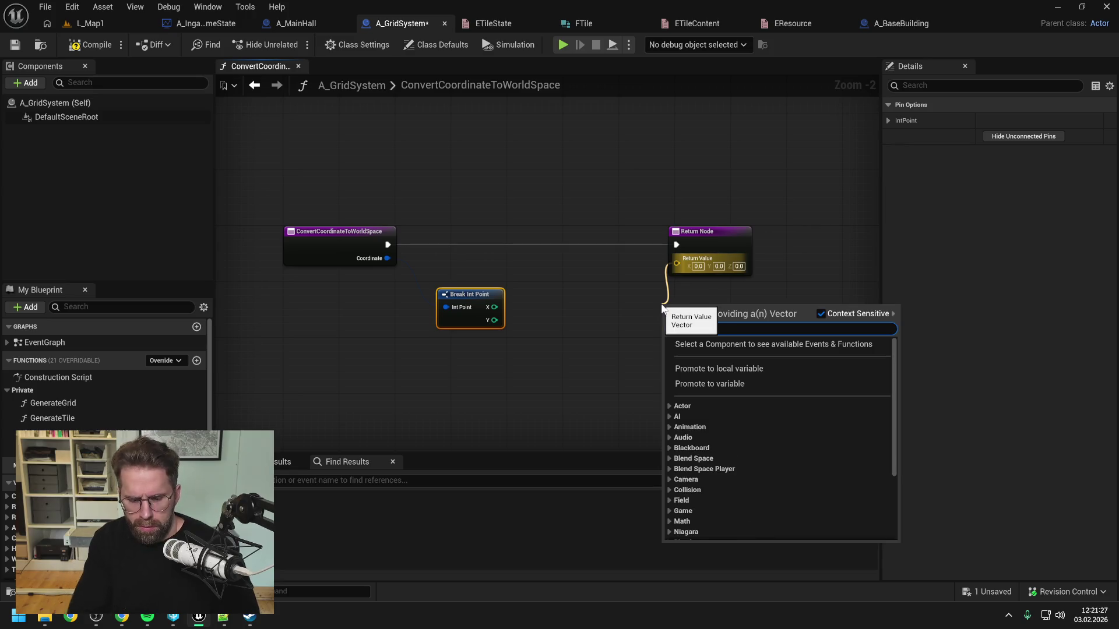
pyautogui.write('make')
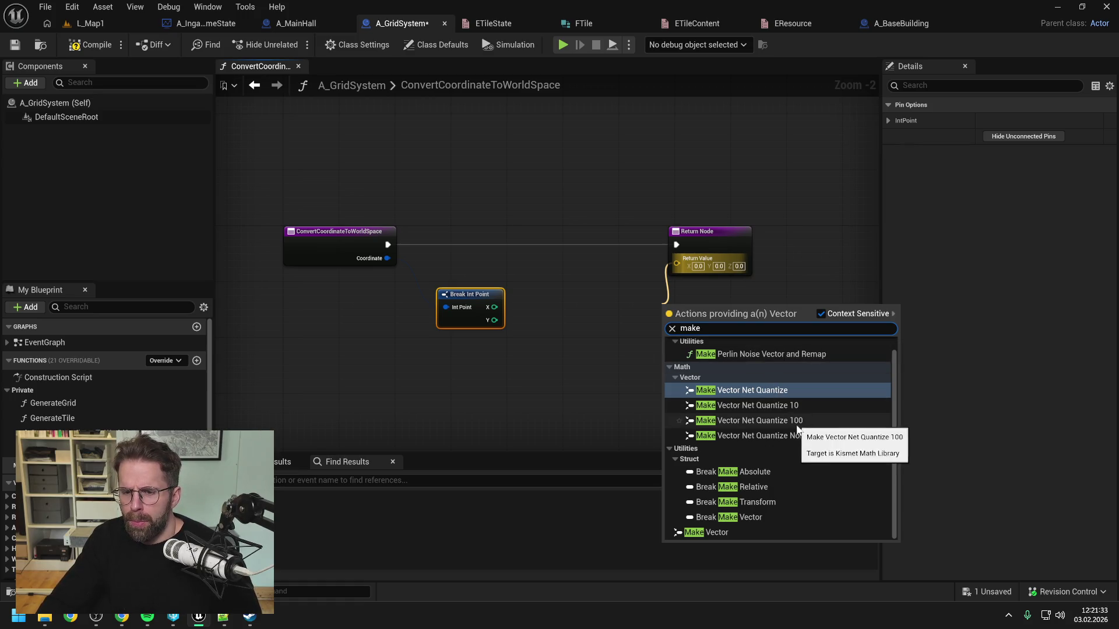
pyautogui.click(748, 531)
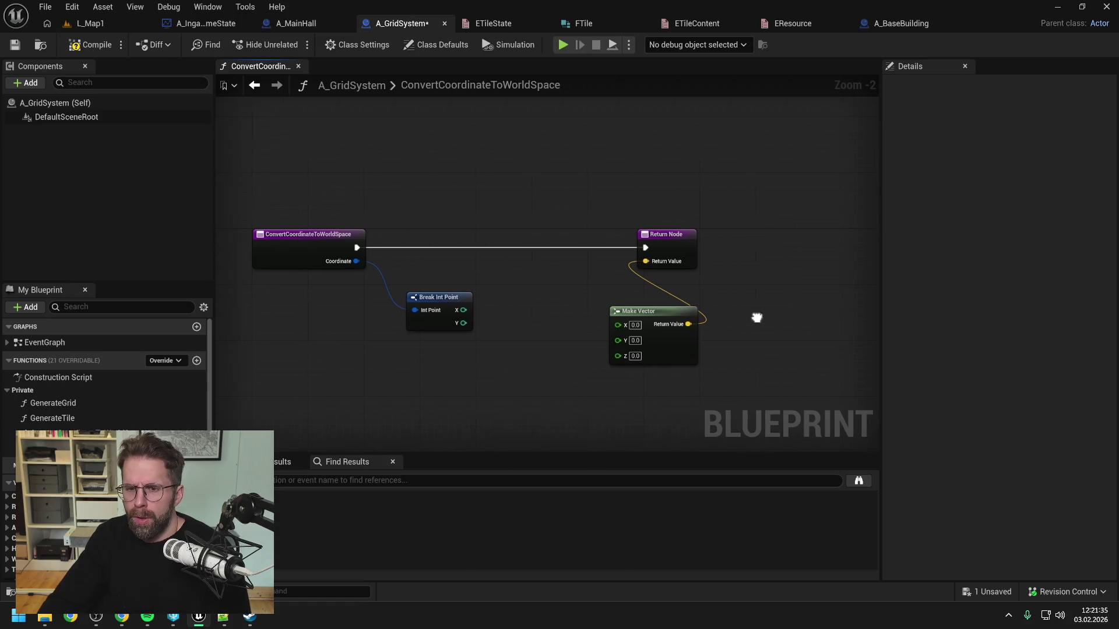
pyautogui.moveTo(652, 239); pyautogui.dragTo(750, 239)
pyautogui.click(744, 337)
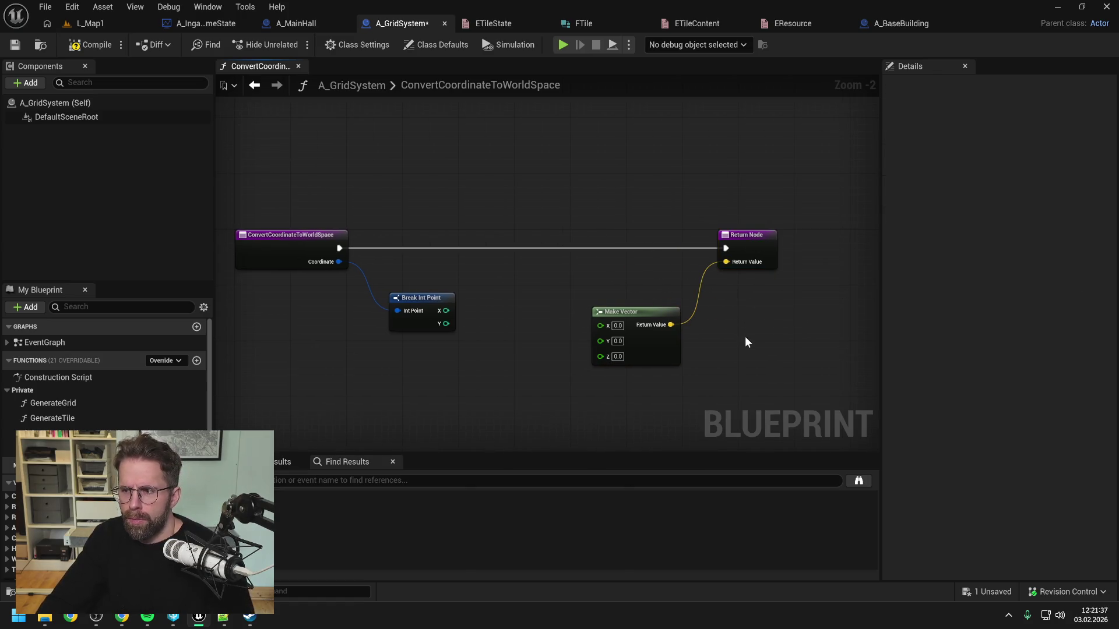
pyautogui.moveTo(659, 325); pyautogui.dragTo(680, 283)
pyautogui.click(755, 331)
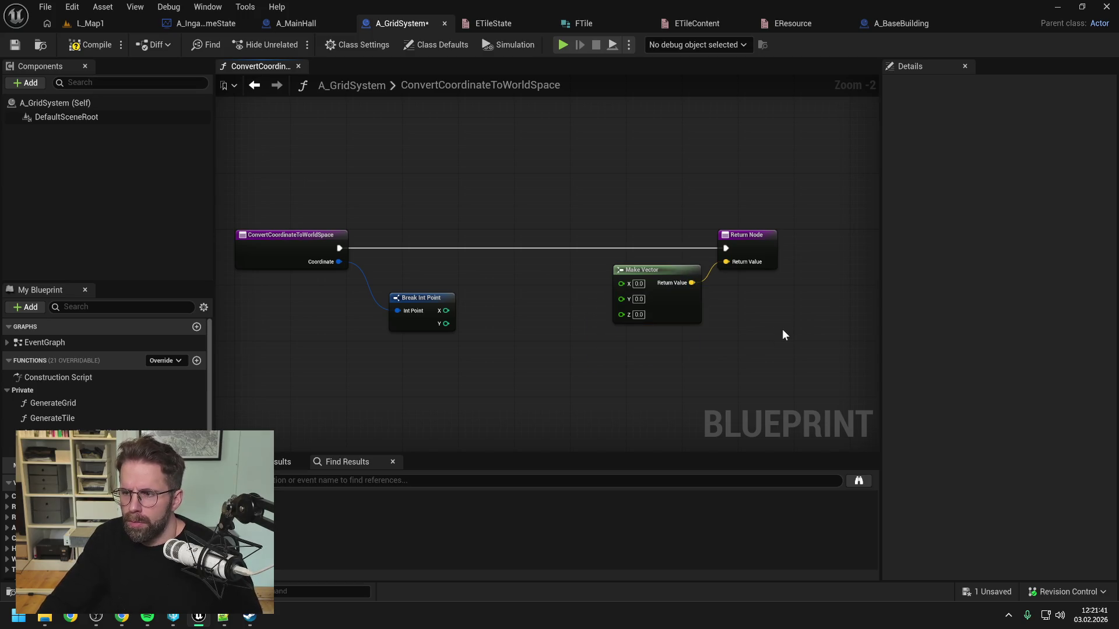
# Nudge Break Int Point upward, then compile and save A_GridSystem.
pyautogui.hotkey('alt', 'Tab')
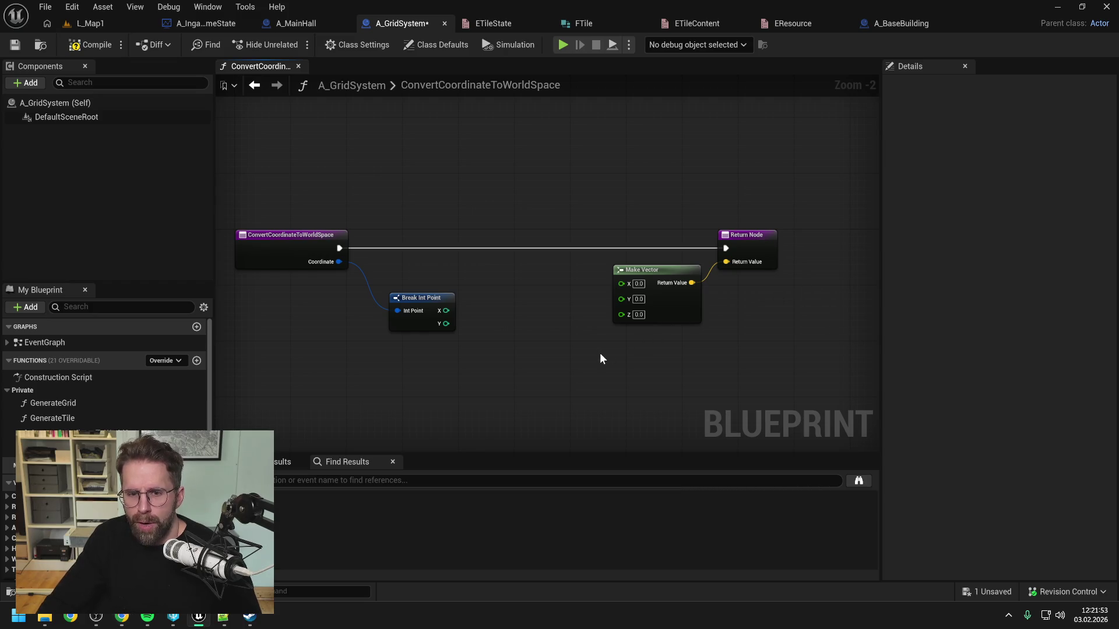
pyautogui.moveTo(421, 303); pyautogui.dragTo(414, 281)
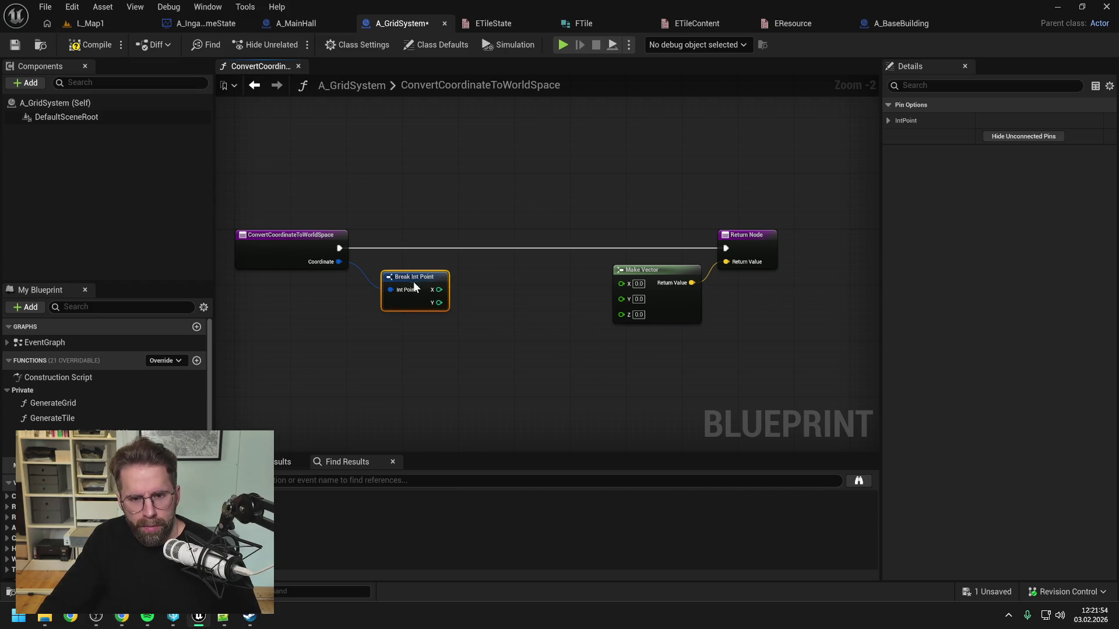
pyautogui.click(536, 310)
pyautogui.click(91, 45)
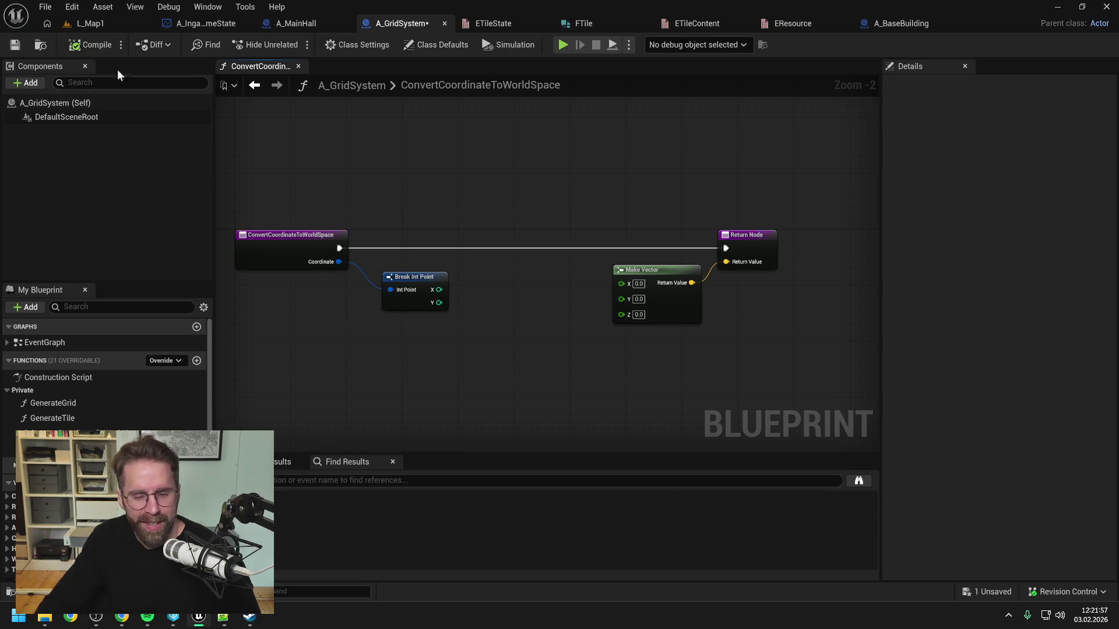
pyautogui.scroll(1, 572, 310)
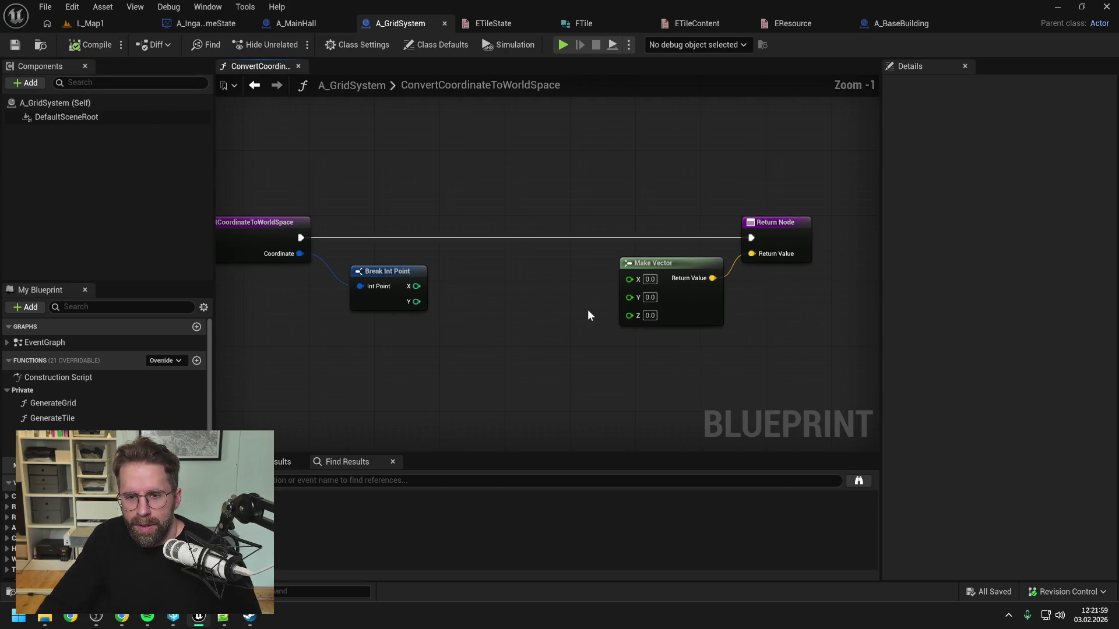
pyautogui.moveTo(583, 315); pyautogui.dragTo(575, 297)
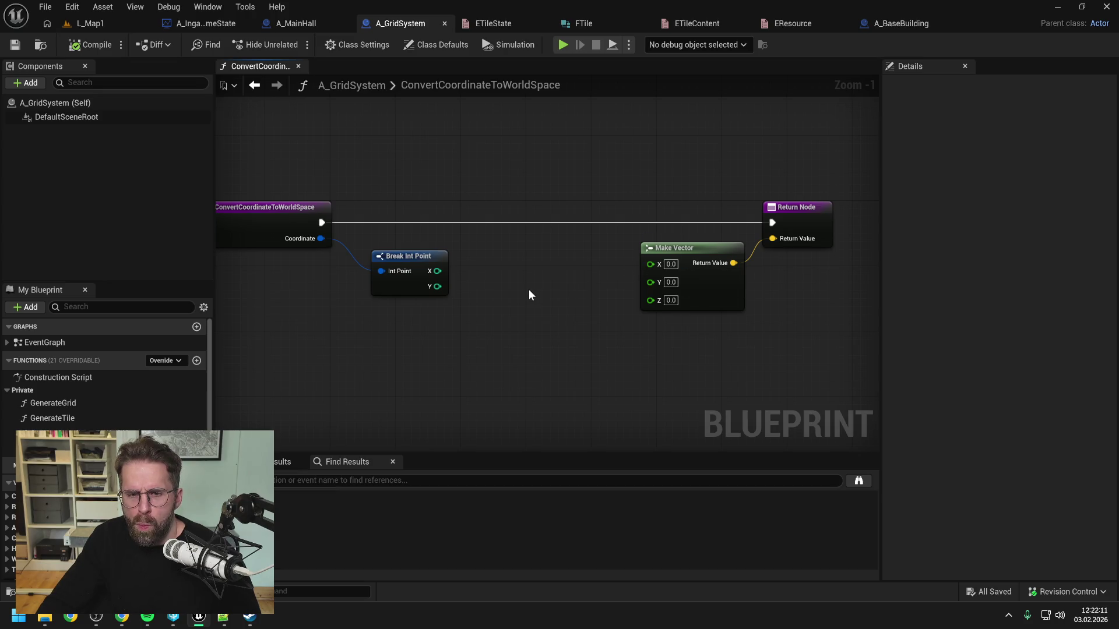
# Multiply Break Int Point's X value, save, and create a new empty function.
pyautogui.moveTo(437, 271)
pyautogui.mouseDown()
pyautogui.moveTo(470, 283)
pyautogui.moveTo(521, 260)
pyautogui.mouseUp()
pyautogui.write('*')
pyautogui.press('Return')
pyautogui.click(372, 288)
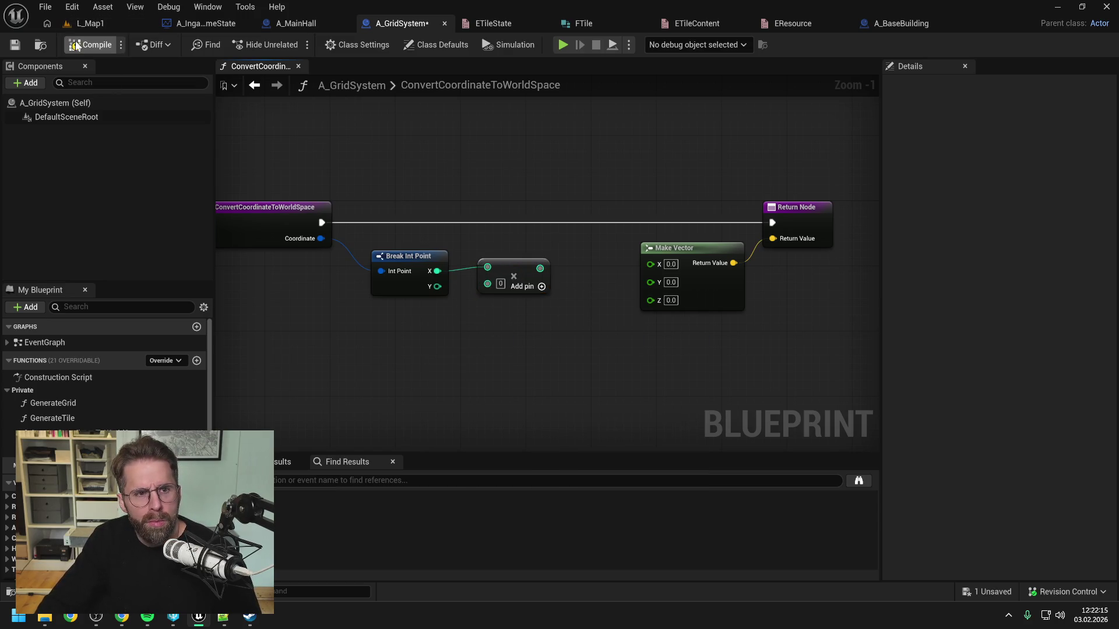
pyautogui.hotkey('ctrl', 's')
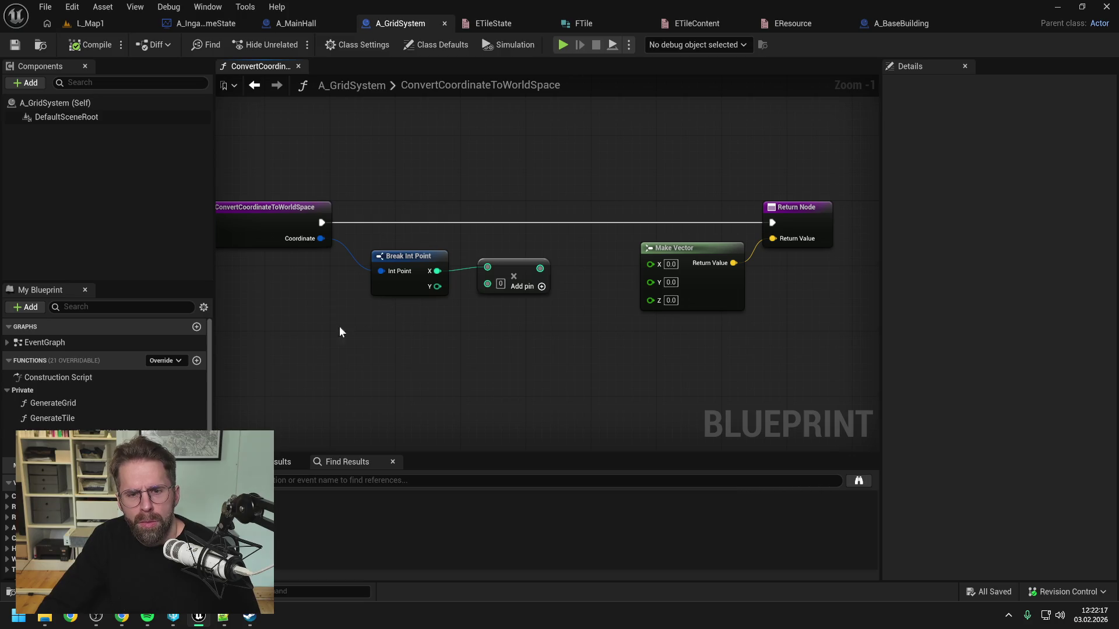
pyautogui.click(196, 360)
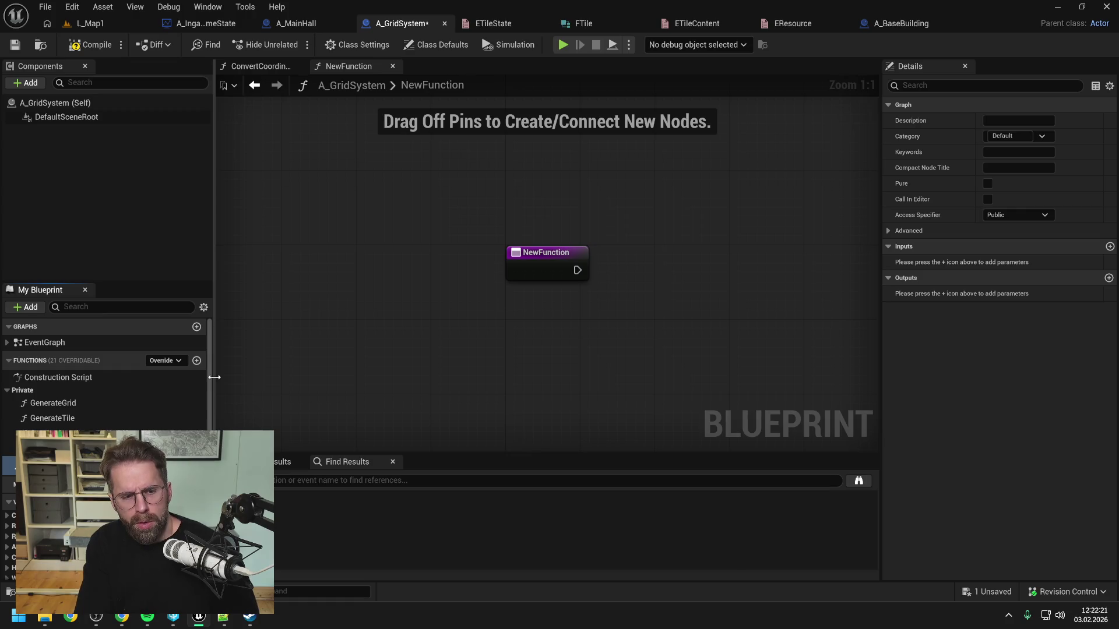
# Name the new function GetUnitSize and place it in the Private category.
pyautogui.write('GetUnitSize')
pyautogui.press('Return')
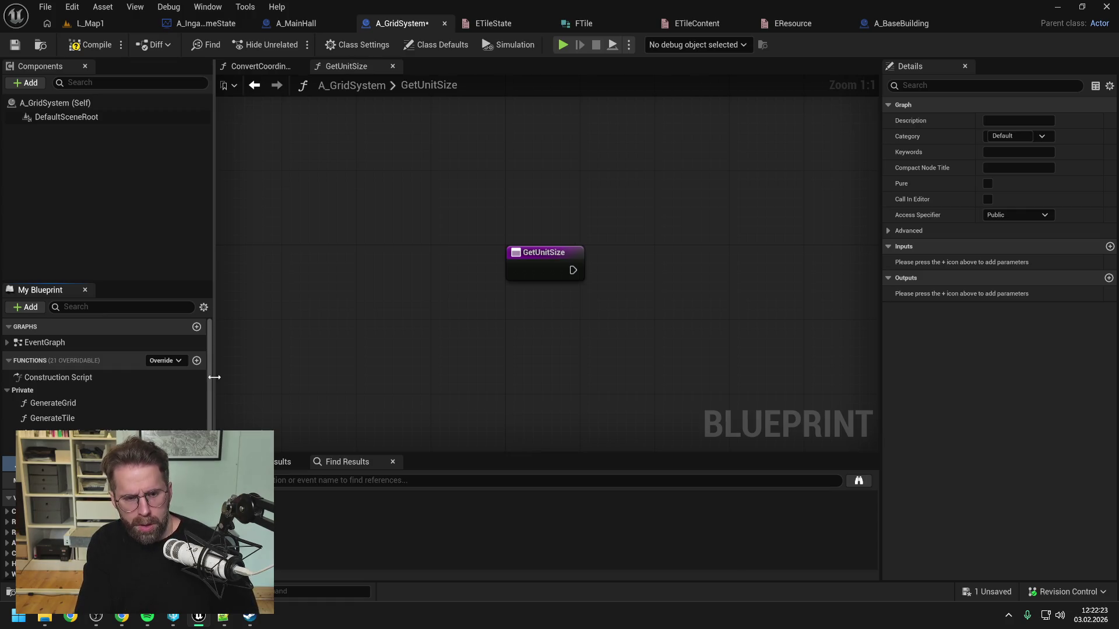
pyautogui.hotkey('ctrl', 's')
pyautogui.moveTo(35, 434); pyautogui.dragTo(21, 391)
pyautogui.hotkey('ctrl', 's')
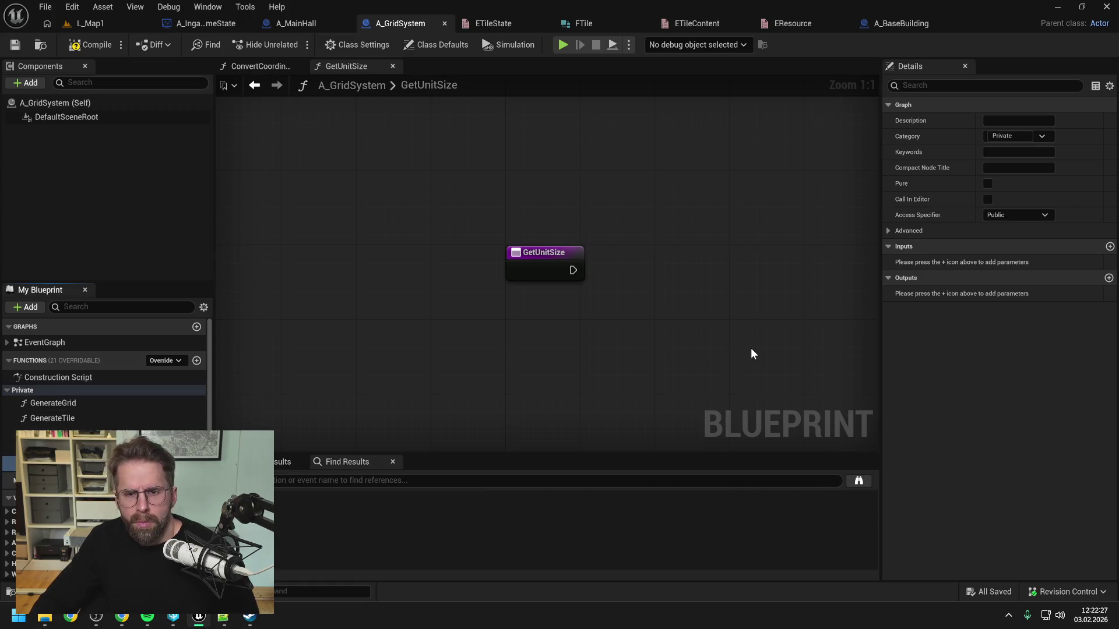
# Give GetUnitSize a Float output named ReturnValue and save.
pyautogui.click(1109, 278)
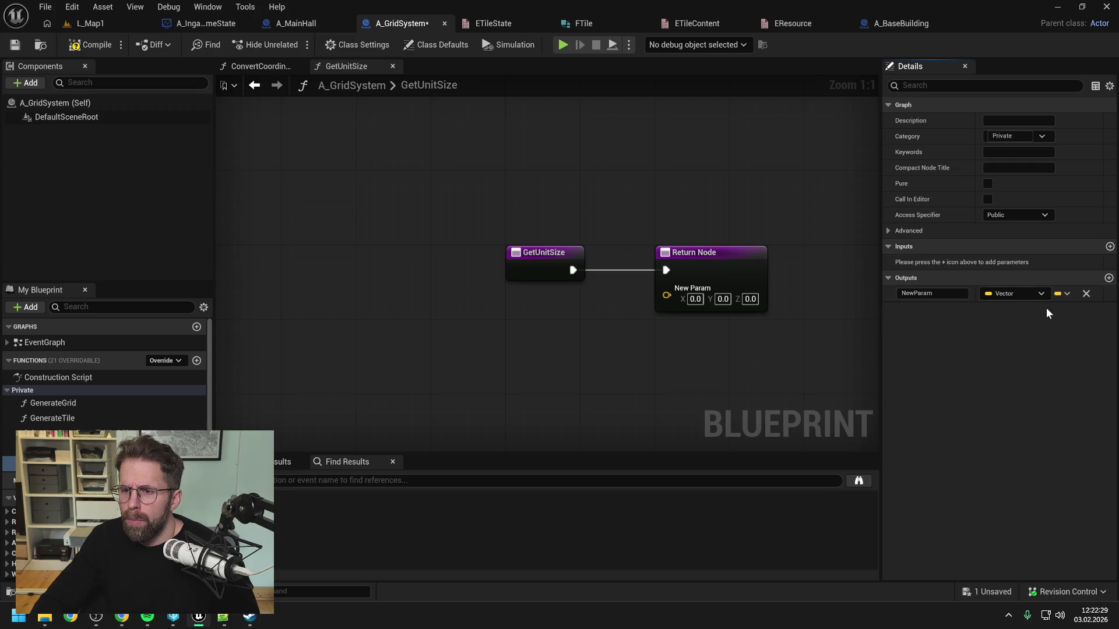
pyautogui.click(1017, 294)
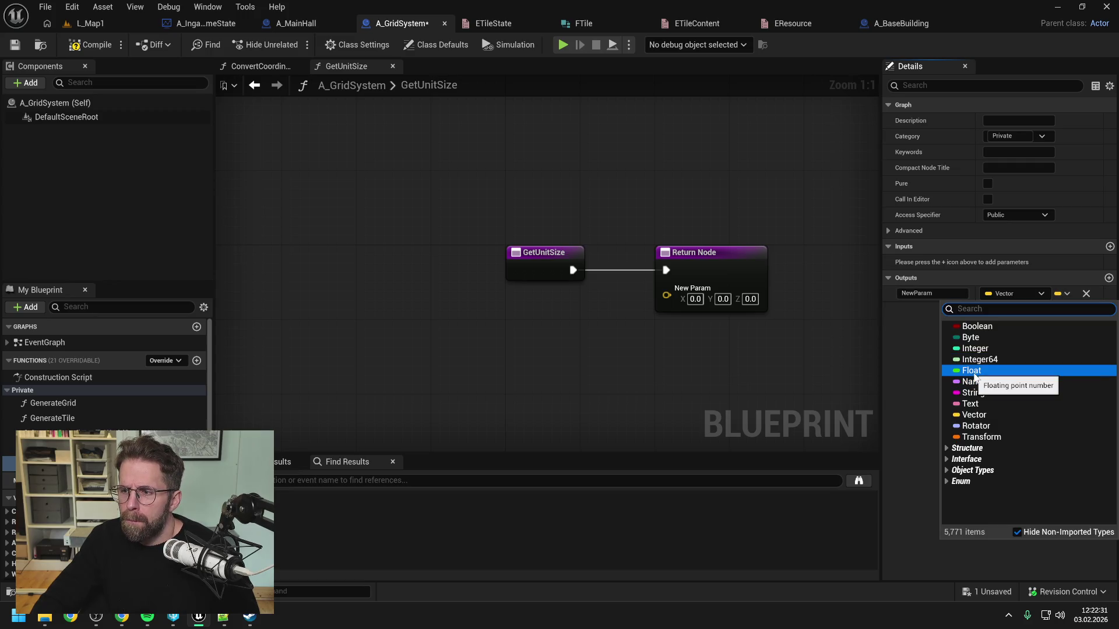
pyautogui.click(973, 371)
pyautogui.click(932, 294)
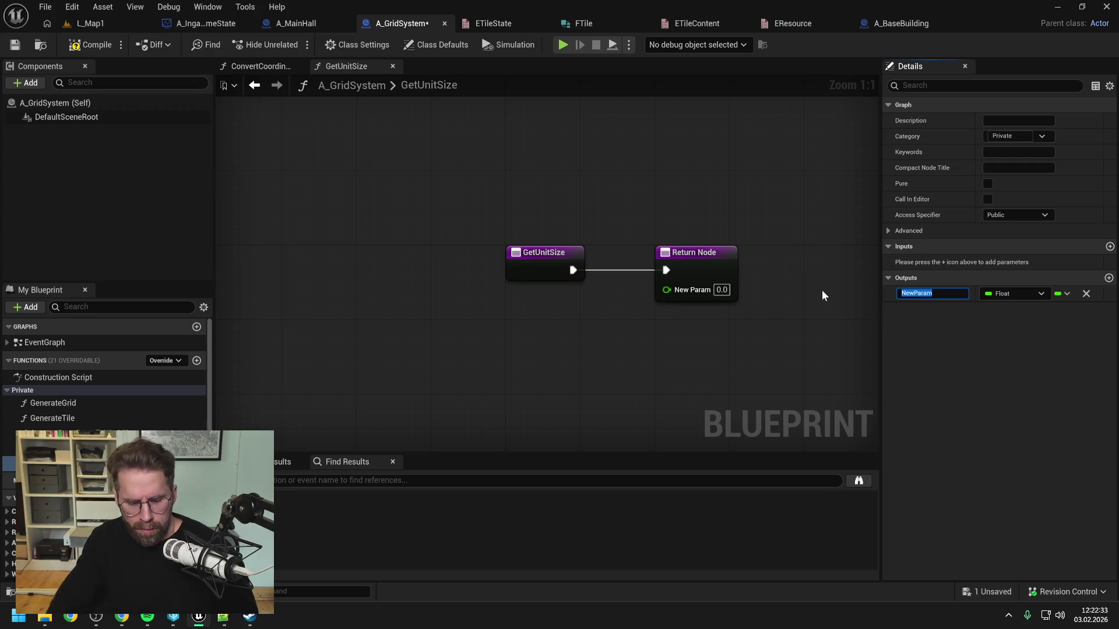
pyautogui.write('ReturnValue')
pyautogui.press('Return')
pyautogui.hotkey('ctrl', 's')
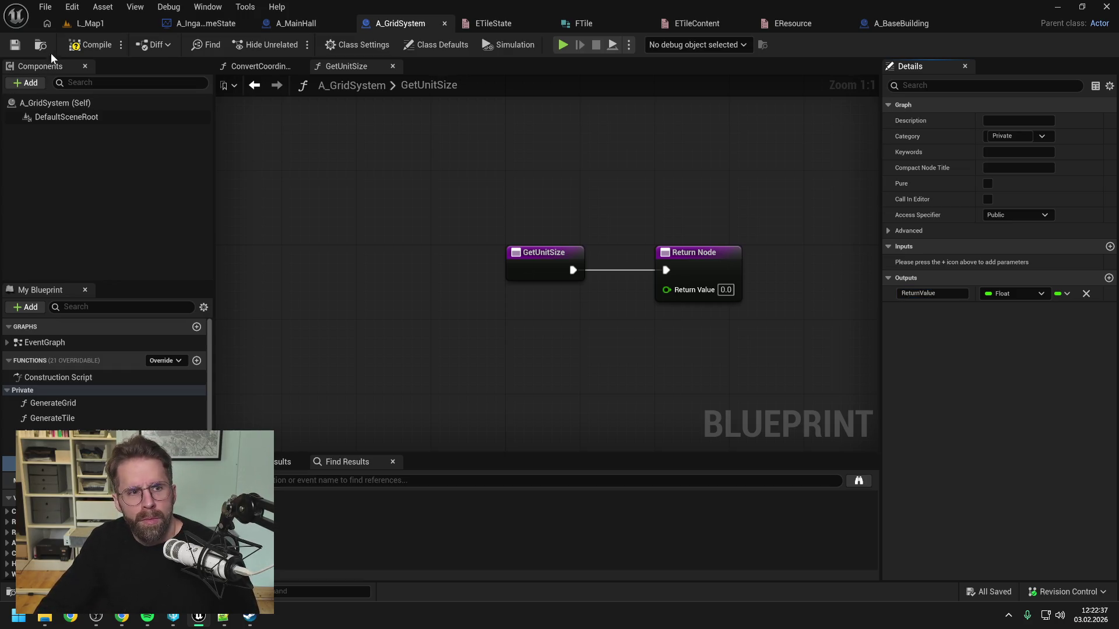
# Drop a pure Get Unit Size node under Break Int Point in ConvertCoordinateToWorldSpace, saving.
pyautogui.click(261, 66)
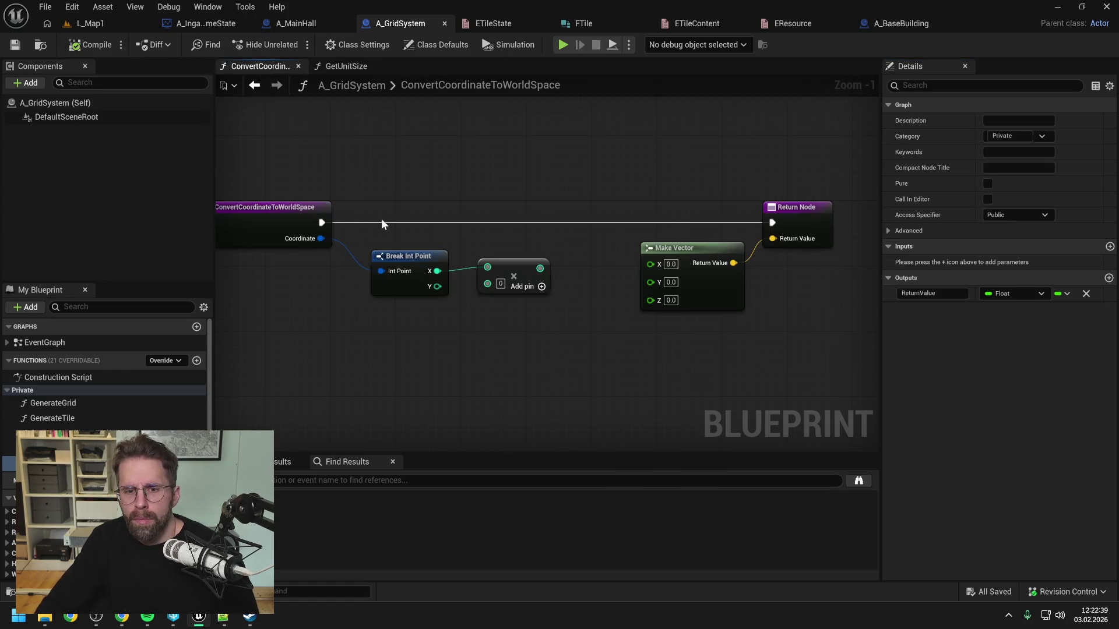
pyautogui.moveTo(53, 433)
pyautogui.mouseDown()
pyautogui.moveTo(345, 412)
pyautogui.moveTo(602, 341)
pyautogui.mouseUp()
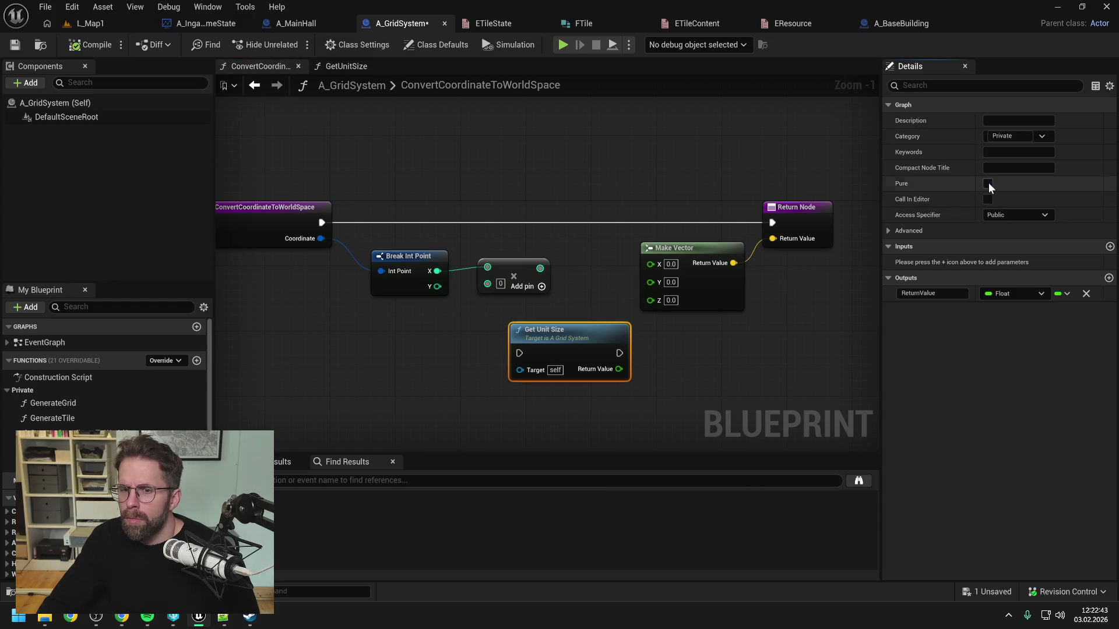
pyautogui.click(989, 183)
pyautogui.hotkey('ctrl', 's')
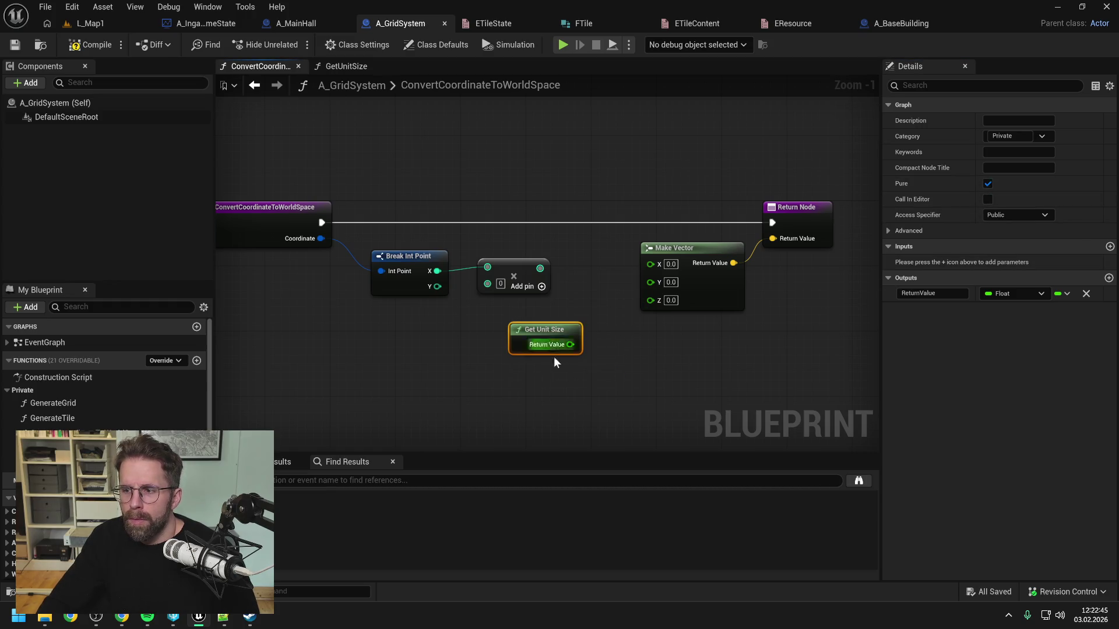
pyautogui.moveTo(564, 355)
pyautogui.mouseDown()
pyautogui.moveTo(532, 371)
pyautogui.moveTo(433, 332)
pyautogui.mouseUp()
pyautogui.click(586, 312)
pyautogui.hotkey('ctrl', 's')
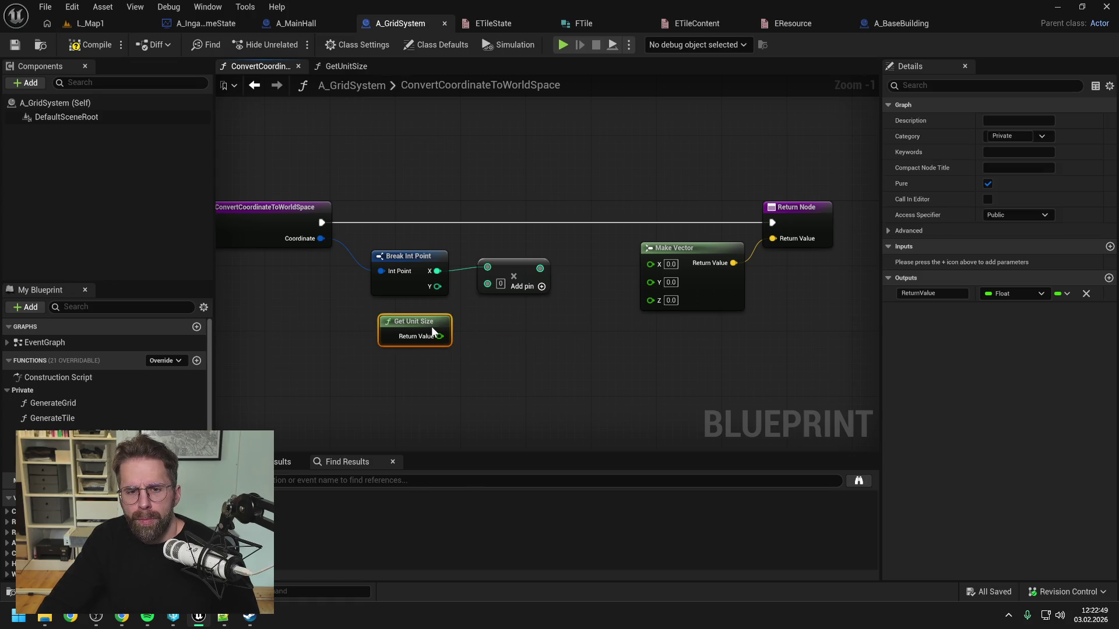